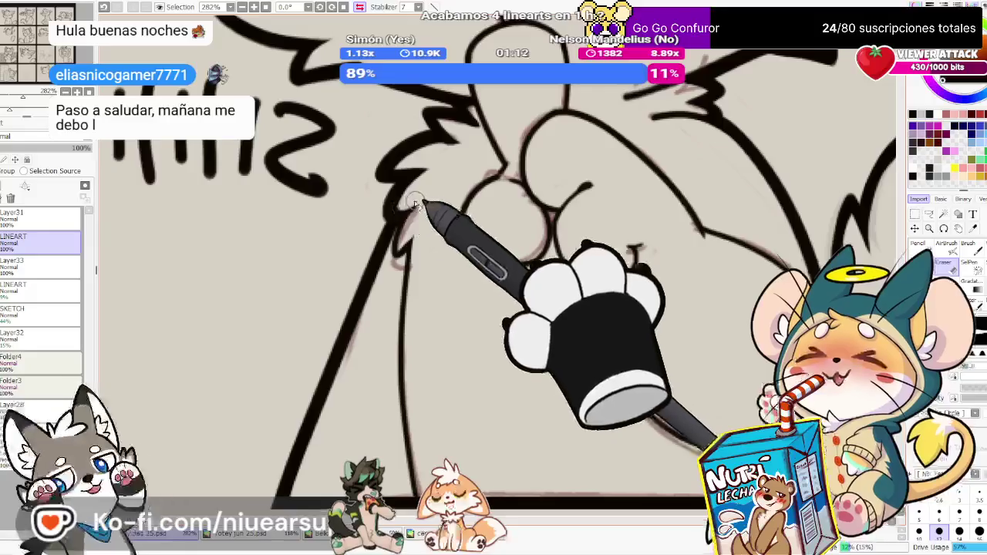
Zoom in on the shushing cat's arm and ink and erase its fur lines
{"action": "key", "text": "n"}
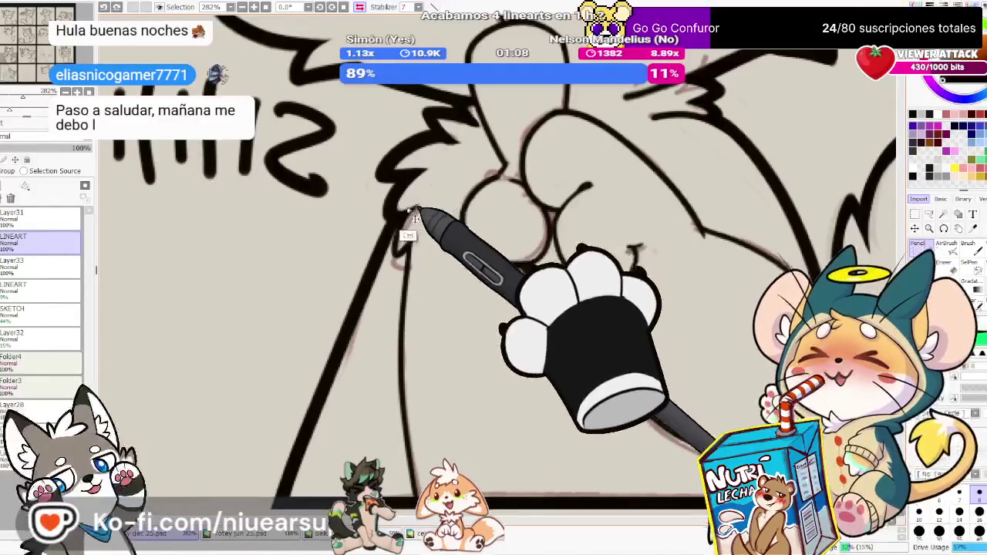
{"action": "key", "text": "e"}
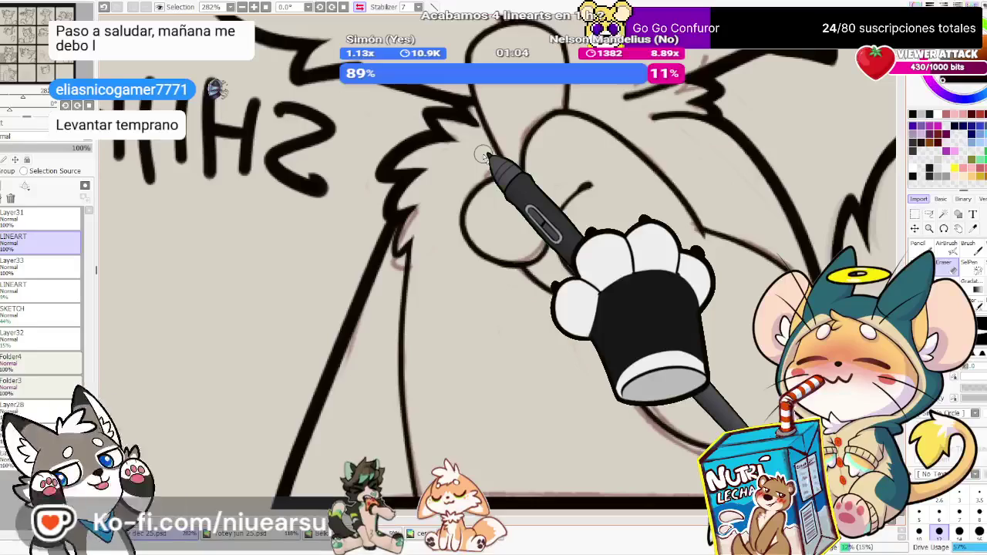
{"action": "scroll", "coordinate": [483, 155], "scroll_direction": "down", "scroll_amount": 5}
{"action": "scroll", "coordinate": [484, 153], "scroll_direction": "up", "scroll_amount": 2}
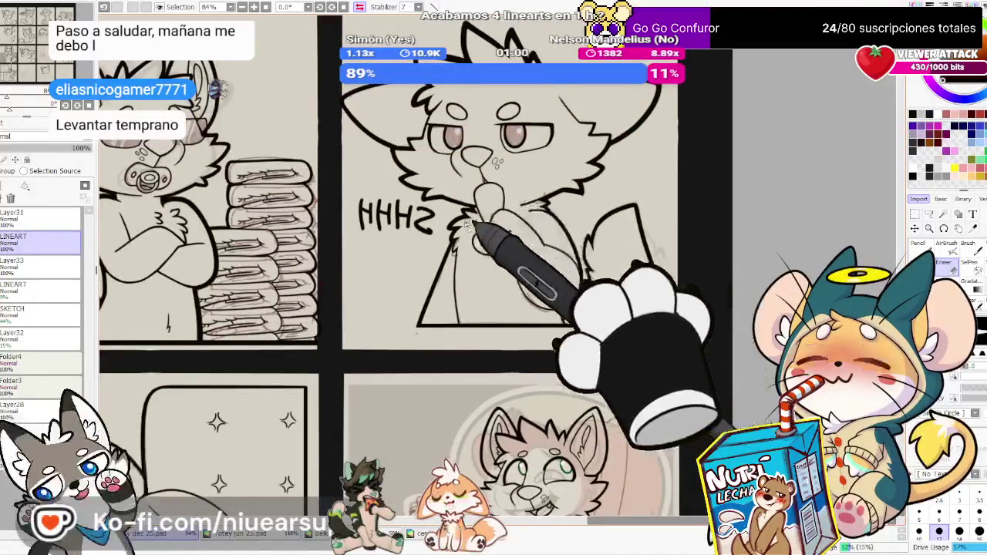
{"action": "scroll", "coordinate": [465, 223], "scroll_direction": "up", "scroll_amount": 1}
{"action": "scroll", "coordinate": [467, 224], "scroll_direction": "up", "scroll_amount": 1}
{"action": "scroll", "coordinate": [466, 224], "scroll_direction": "up", "scroll_amount": 1}
{"action": "scroll", "coordinate": [466, 223], "scroll_direction": "up", "scroll_amount": 1}
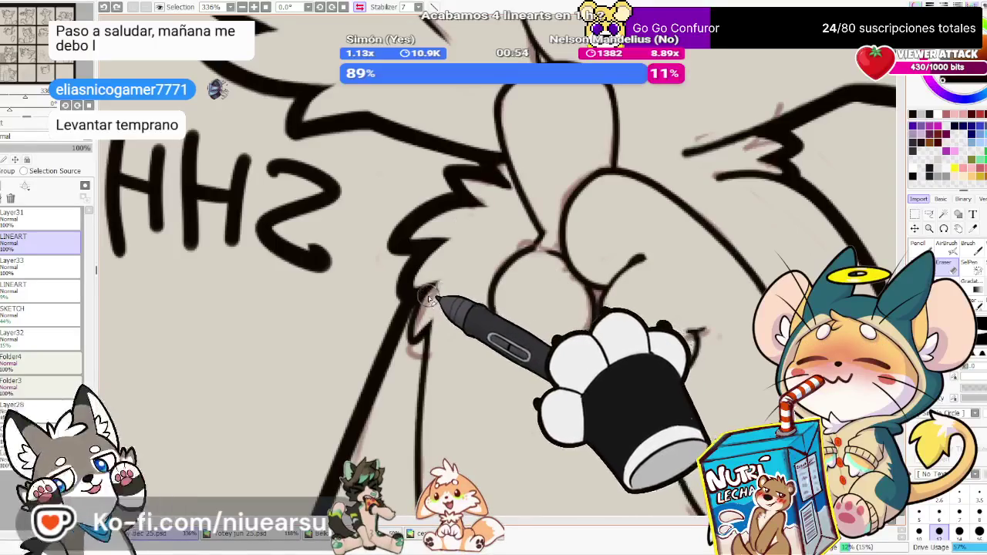
Touch up the fur tufts beside the raised finger, alternating Pencil and Eraser
{"action": "key", "text": "n"}
{"action": "key", "text": "e"}
{"action": "key", "text": "n"}
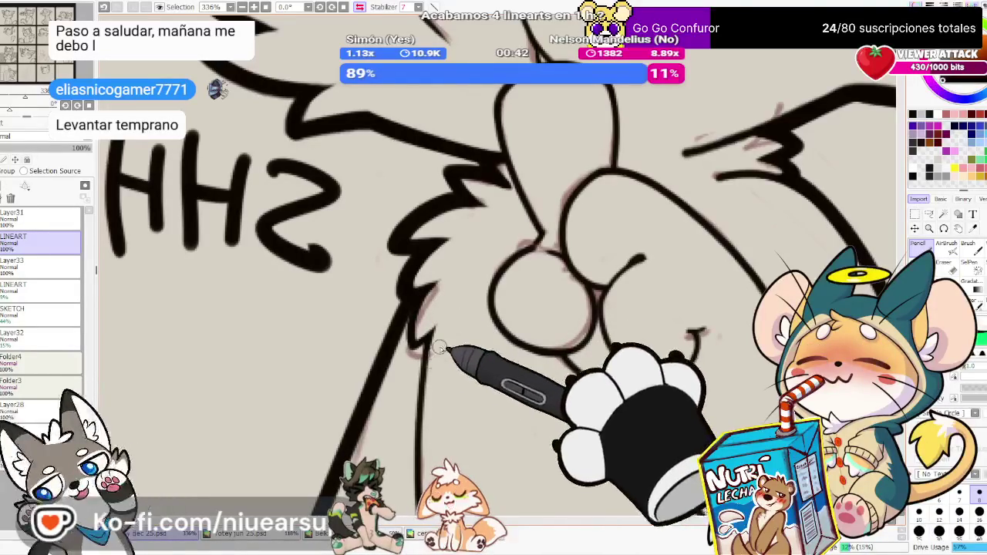
{"action": "scroll", "coordinate": [554, 331], "scroll_direction": "down", "scroll_amount": 4}
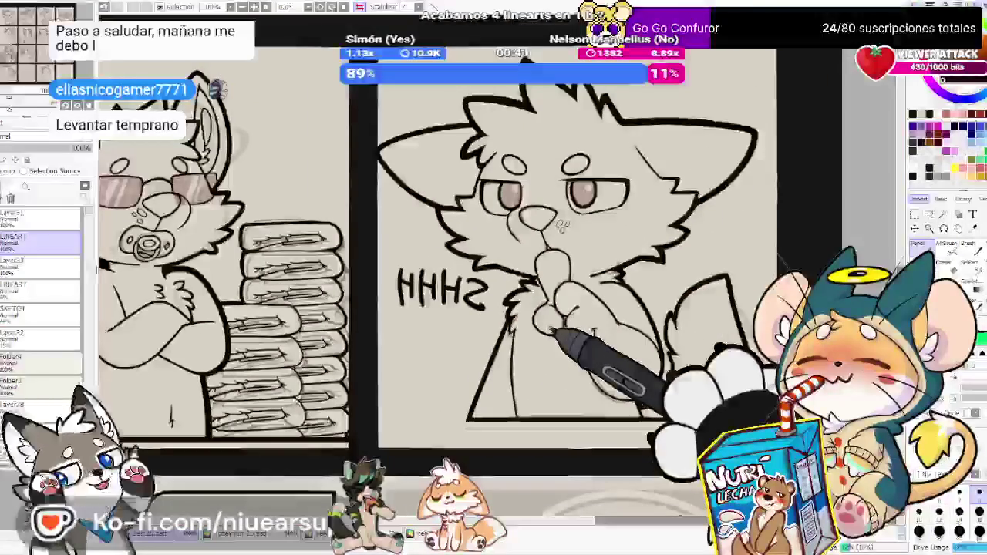
Ink and erase the raised paw outline at varied brush sizes
{"action": "scroll", "coordinate": [602, 324], "scroll_direction": "down", "scroll_amount": 5}
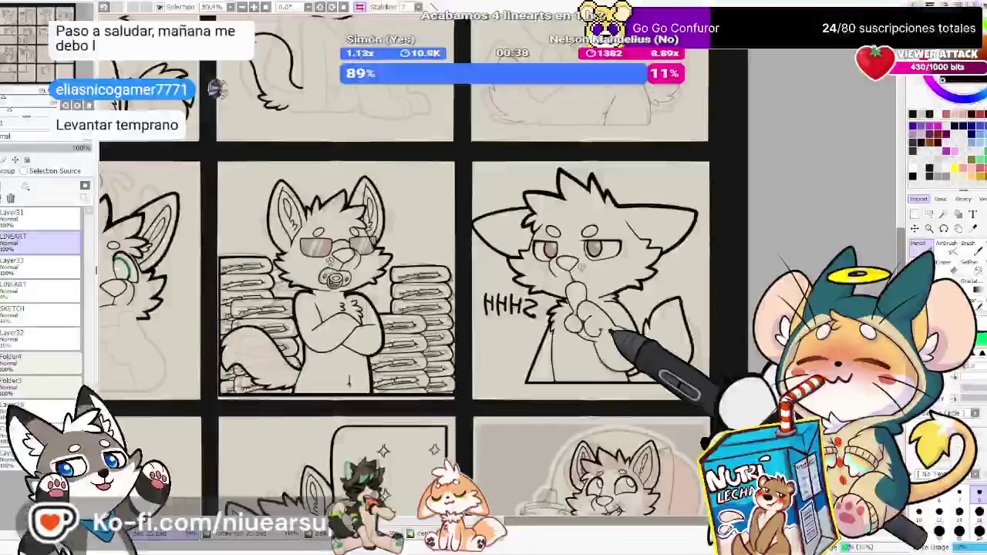
{"action": "scroll", "coordinate": [648, 336], "scroll_direction": "up", "scroll_amount": 3}
{"action": "scroll", "coordinate": [652, 332], "scroll_direction": "up", "scroll_amount": 2}
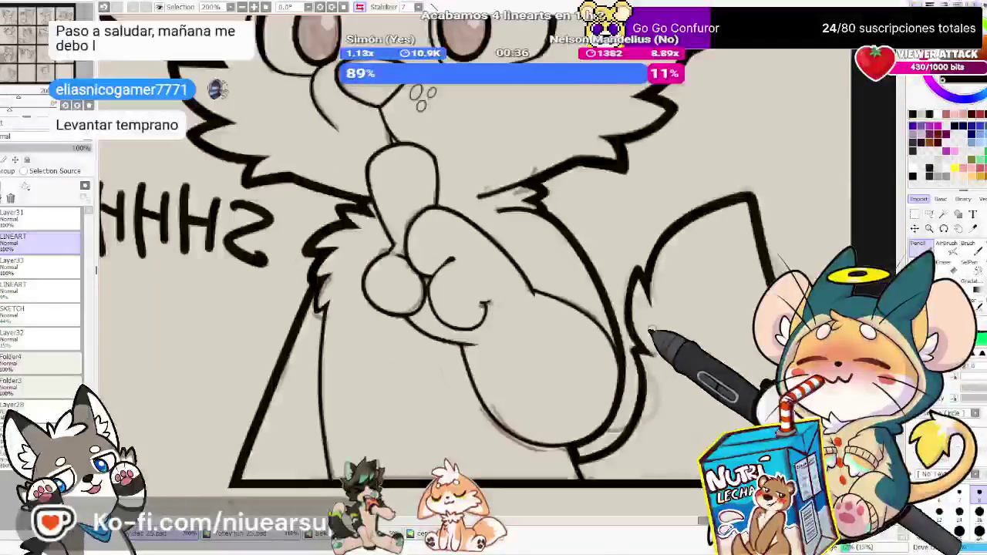
{"action": "scroll", "coordinate": [809, 314], "scroll_direction": "up", "scroll_amount": 2}
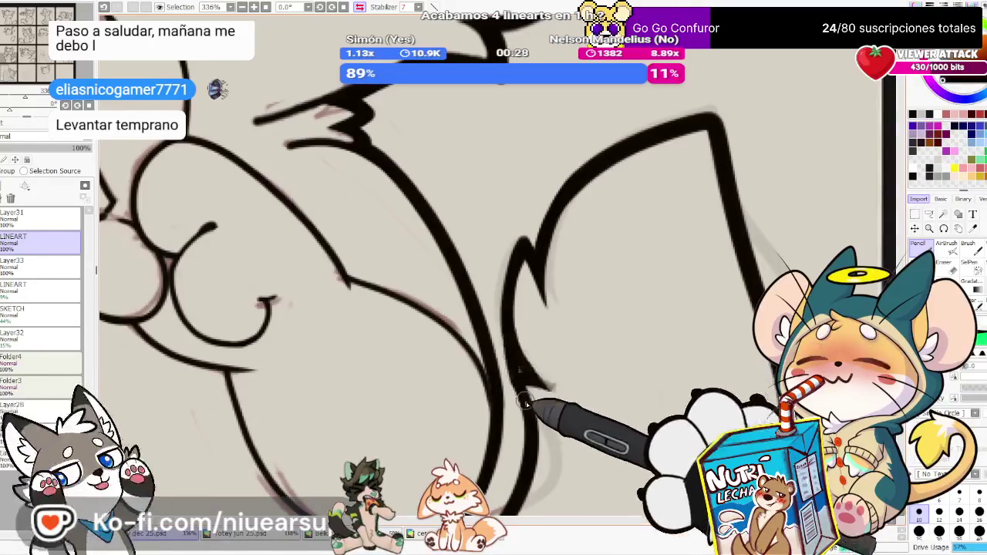
{"action": "key", "text": "e"}
{"action": "key", "text": "n"}
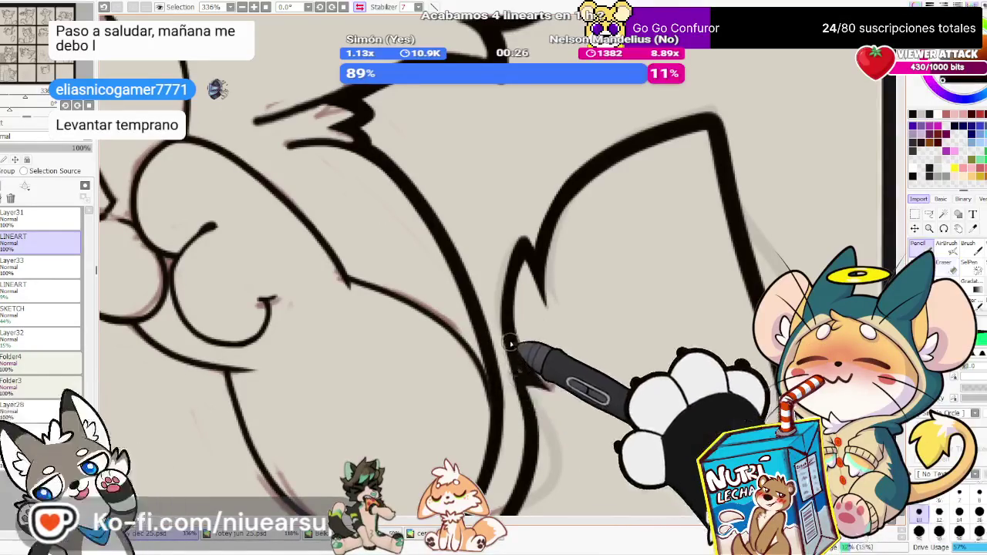
{"action": "key", "text": "e"}
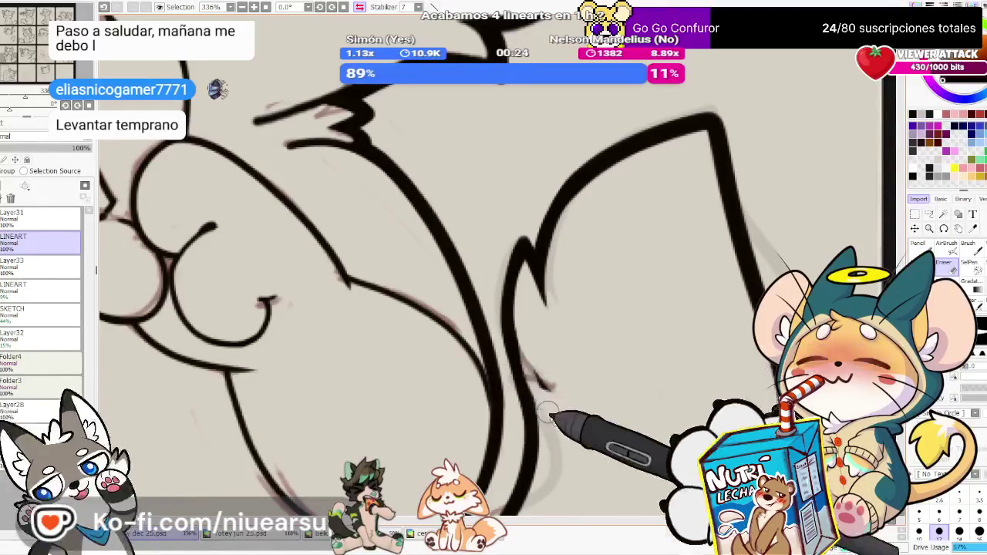
Mirror the canvas view horizontally to check proportions, then resume inking
{"action": "left_click", "coordinate": [360, 7]}
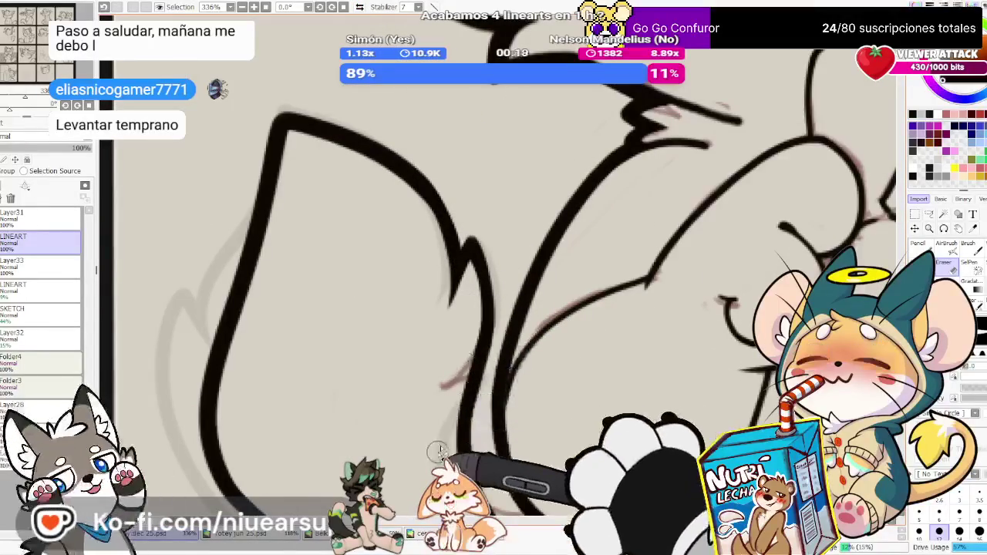
{"action": "key", "text": "n"}
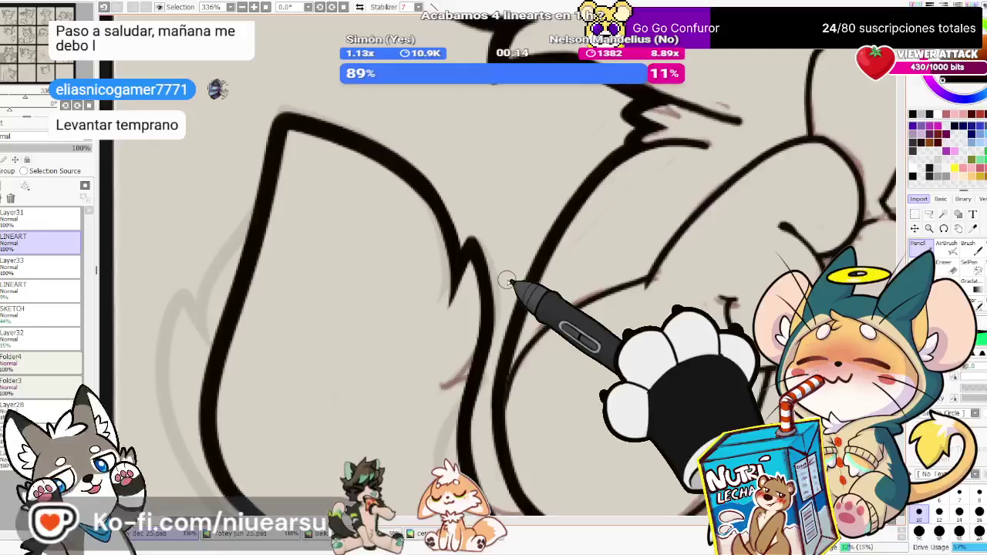
{"action": "scroll", "coordinate": [509, 283], "scroll_direction": "down", "scroll_amount": 5}
{"action": "scroll", "coordinate": [522, 283], "scroll_direction": "up", "scroll_amount": 5}
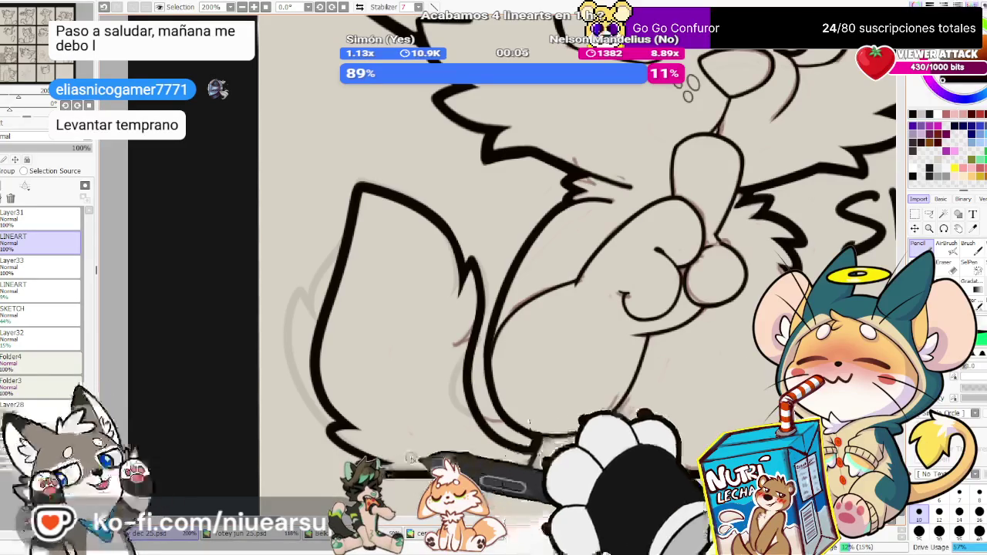
Draw the tail's curved outer edge and correct it with the Eraser
{"action": "scroll", "coordinate": [429, 193], "scroll_direction": "right", "scroll_amount": 5}
{"action": "left_click_drag", "start_coordinate": [540, 235], "coordinate": [513, 299]}
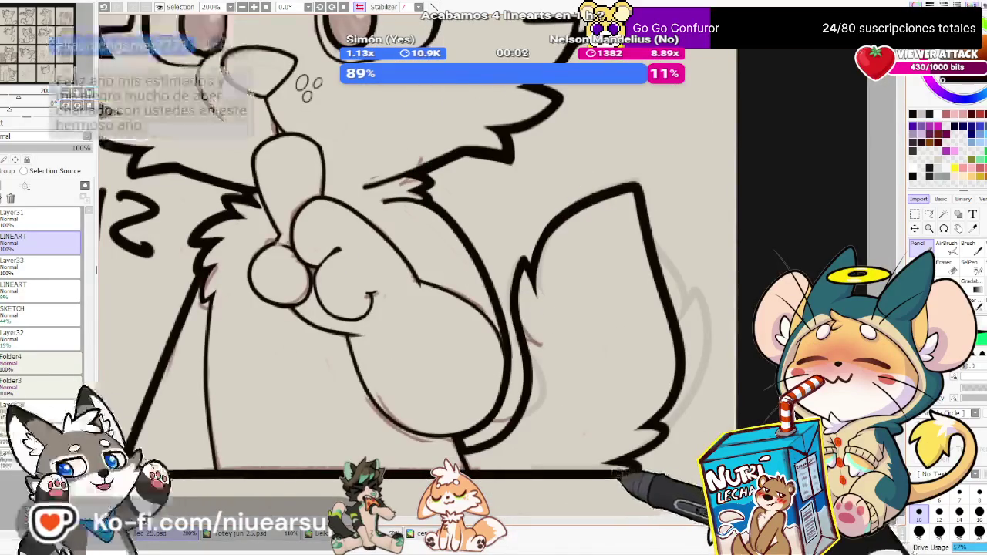
{"action": "key", "text": "e"}
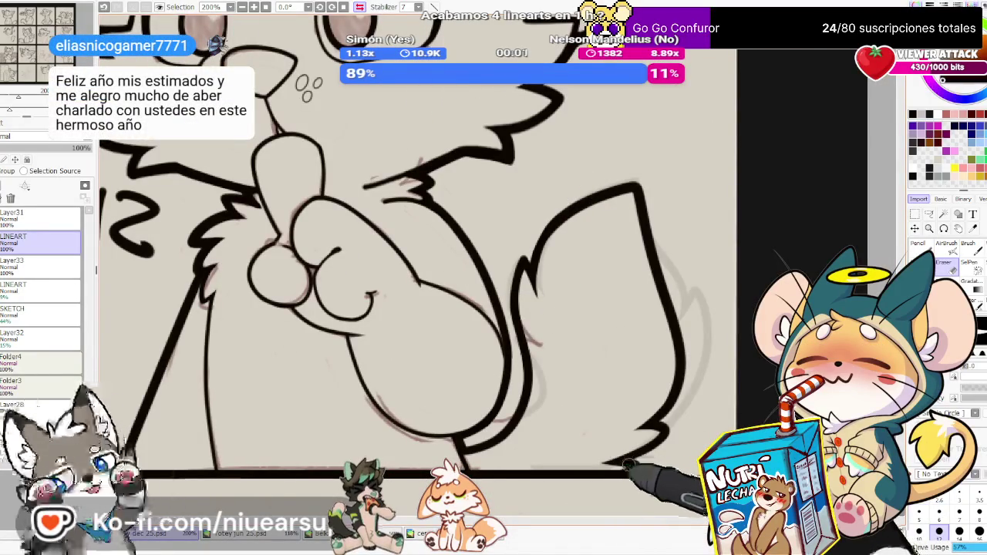
{"action": "key", "text": "n"}
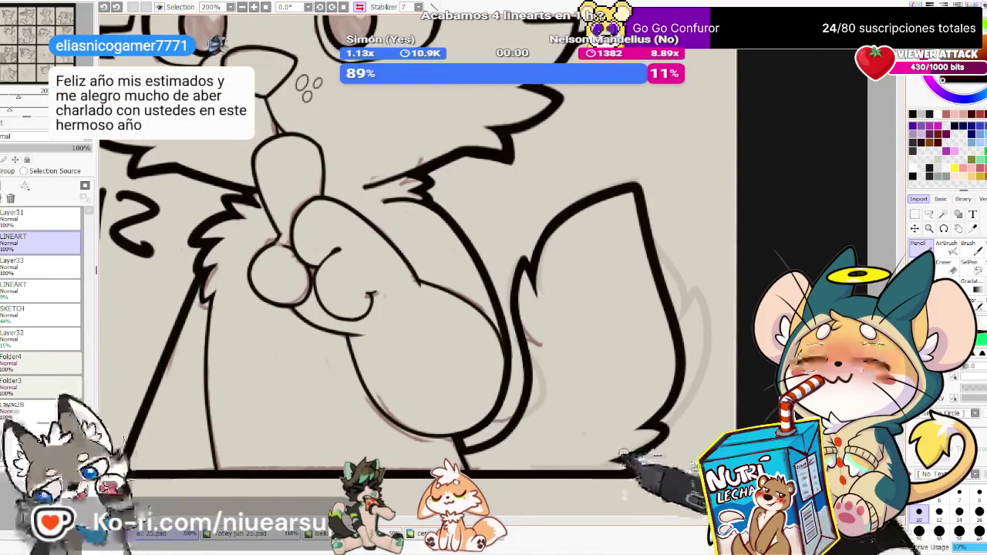
{"action": "key", "text": "e"}
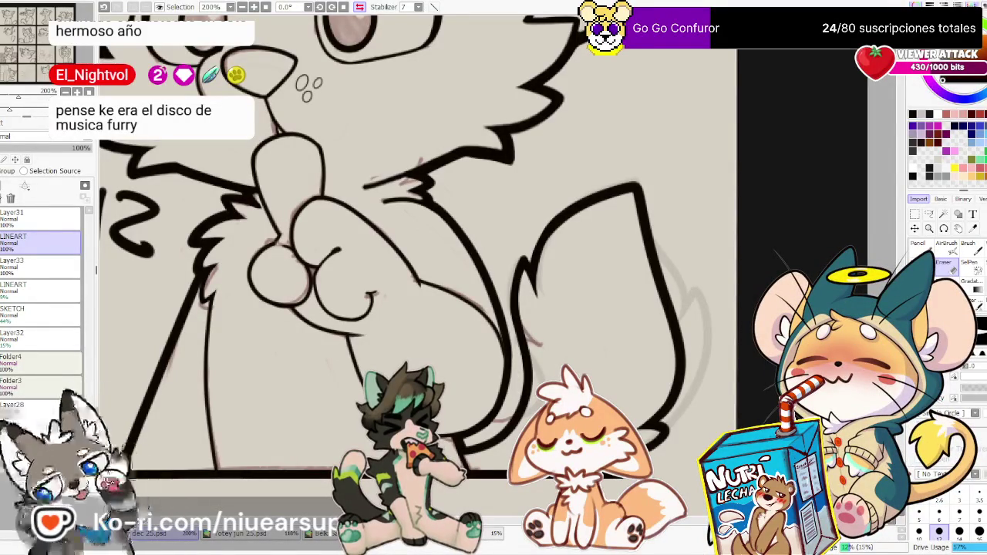
Zoom out over the comic grid and unmirror the view so SHHH reads correctly
{"action": "scroll", "coordinate": [417, 262], "scroll_direction": "down", "scroll_amount": 5}
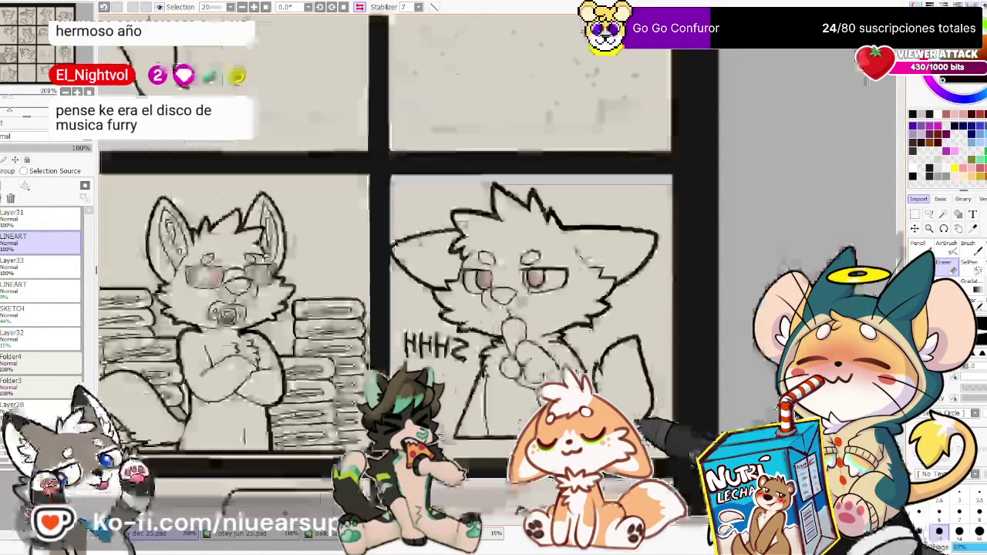
{"action": "scroll", "coordinate": [386, 309], "scroll_direction": "down", "scroll_amount": 3}
{"action": "scroll", "coordinate": [385, 309], "scroll_direction": "up", "scroll_amount": 3}
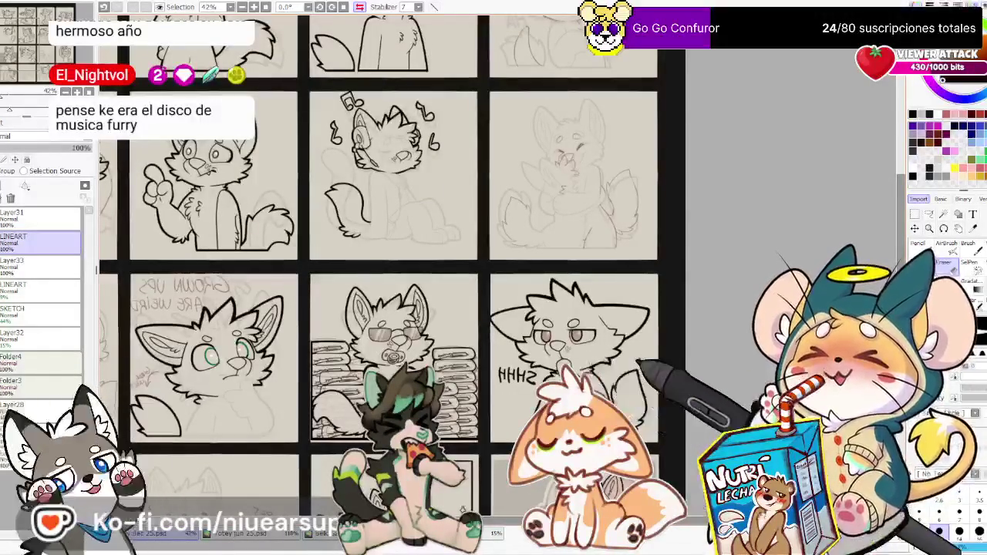
{"action": "scroll", "coordinate": [621, 358], "scroll_direction": "up", "scroll_amount": 1}
{"action": "scroll", "coordinate": [594, 351], "scroll_direction": "up", "scroll_amount": 1}
{"action": "scroll", "coordinate": [594, 350], "scroll_direction": "down", "scroll_amount": 2}
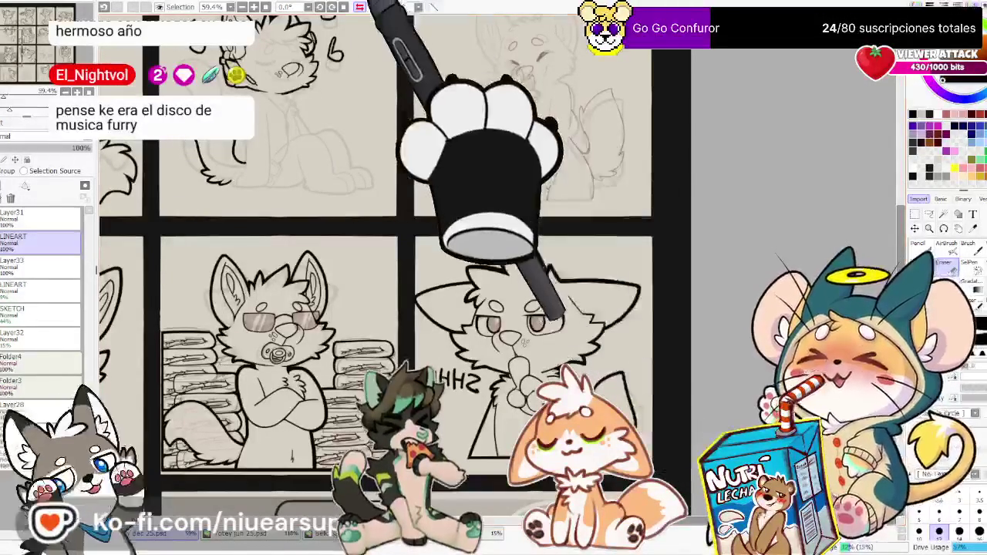
{"action": "left_click", "coordinate": [360, 7]}
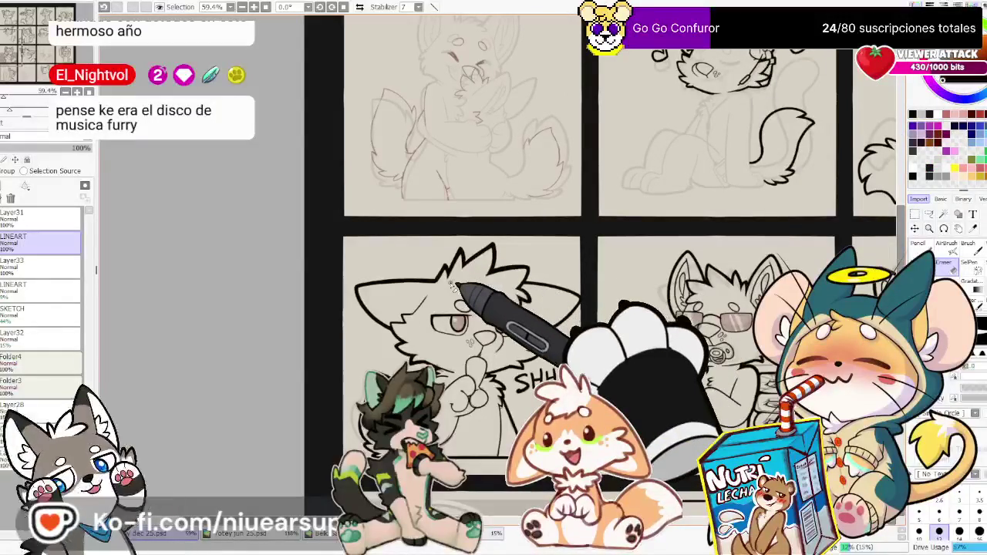
Adjust the selection around the pup's nose and pacifier lineart, then deselect with Ctrl+D
{"action": "scroll", "coordinate": [714, 343], "scroll_direction": "up", "scroll_amount": 2}
{"action": "scroll", "coordinate": [714, 344], "scroll_direction": "up", "scroll_amount": 2}
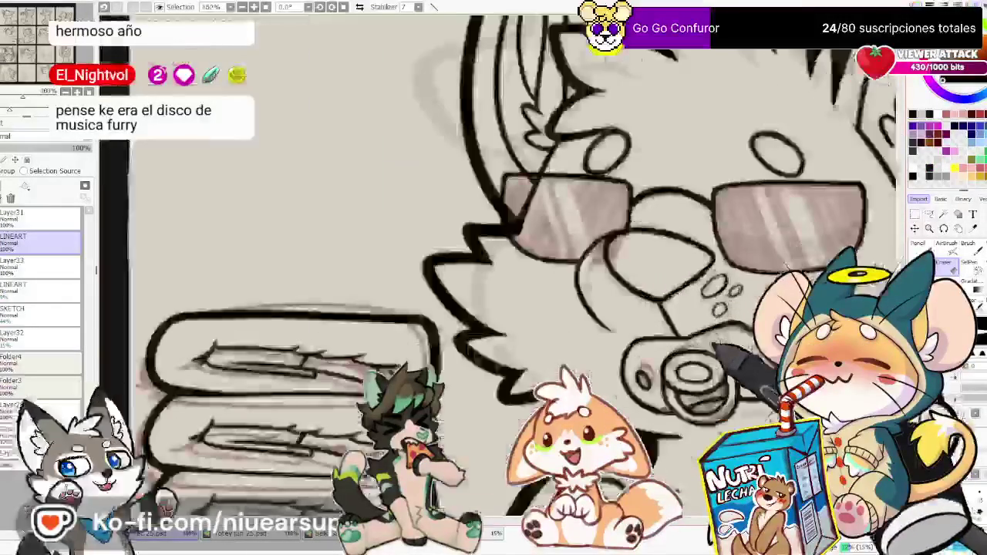
{"action": "scroll", "coordinate": [713, 343], "scroll_direction": "up", "scroll_amount": 2}
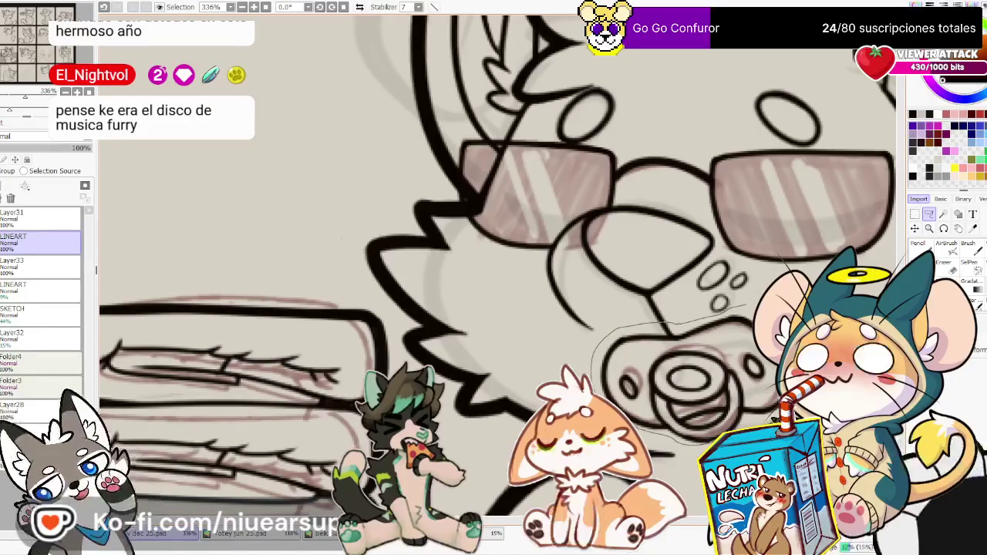
{"action": "key", "text": "s"}
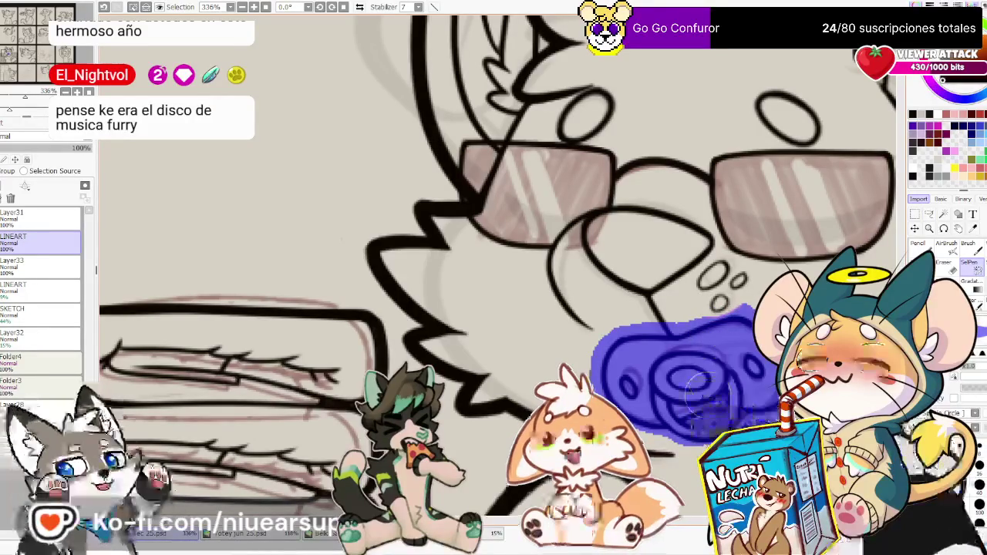
{"action": "key", "text": "ctrl"}
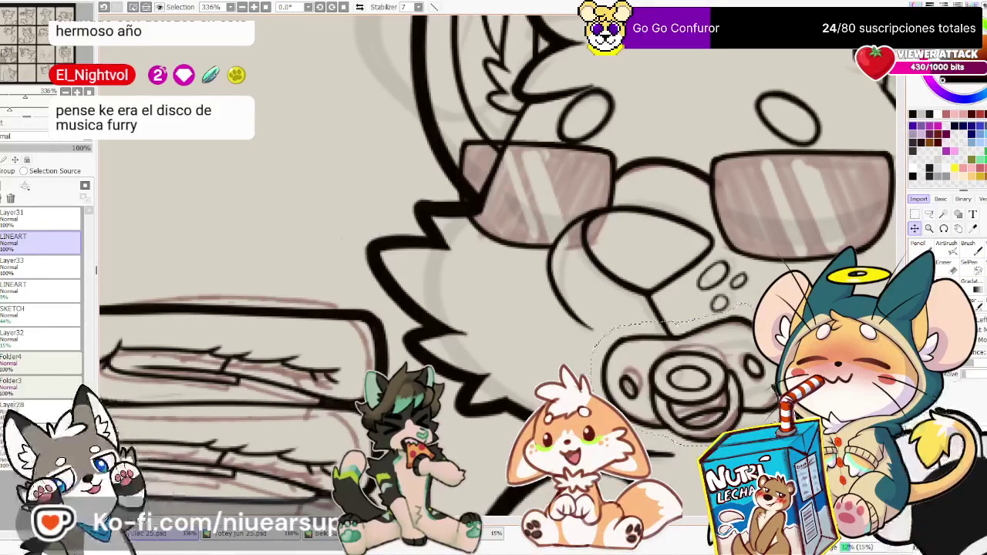
{"action": "key", "text": "ctrl+z"}
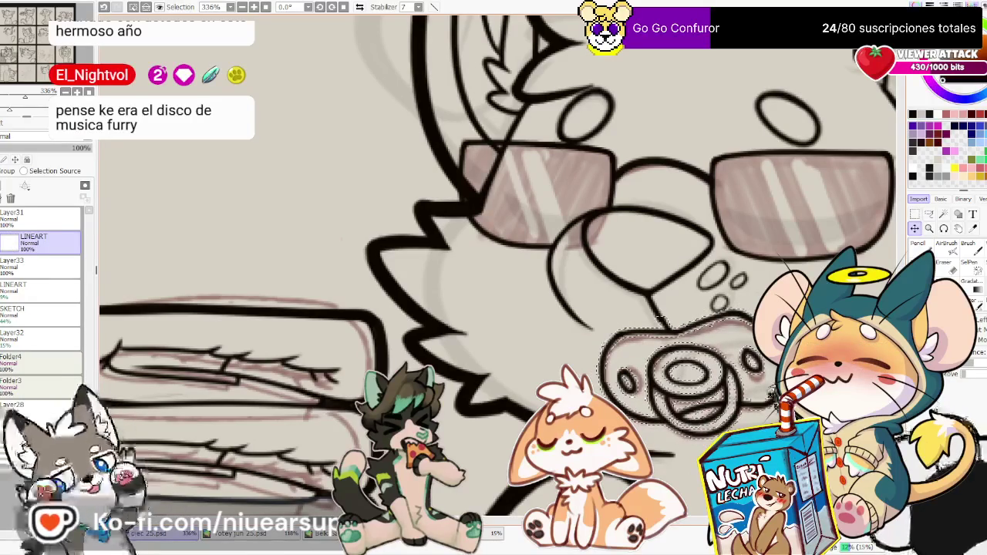
{"action": "left_click_drag", "start_coordinate": [617, 332], "coordinate": [609, 432]}
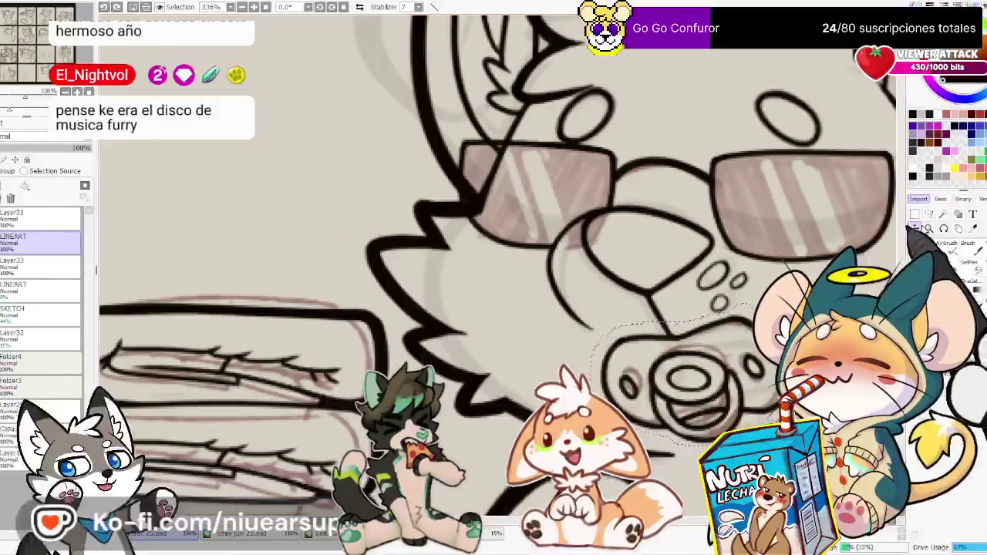
{"action": "key", "text": "ctrl+z"}
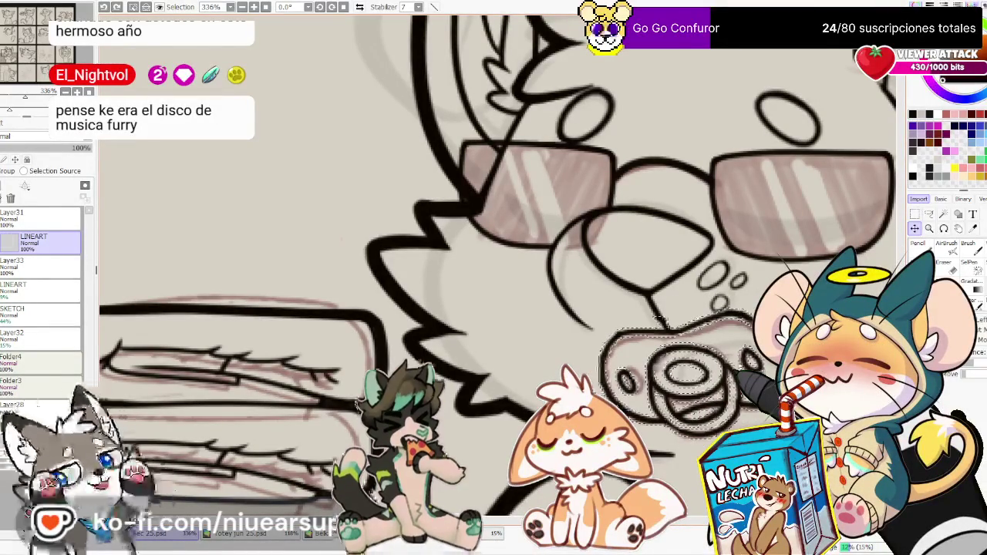
{"action": "key", "text": "ctrl+d"}
{"action": "key", "text": "e"}
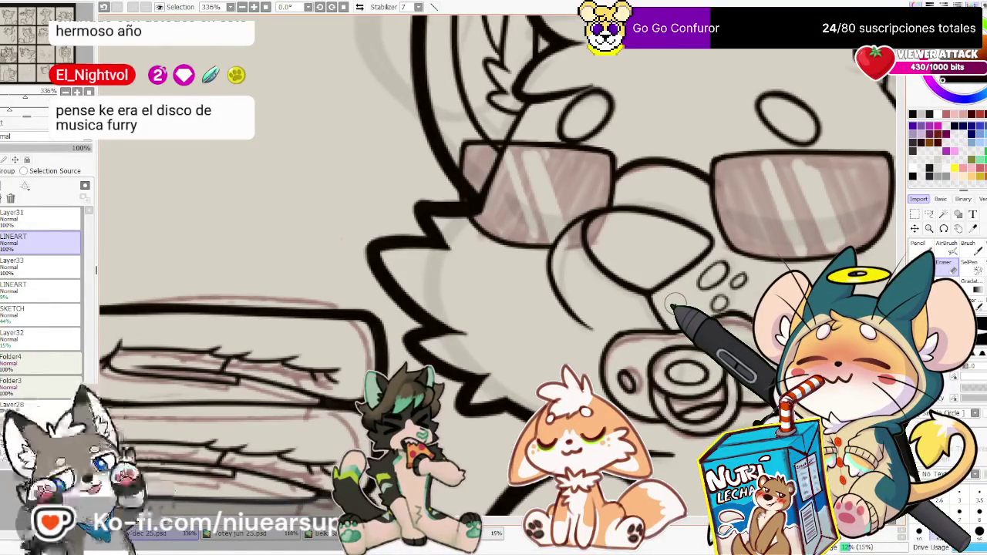
Try a small circle below the bubbles, undo it, and reset to actual size
{"action": "scroll", "coordinate": [673, 305], "scroll_direction": "down", "scroll_amount": 5}
{"action": "scroll", "coordinate": [679, 301], "scroll_direction": "up", "scroll_amount": 6}
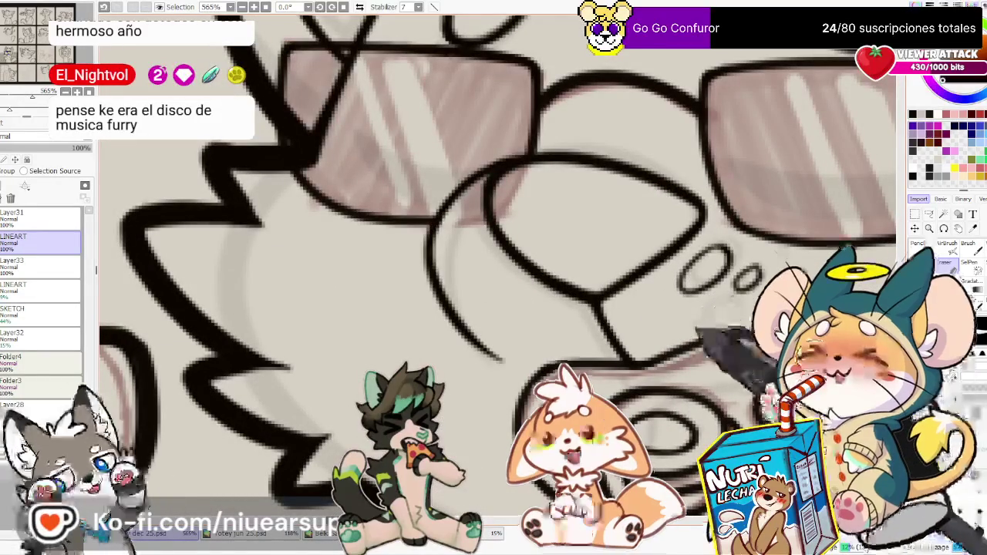
{"action": "key", "text": "n"}
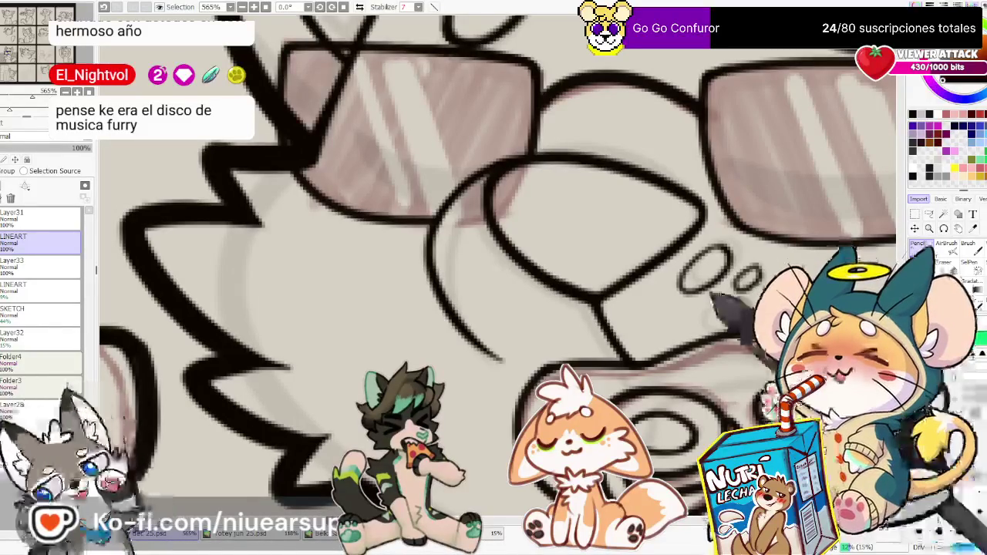
{"action": "left_click_drag", "start_coordinate": [715, 302], "coordinate": [725, 310]}
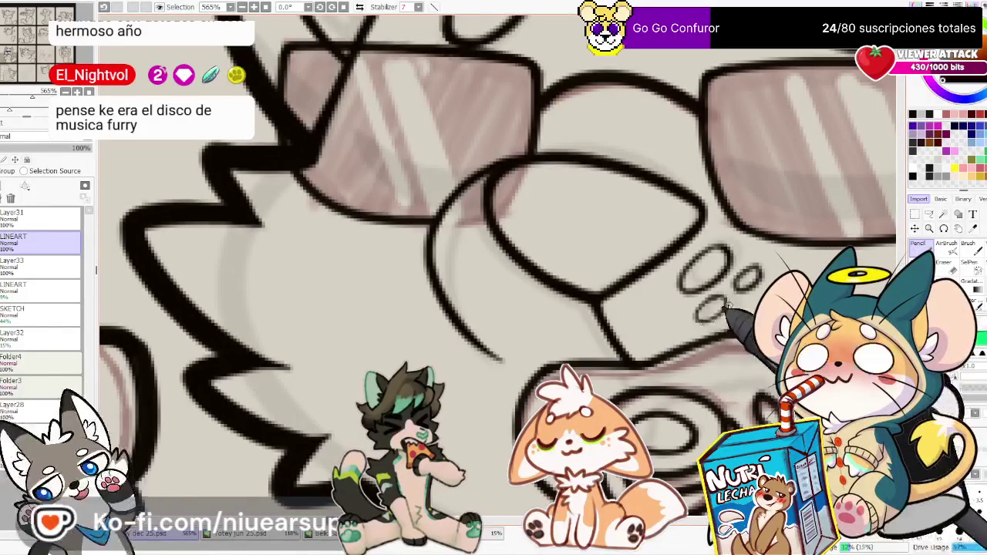
{"action": "key", "text": "ctrl+z"}
{"action": "key", "text": "ctrl+0"}
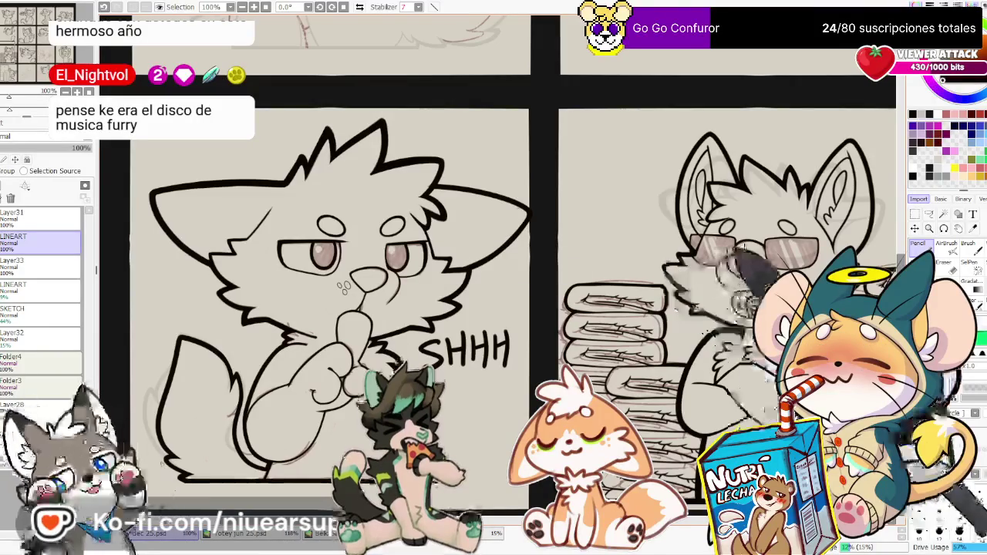
Zoom in on the sunglasses lens and erase the stray dark line across it
{"action": "scroll", "coordinate": [748, 270], "scroll_direction": "up", "scroll_amount": 2}
{"action": "scroll", "coordinate": [748, 270], "scroll_direction": "up", "scroll_amount": 2}
{"action": "scroll", "coordinate": [686, 232], "scroll_direction": "down", "scroll_amount": 3}
{"action": "scroll", "coordinate": [671, 232], "scroll_direction": "down", "scroll_amount": 1}
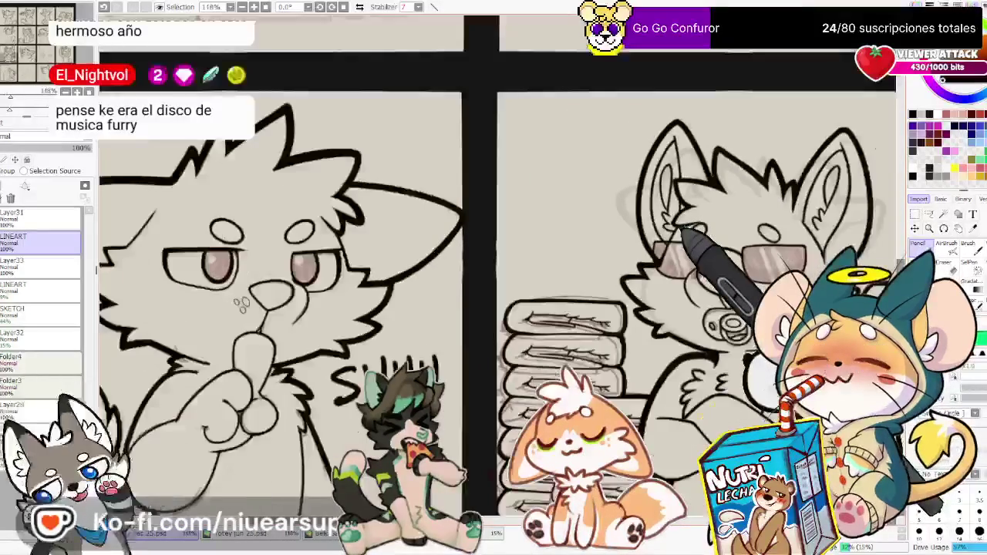
{"action": "scroll", "coordinate": [664, 232], "scroll_direction": "up", "scroll_amount": 2}
{"action": "scroll", "coordinate": [667, 247], "scroll_direction": "up", "scroll_amount": 2}
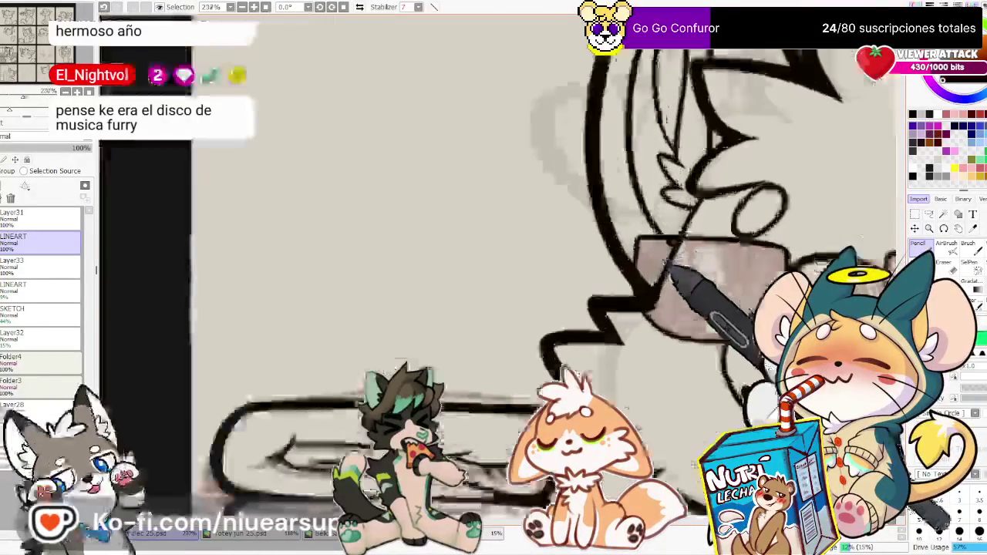
{"action": "scroll", "coordinate": [671, 258], "scroll_direction": "up", "scroll_amount": 1}
{"action": "key", "text": "e"}
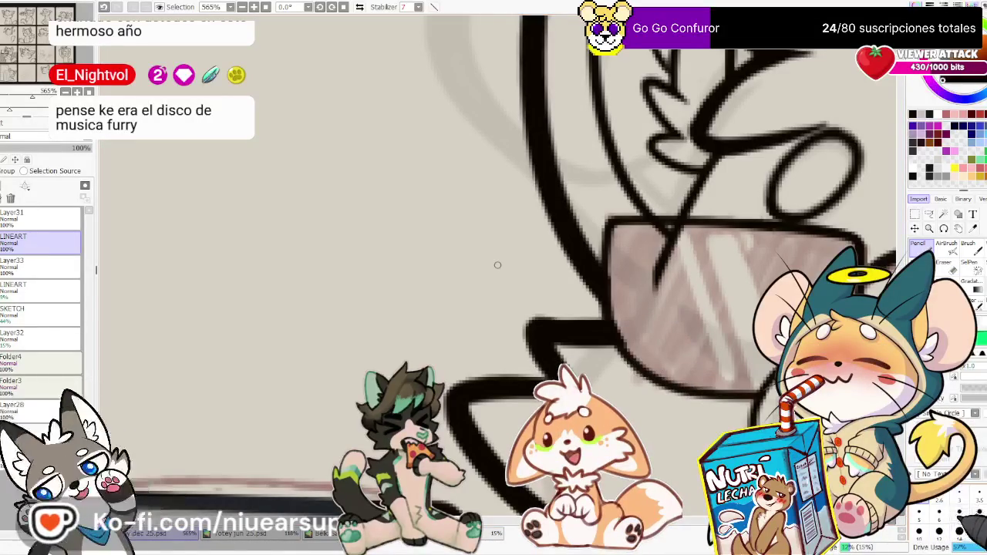
{"action": "key", "text": "e"}
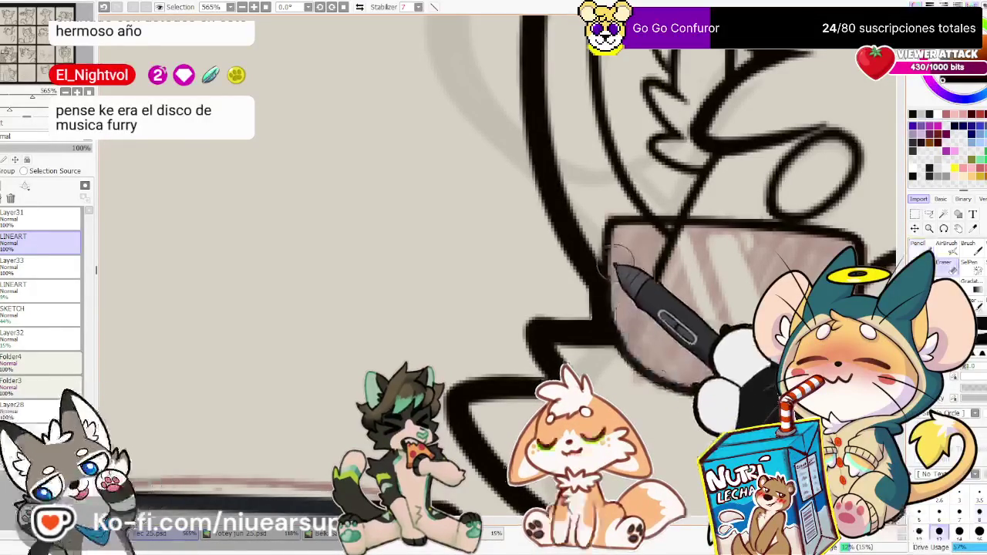
{"action": "mouse_move", "coordinate": [657, 287]}
{"action": "left_mouse_down"}
{"action": "mouse_move", "coordinate": [657, 196]}
{"action": "mouse_move", "coordinate": [699, 246]}
{"action": "mouse_move", "coordinate": [740, 210]}
{"action": "left_mouse_up"}
Zoom out to the panel grid, pan right, and zoom into the 'Grown ups are weird' kitten
{"action": "scroll", "coordinate": [742, 210], "scroll_direction": "down", "scroll_amount": 3}
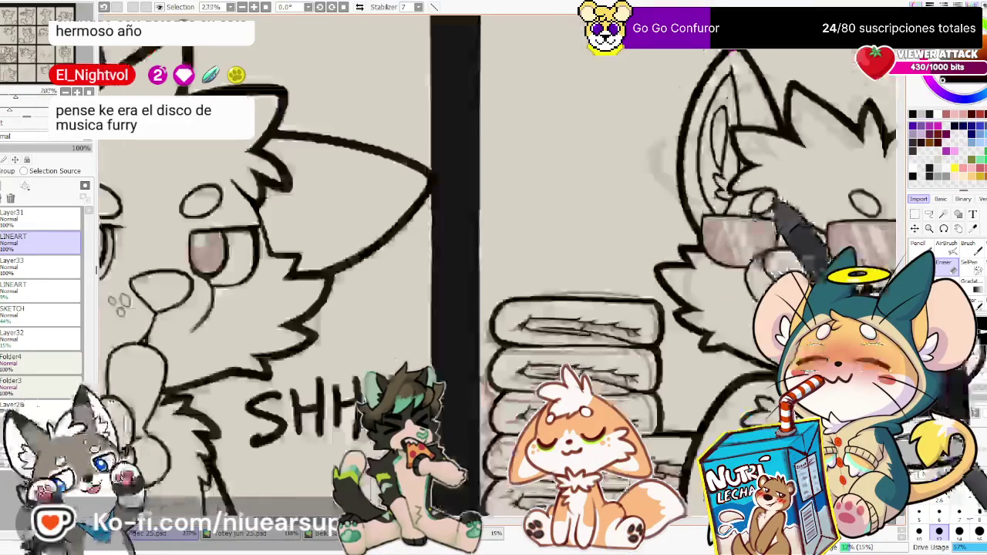
{"action": "scroll", "coordinate": [772, 202], "scroll_direction": "up", "scroll_amount": 2}
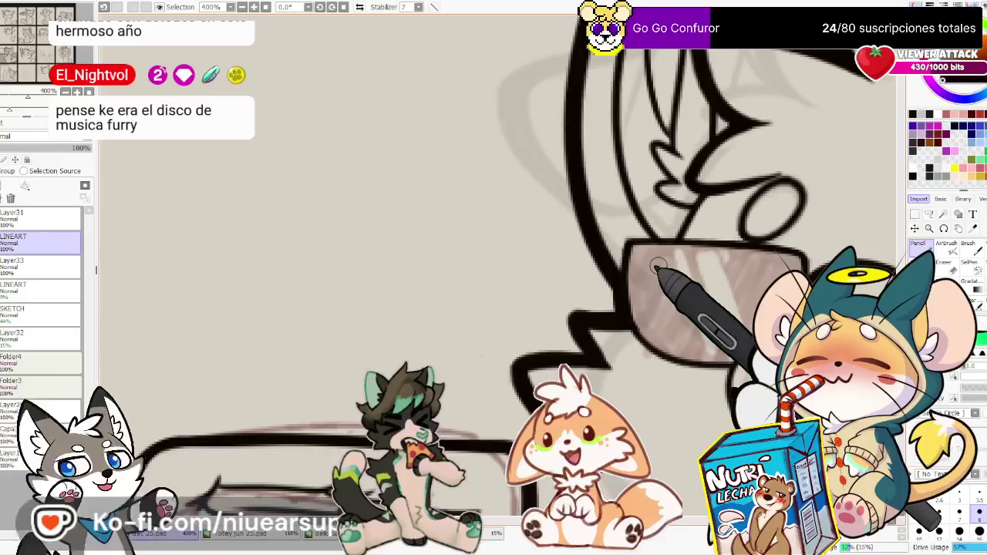
{"action": "scroll", "coordinate": [656, 266], "scroll_direction": "down", "scroll_amount": 4}
{"action": "scroll", "coordinate": [657, 266], "scroll_direction": "down", "scroll_amount": 4}
{"action": "scroll", "coordinate": [656, 254], "scroll_direction": "down", "scroll_amount": 2}
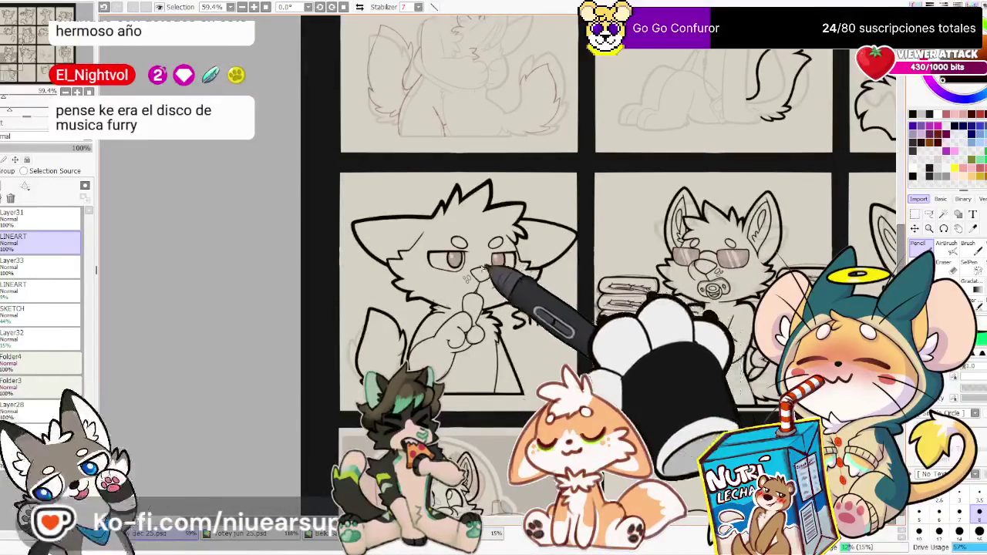
{"action": "scroll", "coordinate": [485, 268], "scroll_direction": "down", "scroll_amount": 1}
{"action": "scroll", "coordinate": [484, 269], "scroll_direction": "down", "scroll_amount": 1}
{"action": "scroll", "coordinate": [503, 279], "scroll_direction": "up", "scroll_amount": 2}
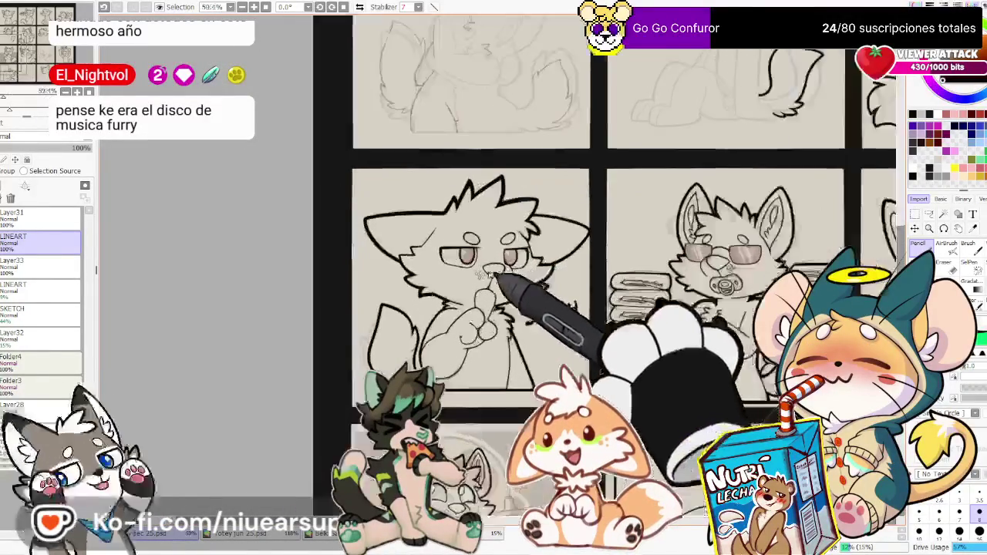
{"action": "scroll", "coordinate": [501, 278], "scroll_direction": "up", "scroll_amount": 1}
{"action": "scroll", "coordinate": [462, 273], "scroll_direction": "up", "scroll_amount": 1}
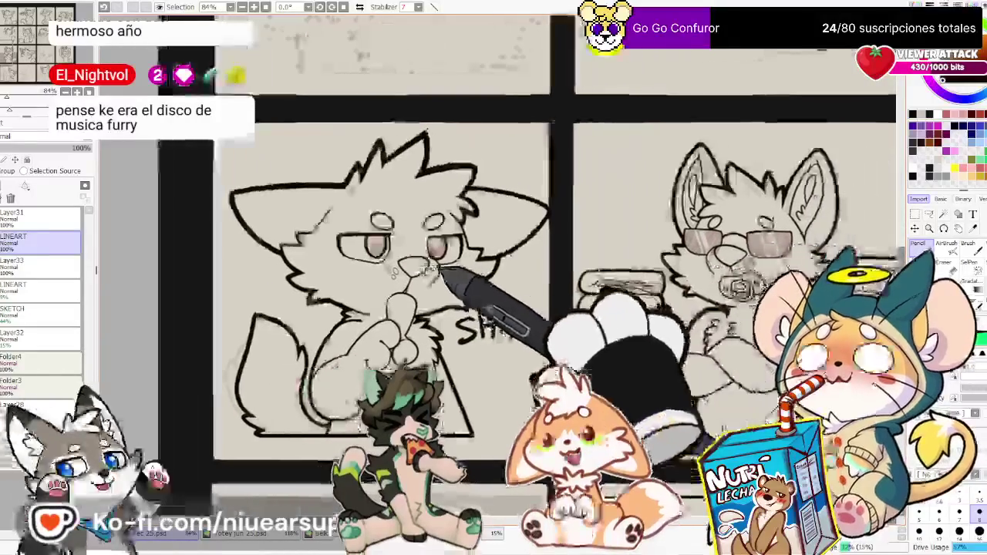
{"action": "scroll", "coordinate": [435, 274], "scroll_direction": "down", "scroll_amount": 1}
{"action": "scroll", "coordinate": [494, 266], "scroll_direction": "down", "scroll_amount": 2}
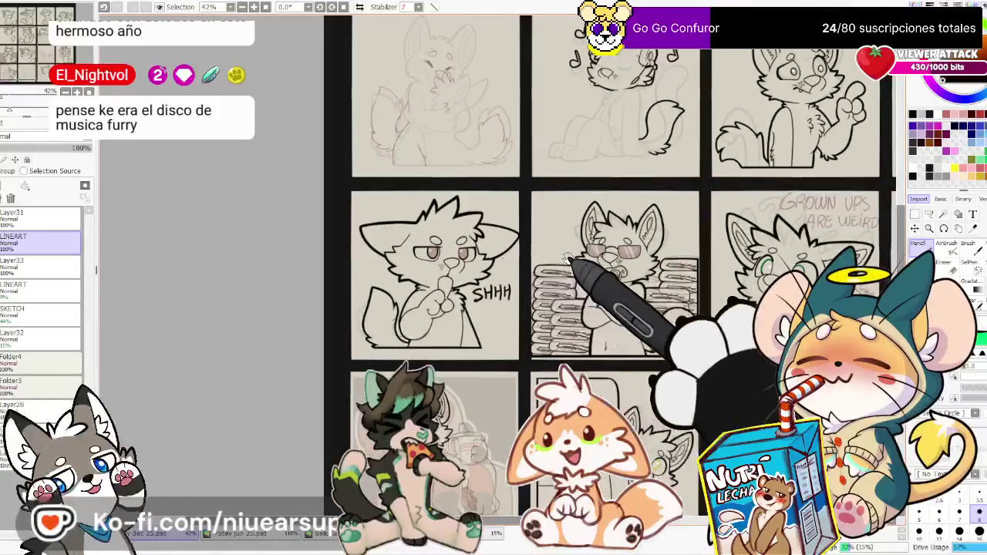
{"action": "left_click_drag", "start_coordinate": [671, 270], "coordinate": [503, 262]}
{"action": "scroll", "coordinate": [617, 262], "scroll_direction": "up", "scroll_amount": 5}
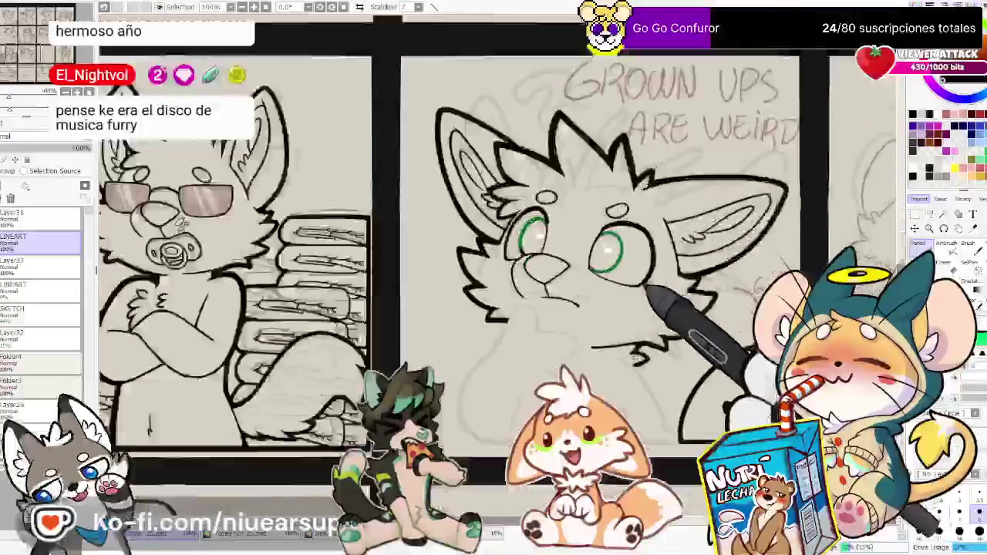
{"action": "scroll", "coordinate": [617, 262], "scroll_direction": "up", "scroll_amount": 1}
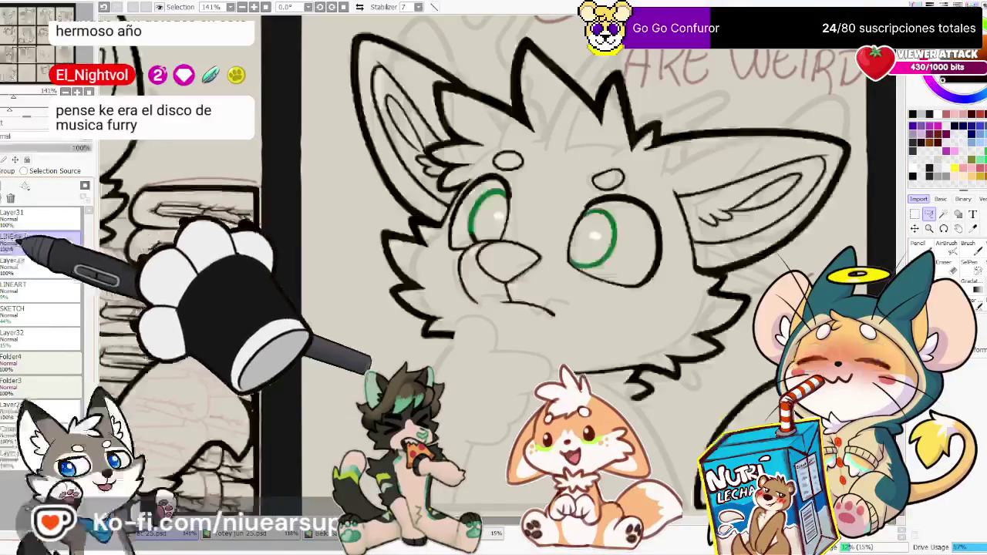
Lasso the cat's head and rotate it slightly clockwise with Ctrl+T
{"action": "left_click_drag", "start_coordinate": [675, 401], "coordinate": [656, 439]}
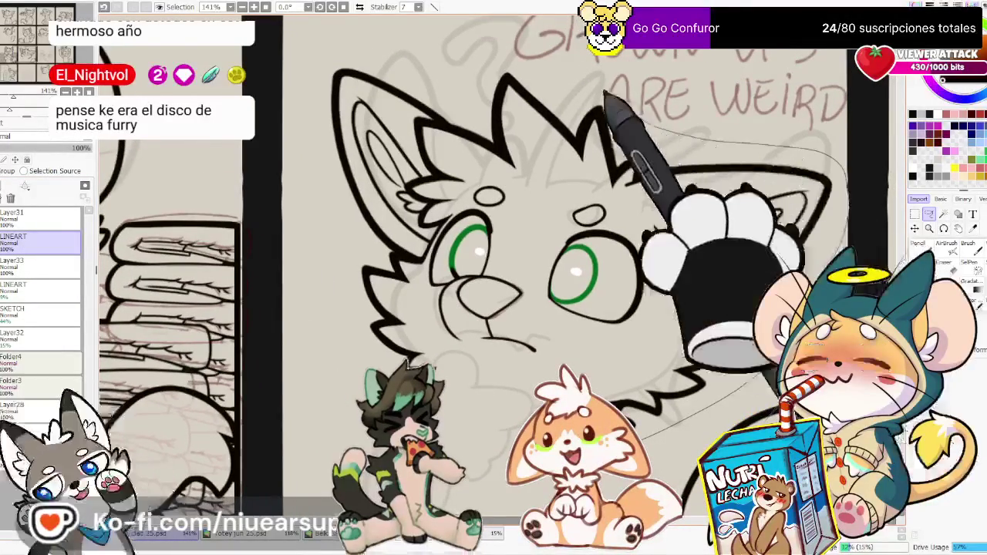
{"action": "mouse_move", "coordinate": [347, 39]}
{"action": "left_mouse_down"}
{"action": "mouse_move", "coordinate": [309, 293]}
{"action": "mouse_move", "coordinate": [479, 430]}
{"action": "left_mouse_up"}
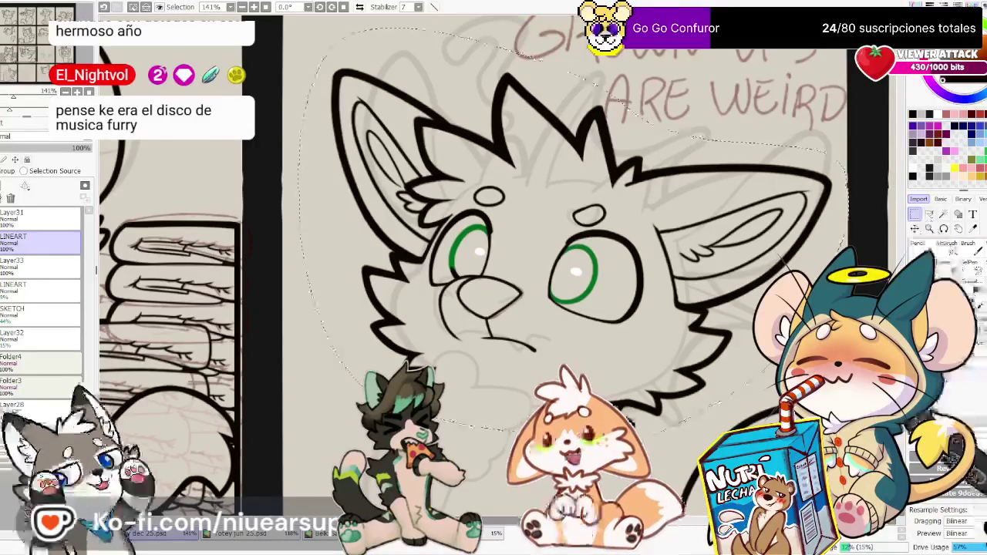
{"action": "key", "text": "ctrl+t"}
{"action": "left_click_drag", "start_coordinate": [740, 340], "coordinate": [717, 372]}
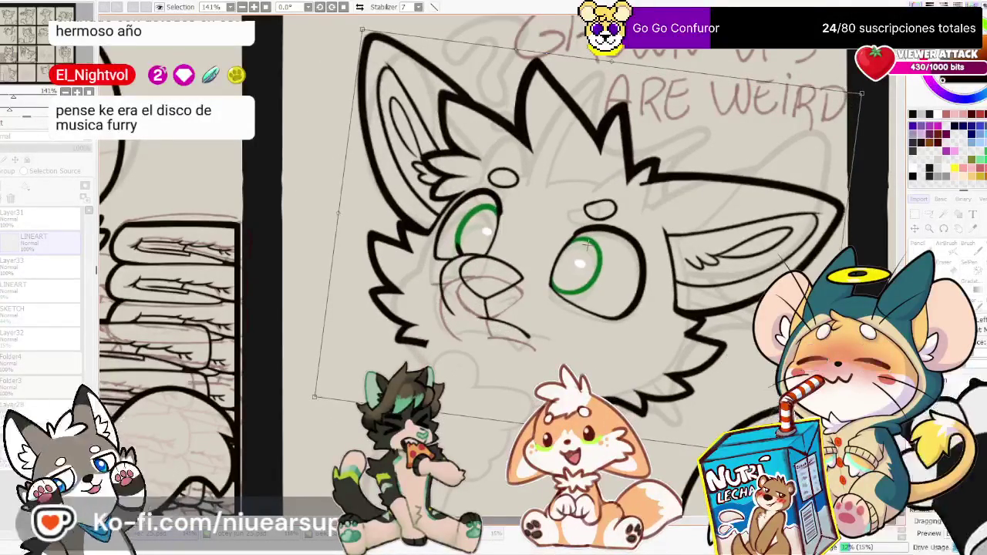
{"action": "mouse_move", "coordinate": [717, 372]}
{"action": "left_mouse_down"}
{"action": "mouse_move", "coordinate": [709, 354]}
{"action": "mouse_move", "coordinate": [722, 361]}
{"action": "left_mouse_up"}
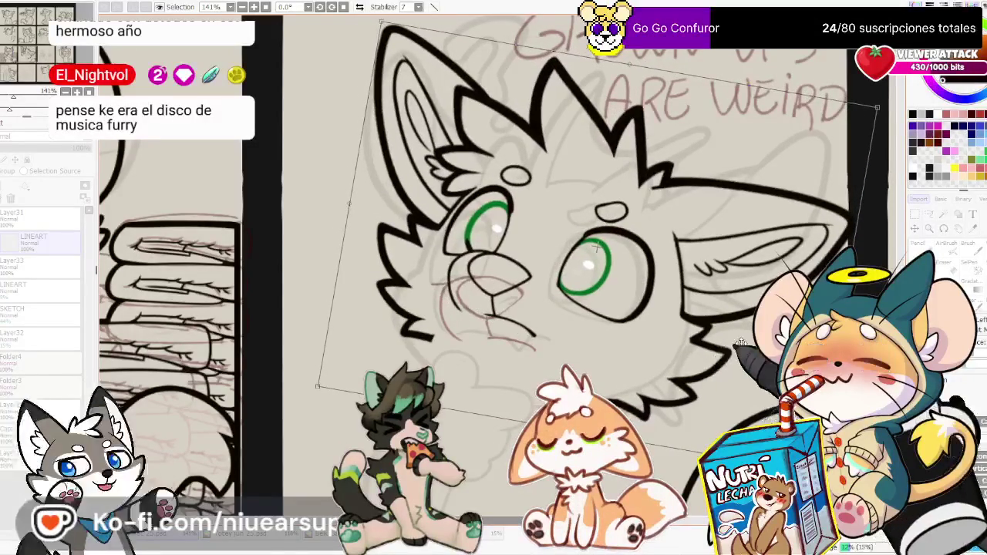
{"action": "key", "text": "Return"}
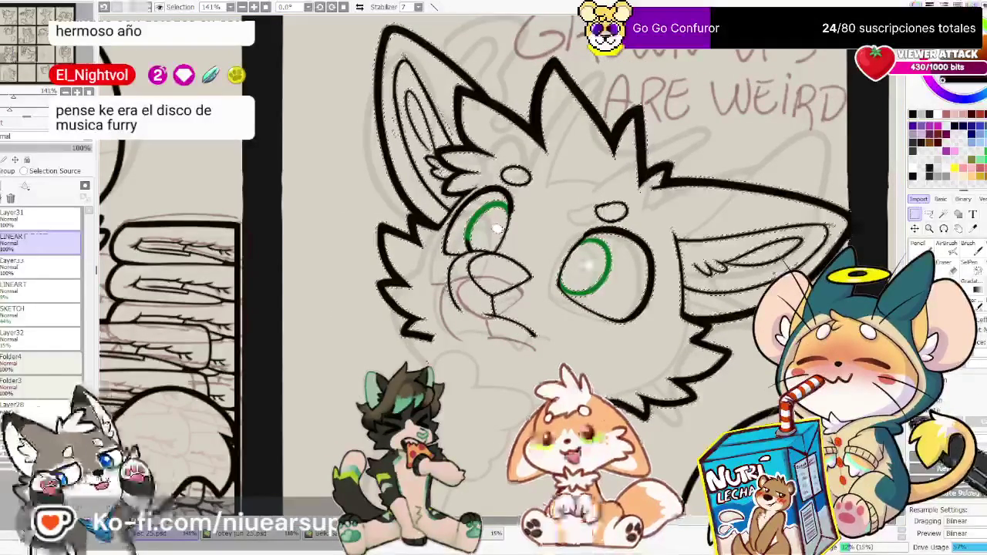
Return to the selection tools and zoom in on the cat's face
{"action": "key", "text": "l"}
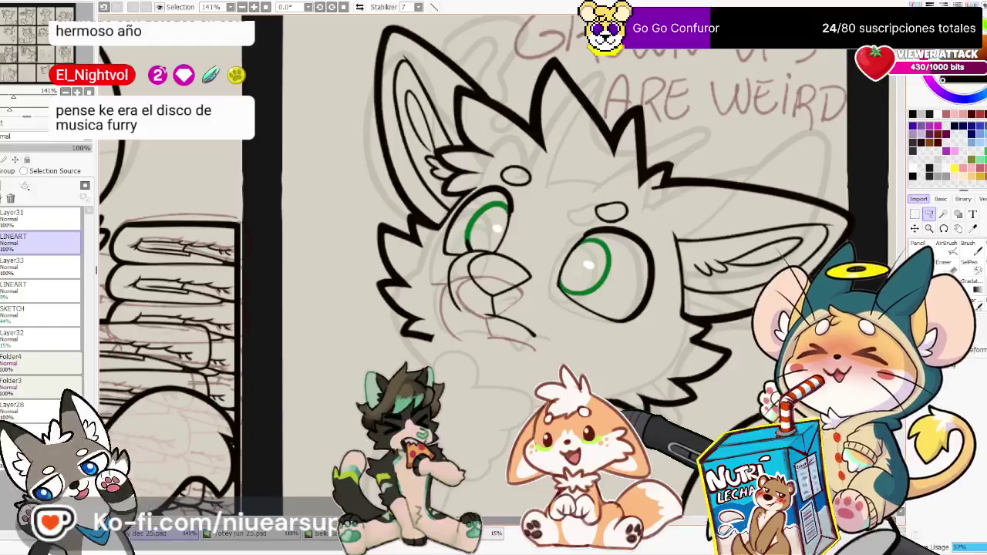
{"action": "key", "text": "s"}
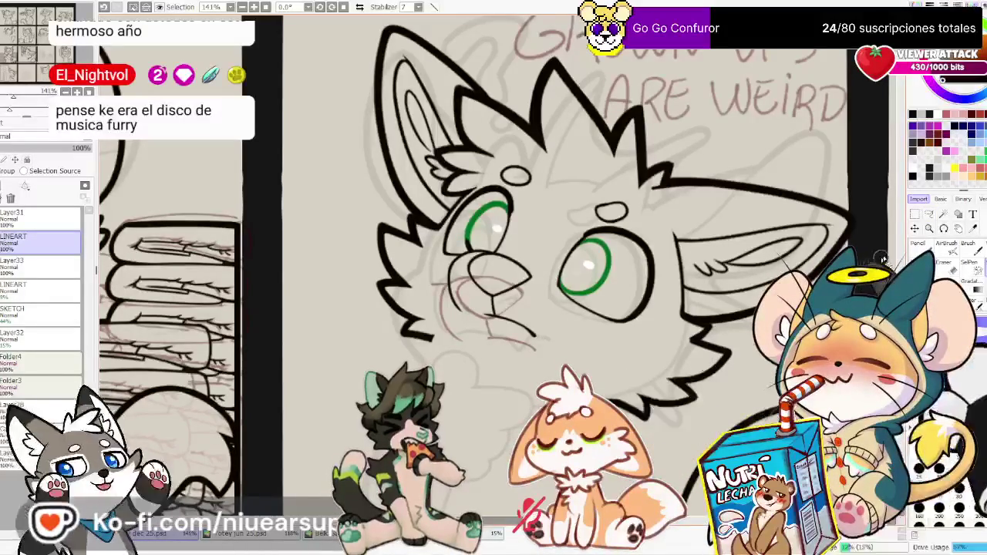
{"action": "left_click", "coordinate": [929, 215]}
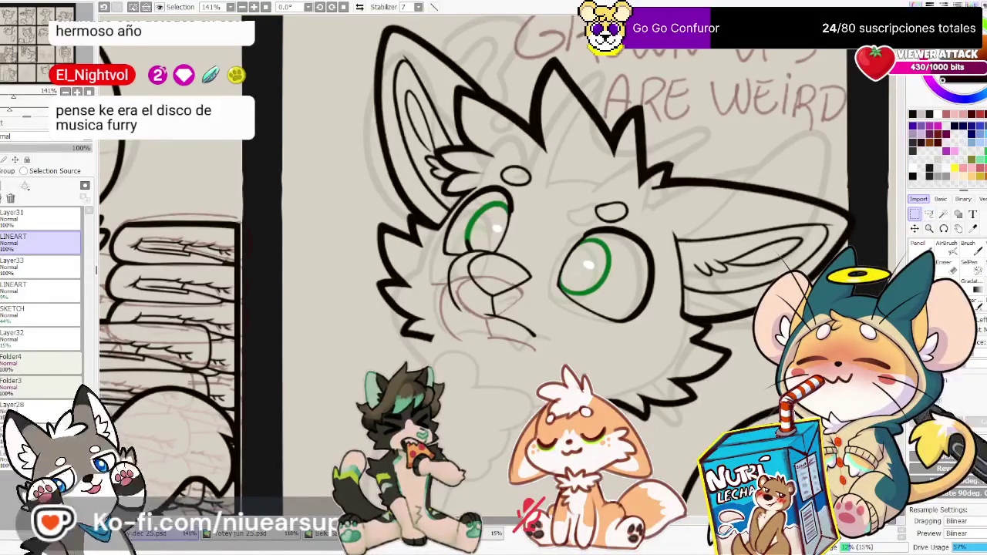
{"action": "scroll", "coordinate": [615, 384], "scroll_direction": "up", "scroll_amount": 1}
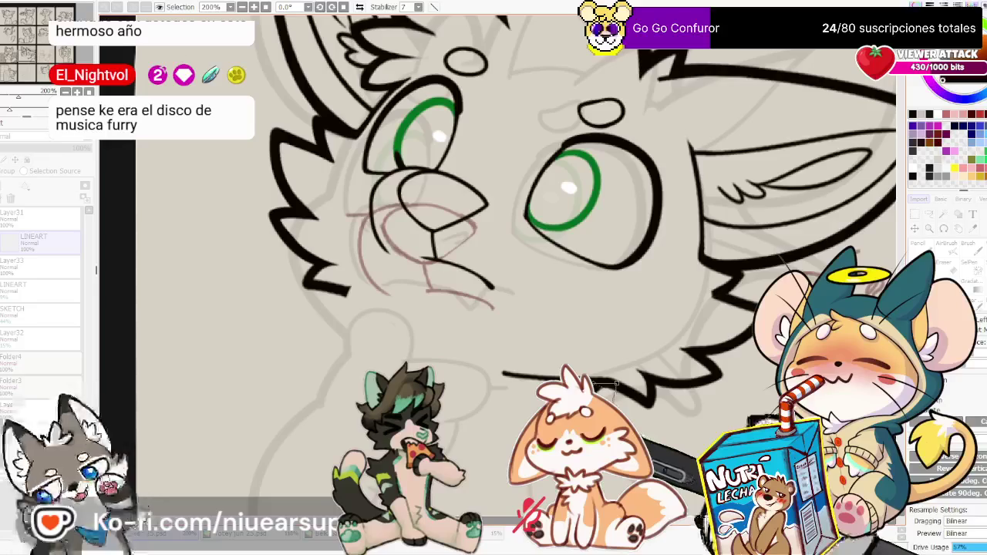
{"action": "scroll", "coordinate": [615, 384], "scroll_direction": "down", "scroll_amount": 7}
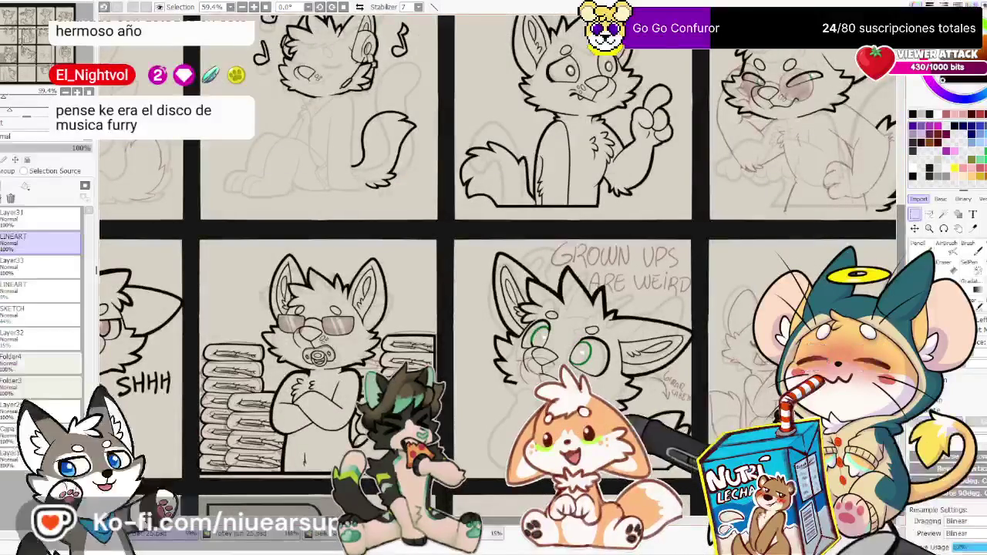
{"action": "scroll", "coordinate": [596, 416], "scroll_direction": "up", "scroll_amount": 5}
{"action": "scroll", "coordinate": [597, 417], "scroll_direction": "up", "scroll_amount": 3}
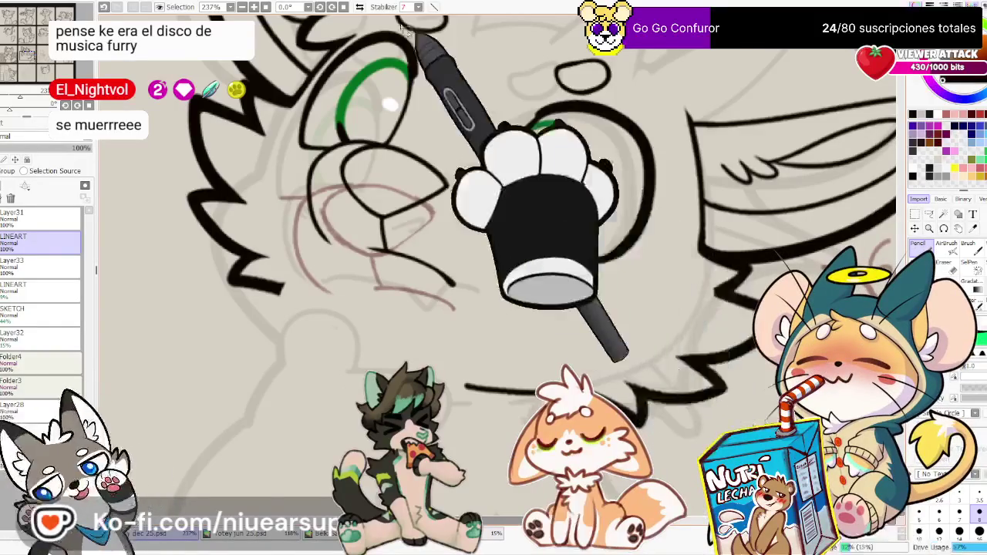
Erase stray lines near the cheek and draw a black stroke along the lower chin
{"action": "left_click_drag", "start_coordinate": [309, 31], "coordinate": [682, 415]}
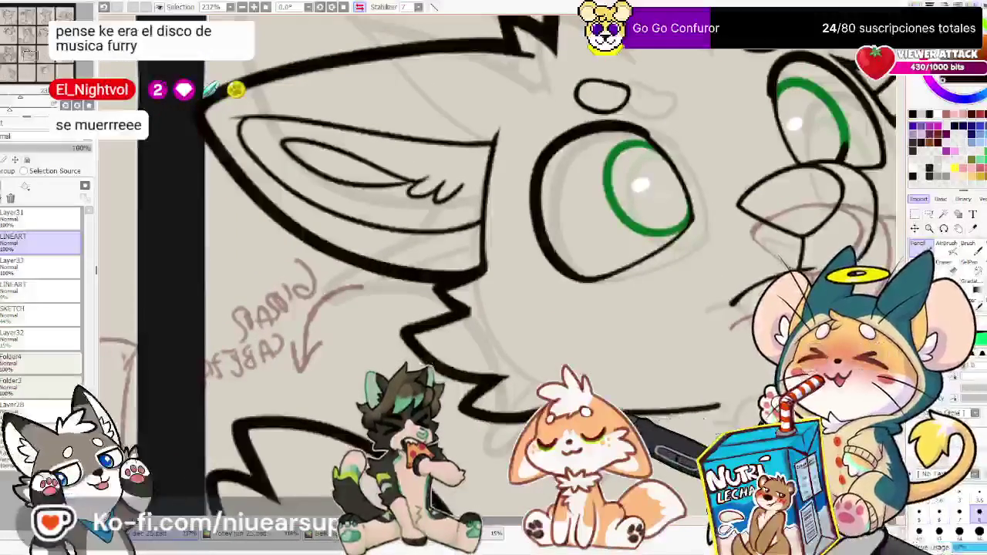
{"action": "key", "text": "e"}
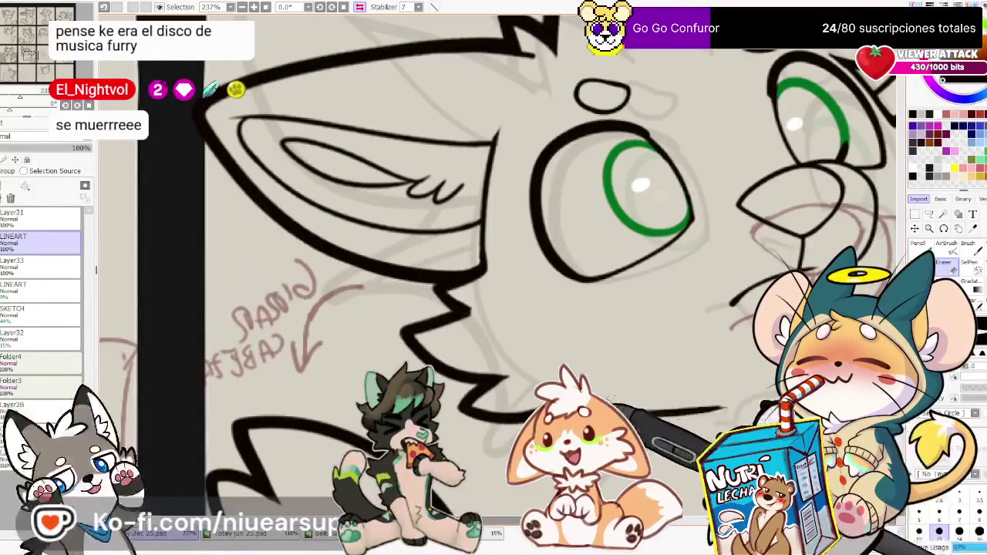
{"action": "left_click_drag", "start_coordinate": [494, 277], "coordinate": [410, 273]}
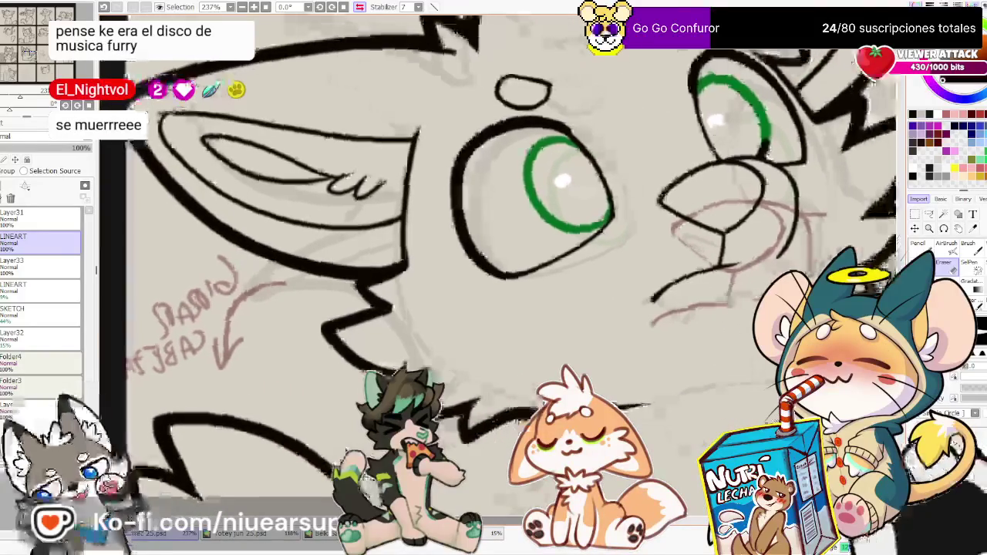
{"action": "left_click_drag", "start_coordinate": [494, 278], "coordinate": [448, 308]}
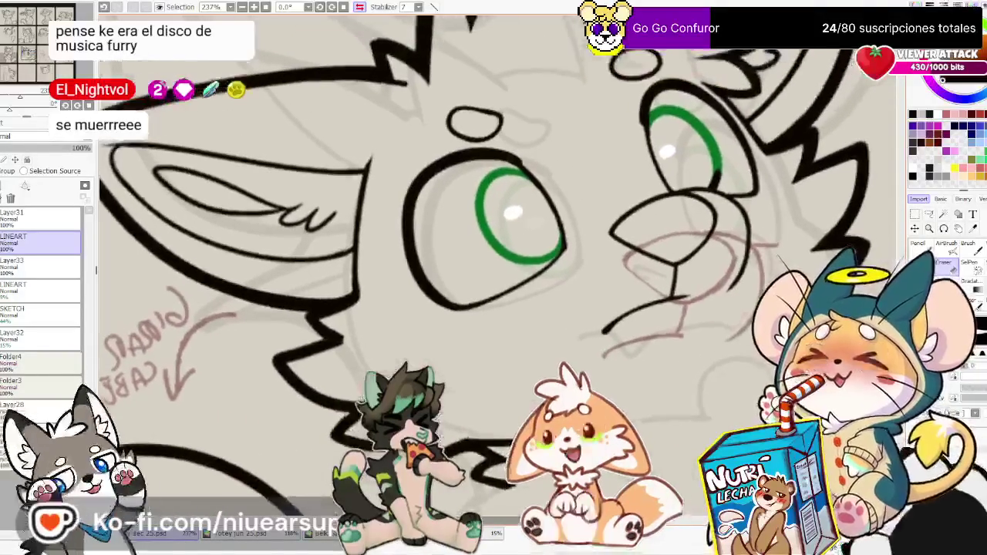
{"action": "key", "text": "ctrl+0"}
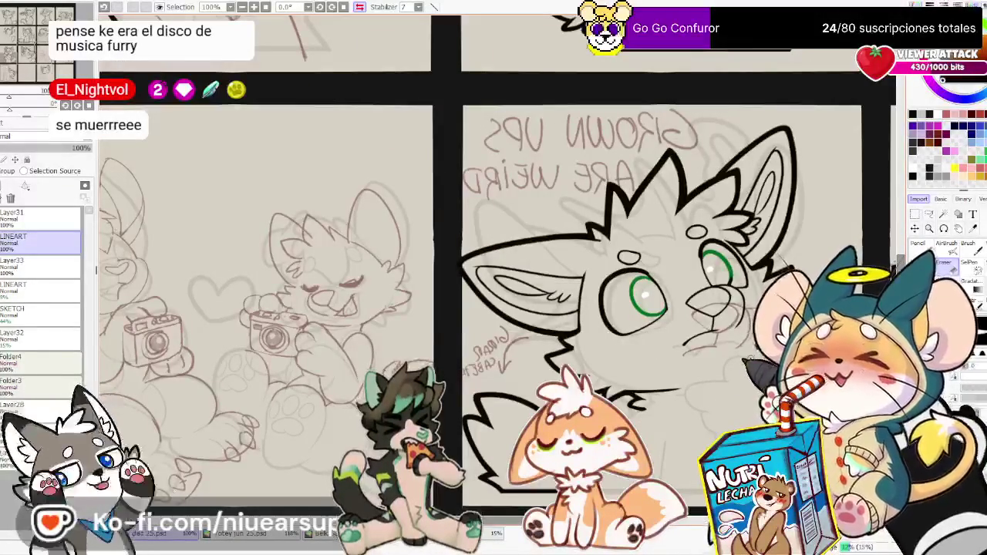
{"action": "scroll", "coordinate": [557, 374], "scroll_direction": "up", "scroll_amount": 5}
{"action": "scroll", "coordinate": [557, 375], "scroll_direction": "up", "scroll_amount": 4}
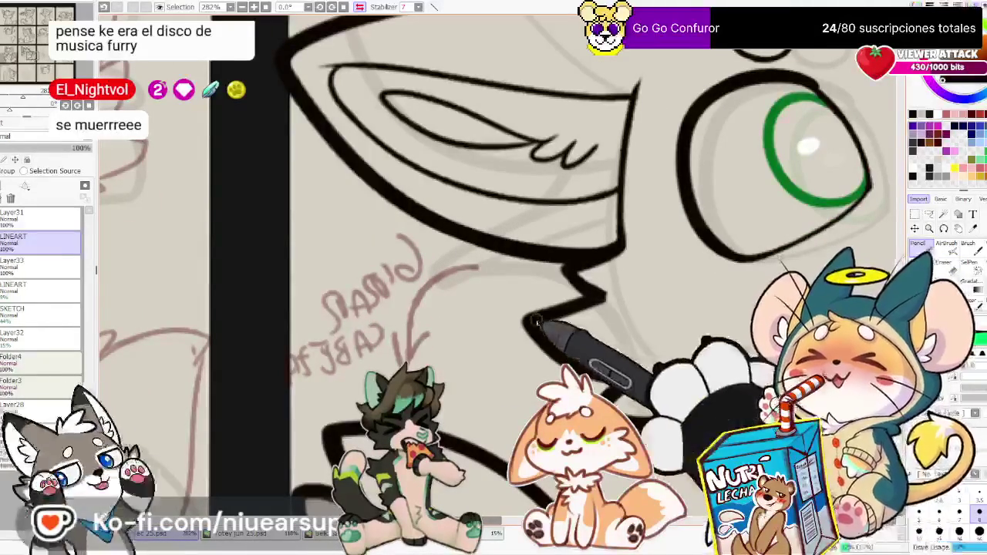
{"action": "left_click_drag", "start_coordinate": [535, 322], "coordinate": [650, 357]}
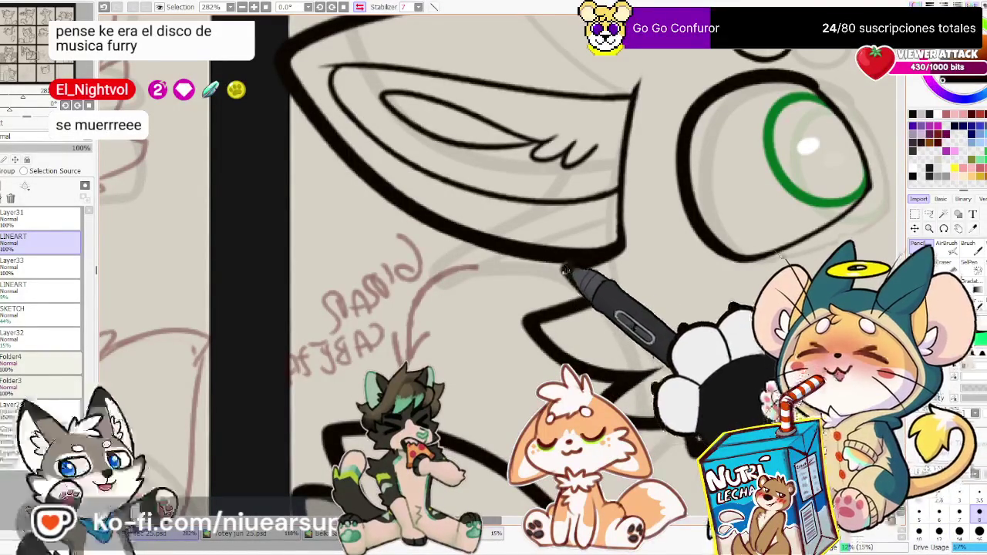
Tidy lines around the second eye and nose, briefly opening and closing a transform
{"action": "key", "text": "n"}
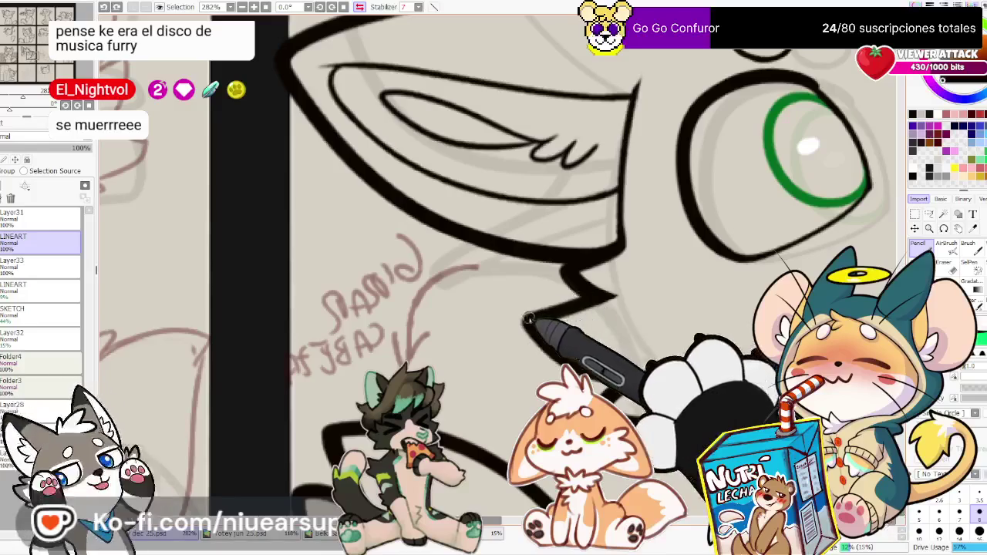
{"action": "left_click_drag", "start_coordinate": [592, 294], "coordinate": [538, 286]}
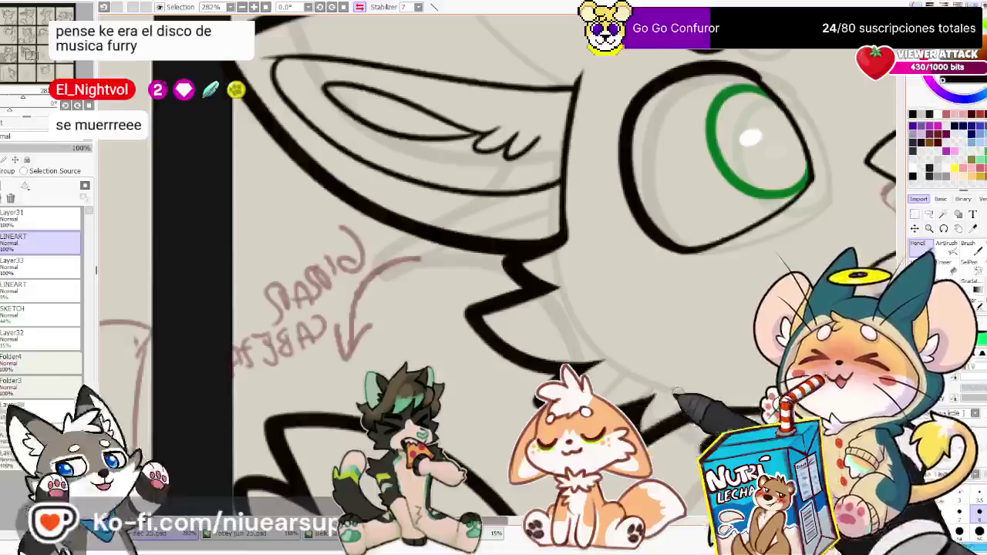
{"action": "key", "text": "e"}
{"action": "mouse_move", "coordinate": [759, 139]}
{"action": "left_mouse_down"}
{"action": "mouse_move", "coordinate": [639, 100]}
{"action": "mouse_move", "coordinate": [496, 132]}
{"action": "mouse_move", "coordinate": [462, 154]}
{"action": "left_mouse_up"}
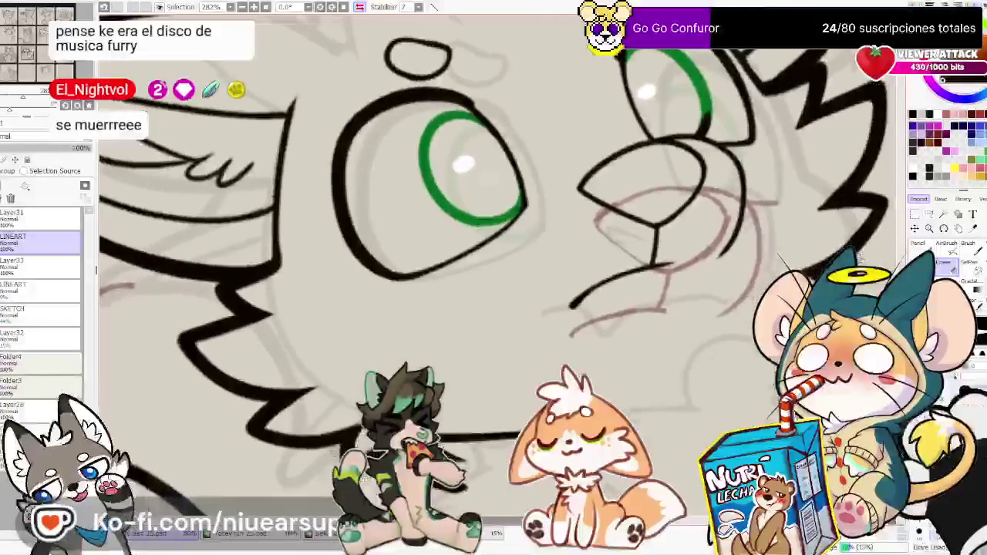
{"action": "scroll", "coordinate": [782, 348], "scroll_direction": "down", "scroll_amount": 2}
{"action": "scroll", "coordinate": [781, 349], "scroll_direction": "down", "scroll_amount": 2}
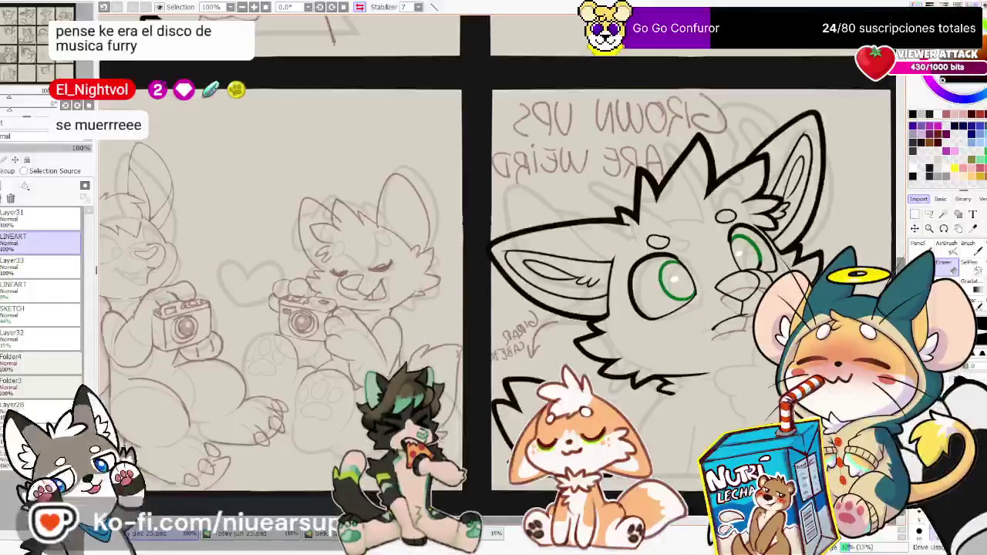
{"action": "scroll", "coordinate": [781, 324], "scroll_direction": "up", "scroll_amount": 2}
{"action": "scroll", "coordinate": [781, 324], "scroll_direction": "up", "scroll_amount": 1}
{"action": "scroll", "coordinate": [781, 324], "scroll_direction": "up", "scroll_amount": 1}
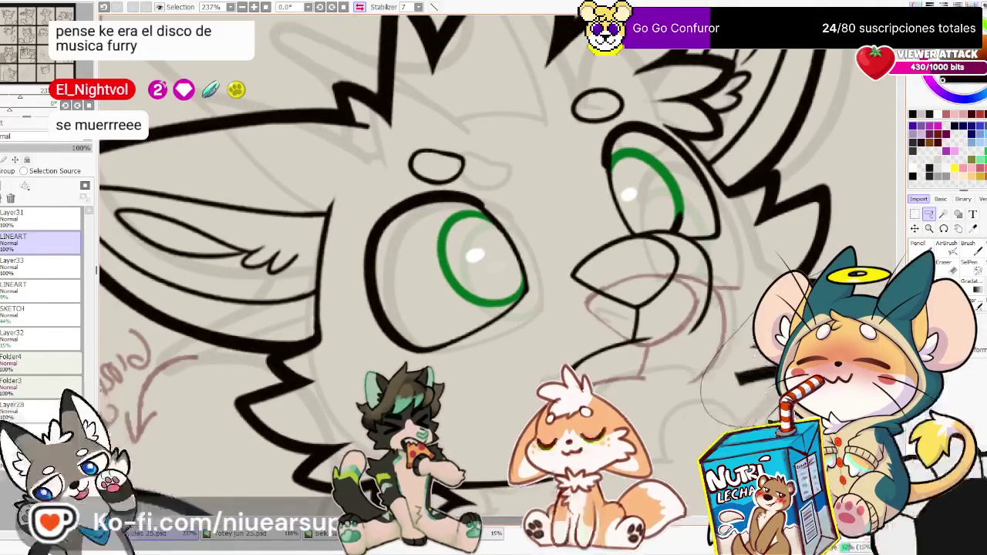
{"action": "key", "text": "ctrl+t"}
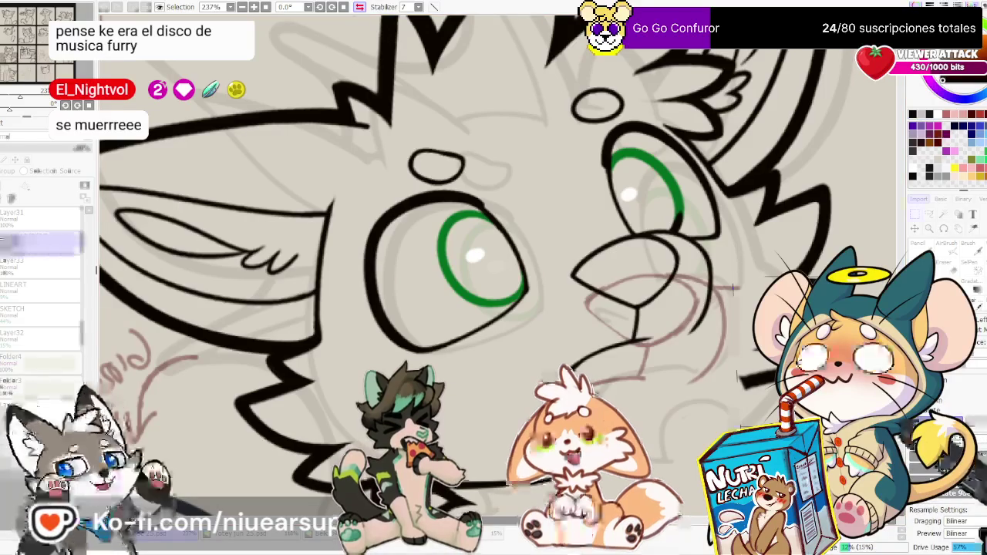
{"action": "key", "text": "Return"}
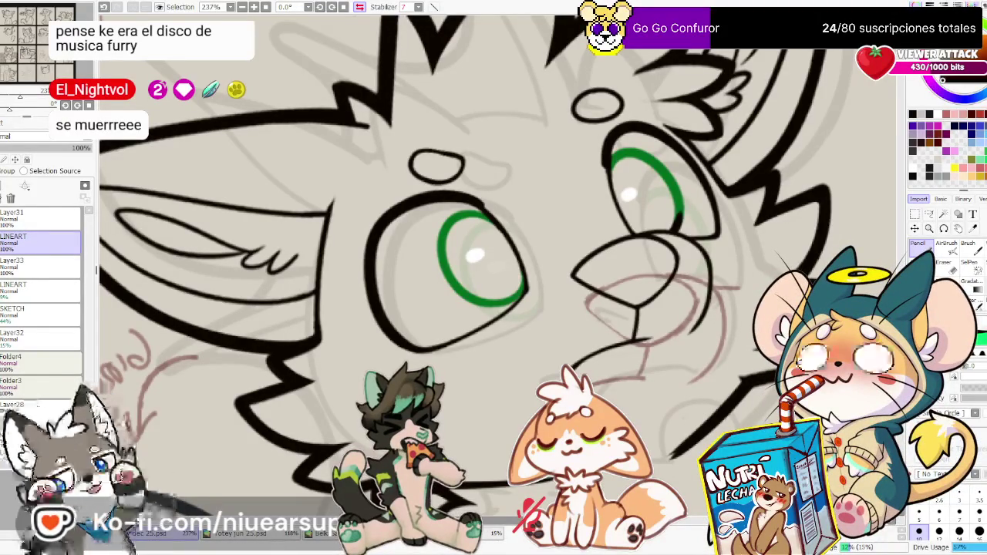
{"action": "left_click_drag", "start_coordinate": [478, 258], "coordinate": [505, 181]}
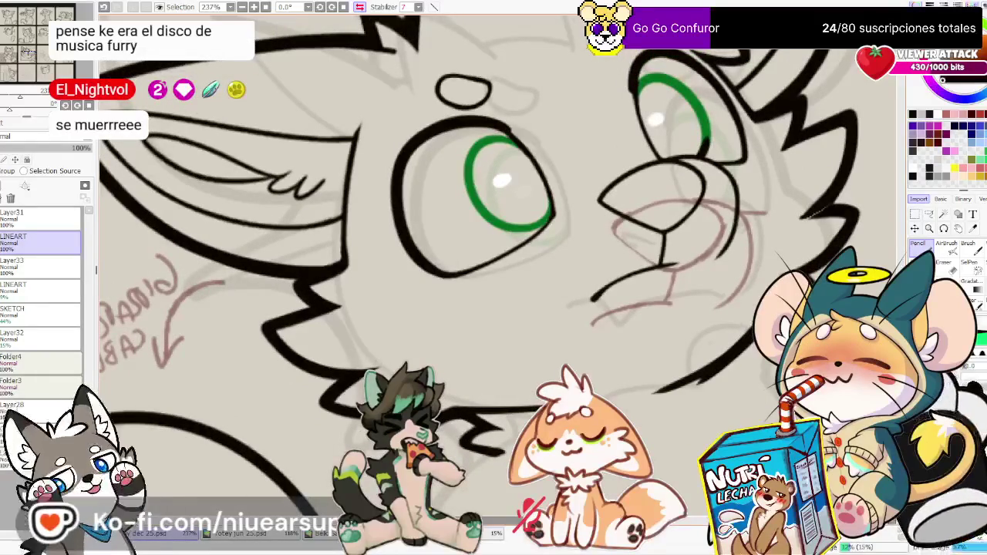
{"action": "key", "text": "e"}
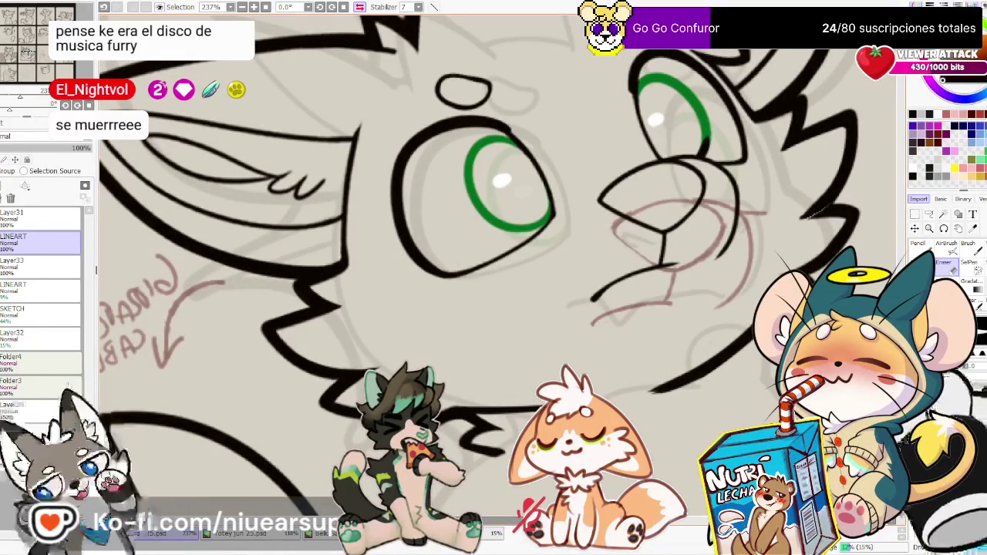
{"action": "left_click_drag", "start_coordinate": [493, 231], "coordinate": [468, 355]}
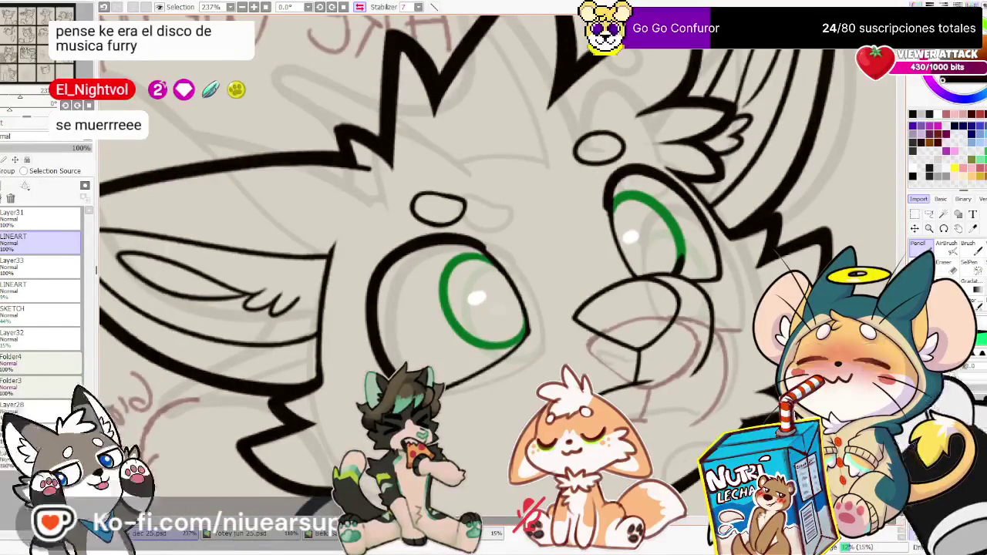
{"action": "key", "text": "e"}
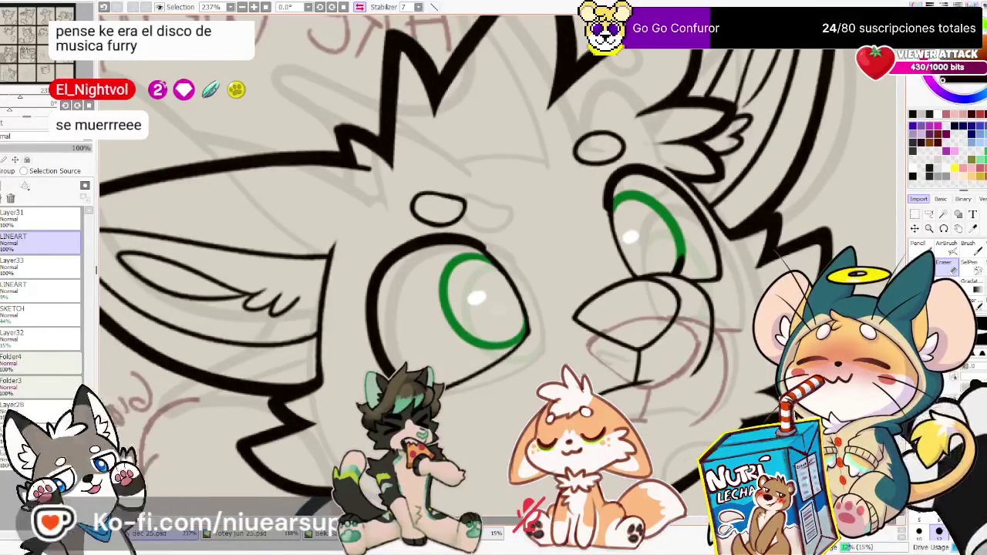
{"action": "scroll", "coordinate": [497, 262], "scroll_direction": "down", "scroll_amount": 6}
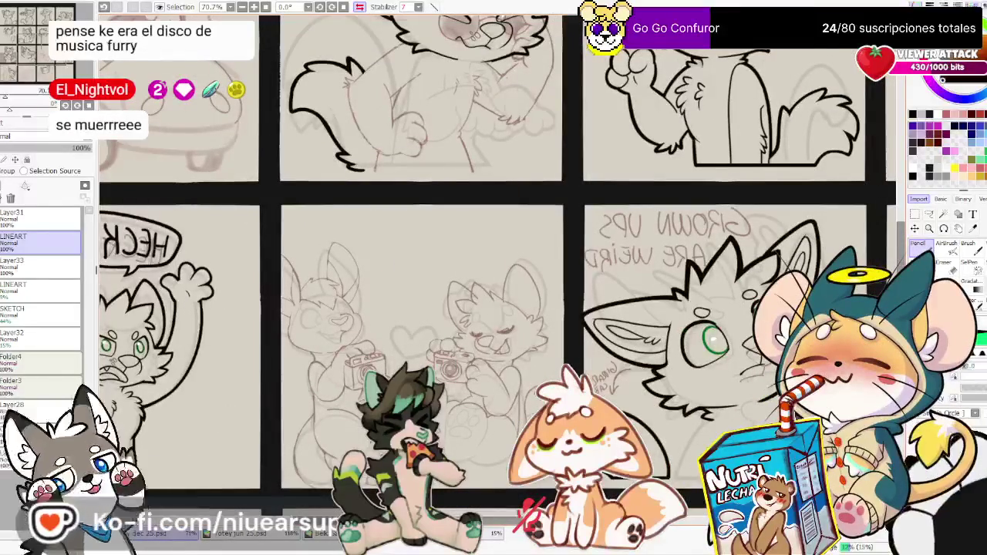
{"action": "scroll", "coordinate": [777, 394], "scroll_direction": "up", "scroll_amount": 2}
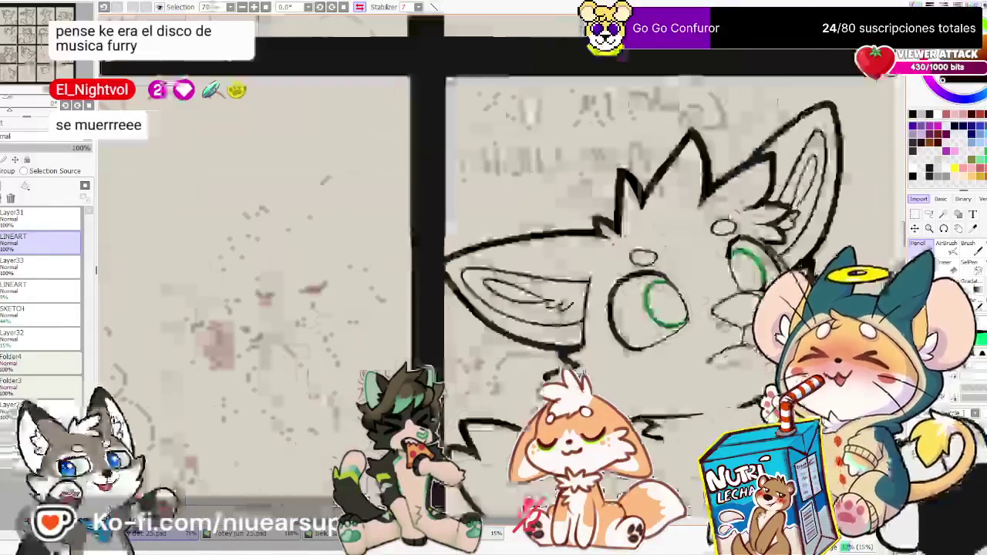
{"action": "scroll", "coordinate": [776, 394], "scroll_direction": "up", "scroll_amount": 2}
{"action": "scroll", "coordinate": [777, 394], "scroll_direction": "up", "scroll_amount": 2}
{"action": "scroll", "coordinate": [832, 385], "scroll_direction": "up", "scroll_amount": 1}
{"action": "scroll", "coordinate": [832, 386], "scroll_direction": "up", "scroll_amount": 1}
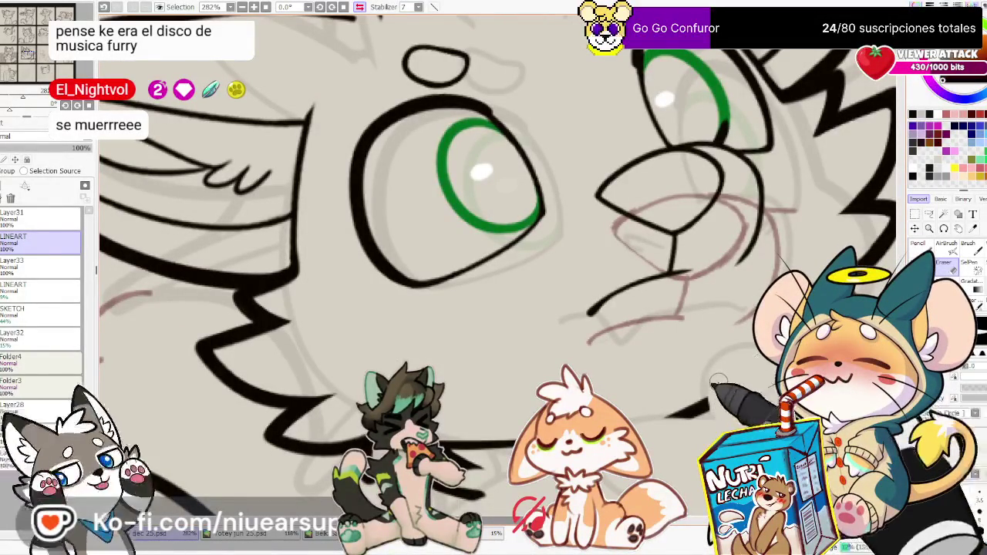
Draw a curved fur line down from the cat's chest fur tip
{"action": "scroll", "coordinate": [721, 383], "scroll_direction": "down", "scroll_amount": 2}
{"action": "scroll", "coordinate": [592, 320], "scroll_direction": "down", "scroll_amount": 2}
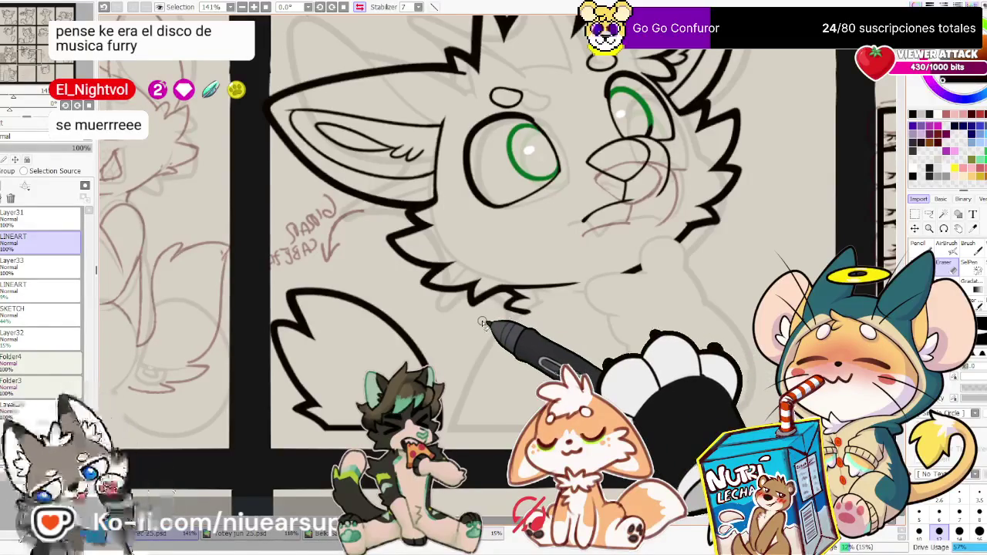
{"action": "scroll", "coordinate": [349, 293], "scroll_direction": "up", "scroll_amount": 1}
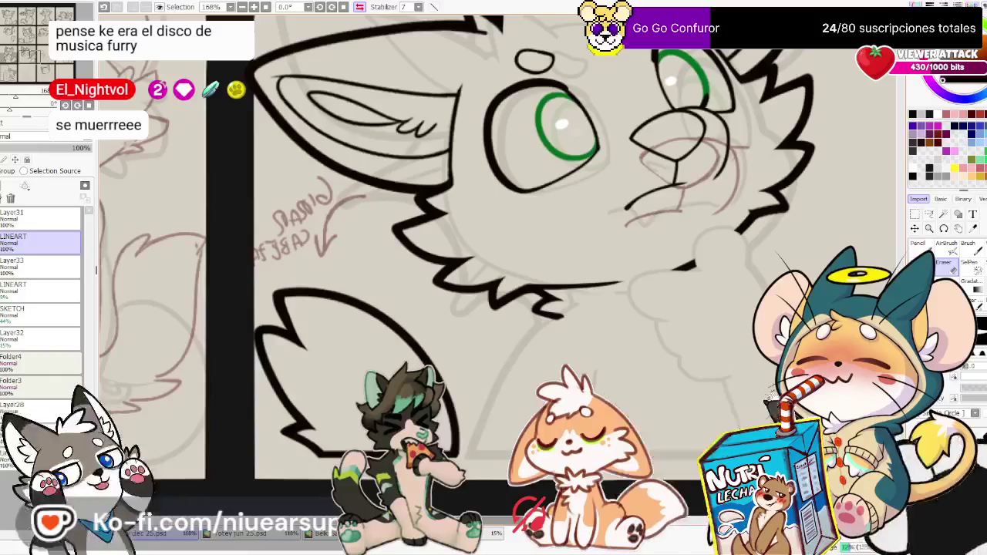
{"action": "left_click_drag", "start_coordinate": [291, 305], "coordinate": [253, 300]}
{"action": "key", "text": "n"}
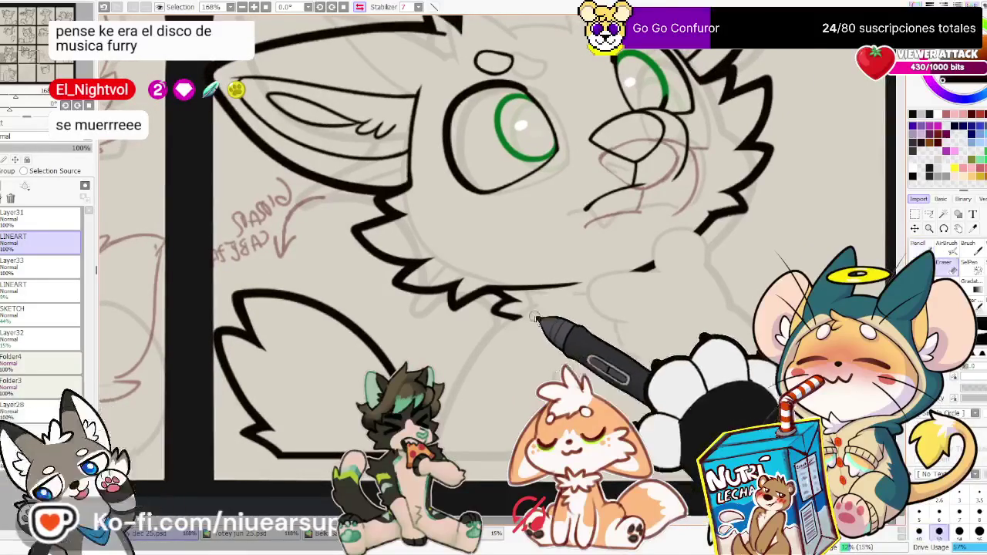
{"action": "scroll", "coordinate": [518, 325], "scroll_direction": "up", "scroll_amount": 3}
{"action": "mouse_move", "coordinate": [493, 305]}
{"action": "left_mouse_down"}
{"action": "mouse_move", "coordinate": [521, 227]}
{"action": "mouse_move", "coordinate": [447, 404]}
{"action": "left_mouse_up"}
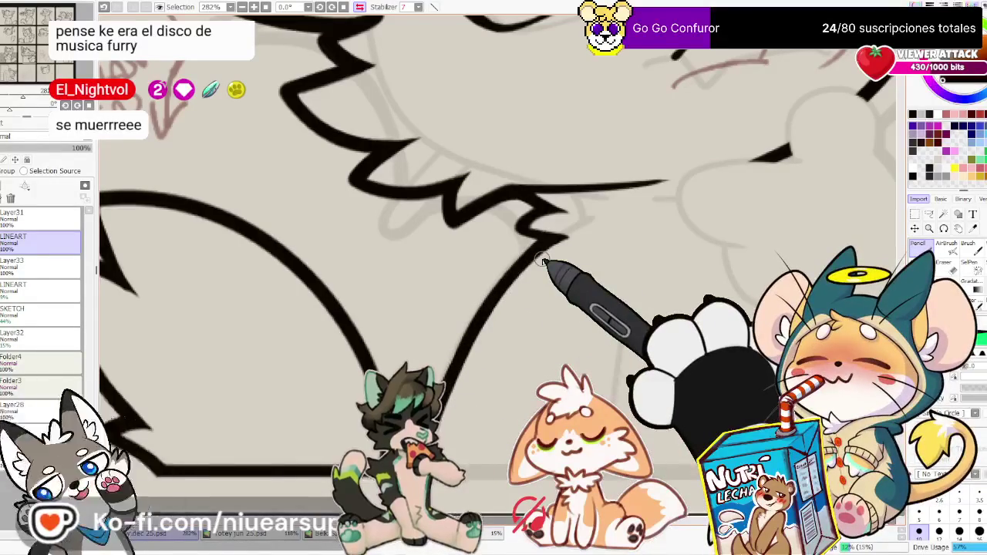
Add two vertical lines below the chest and lasso the area beneath it
{"action": "scroll", "coordinate": [543, 262], "scroll_direction": "down", "scroll_amount": 5}
{"action": "left_click_drag", "start_coordinate": [655, 265], "coordinate": [640, 330]}
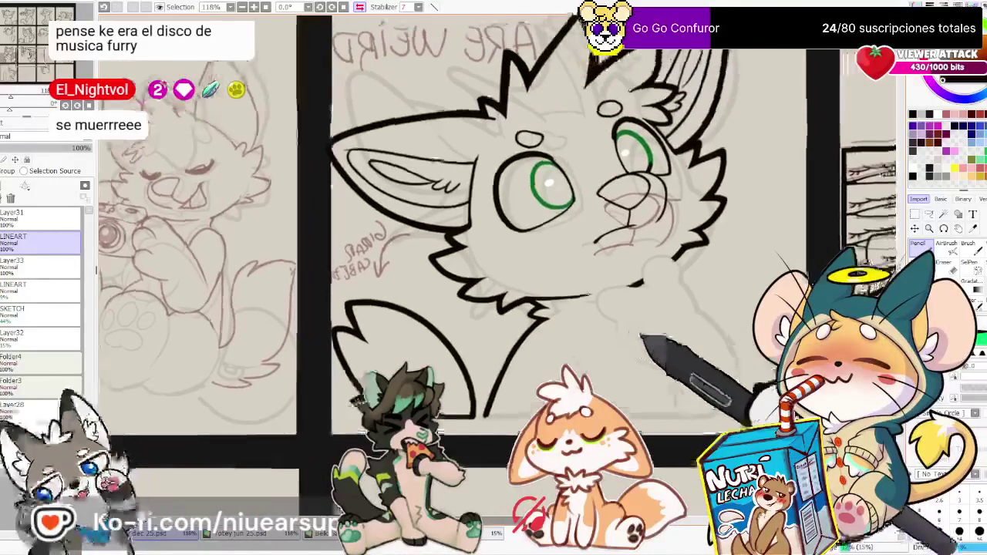
{"action": "scroll", "coordinate": [494, 262], "scroll_direction": "down", "scroll_amount": 2}
{"action": "scroll", "coordinate": [493, 262], "scroll_direction": "up", "scroll_amount": 2}
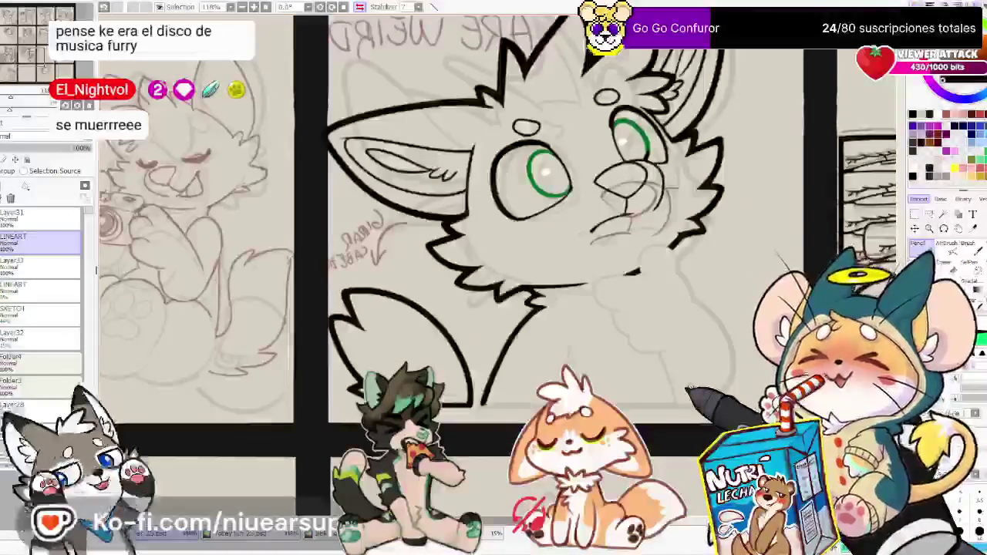
{"action": "left_click_drag", "start_coordinate": [569, 343], "coordinate": [569, 362]}
{"action": "left_click_drag", "start_coordinate": [509, 344], "coordinate": [509, 413]}
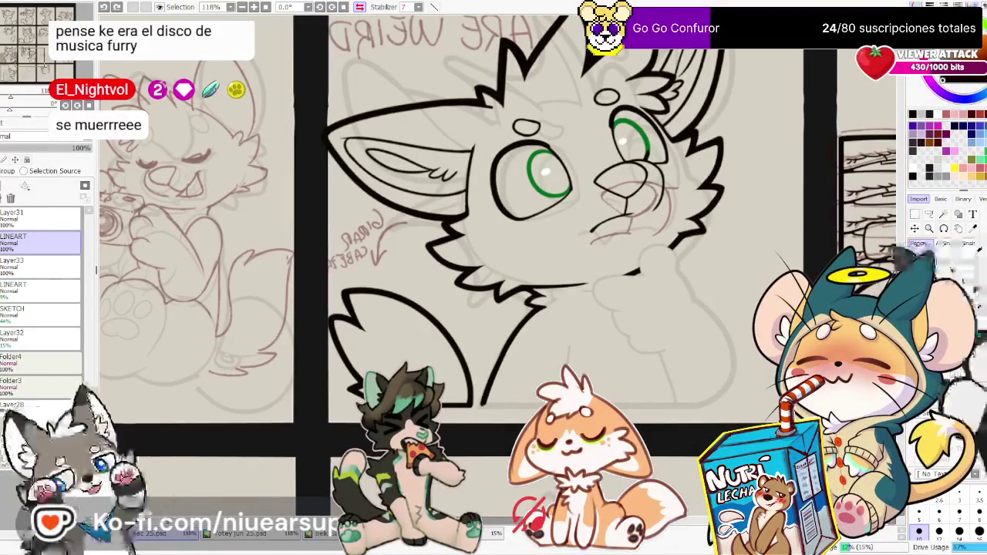
{"action": "scroll", "coordinate": [721, 279], "scroll_direction": "up", "scroll_amount": 1}
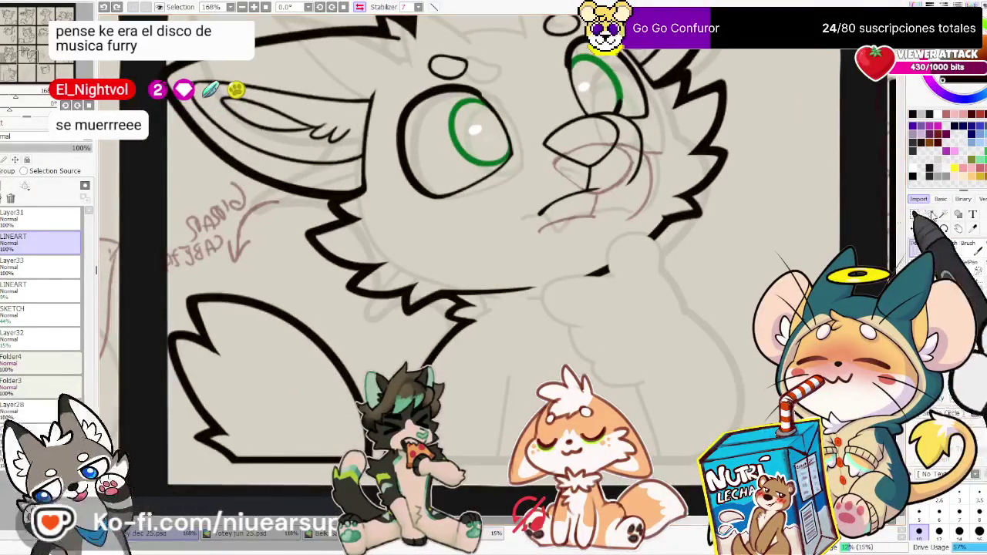
{"action": "left_click_drag", "start_coordinate": [478, 328], "coordinate": [466, 432]}
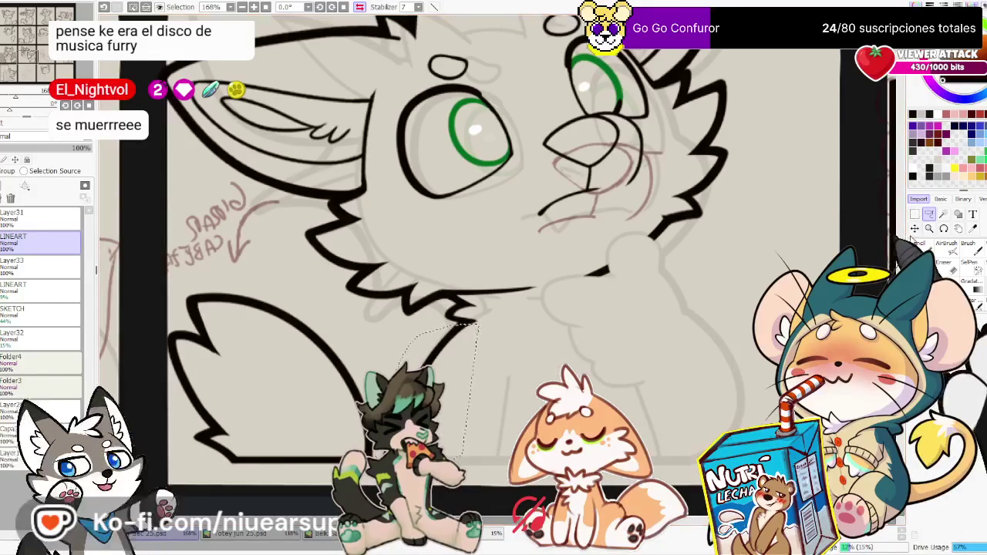
{"action": "left_click", "coordinate": [451, 386]}
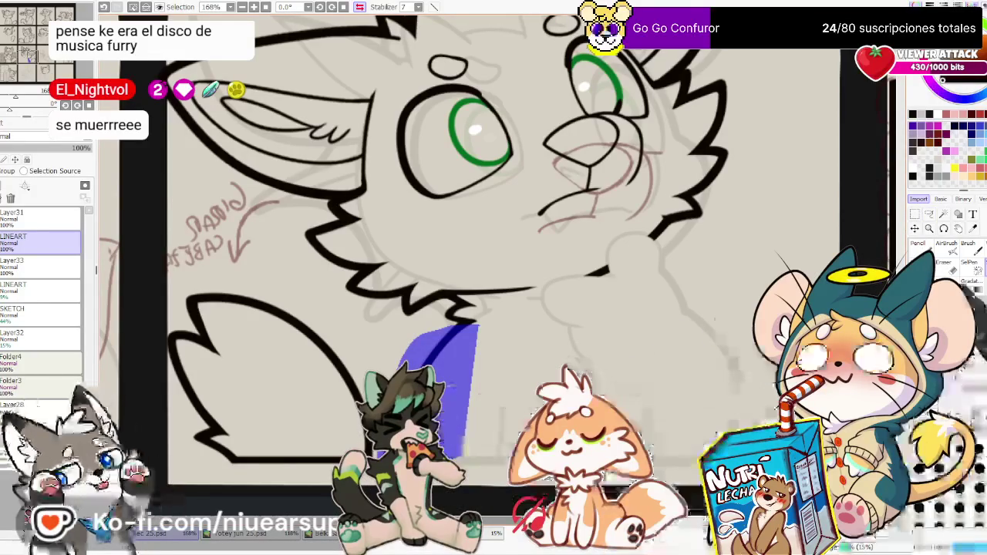
{"action": "key", "text": "ctrl+z"}
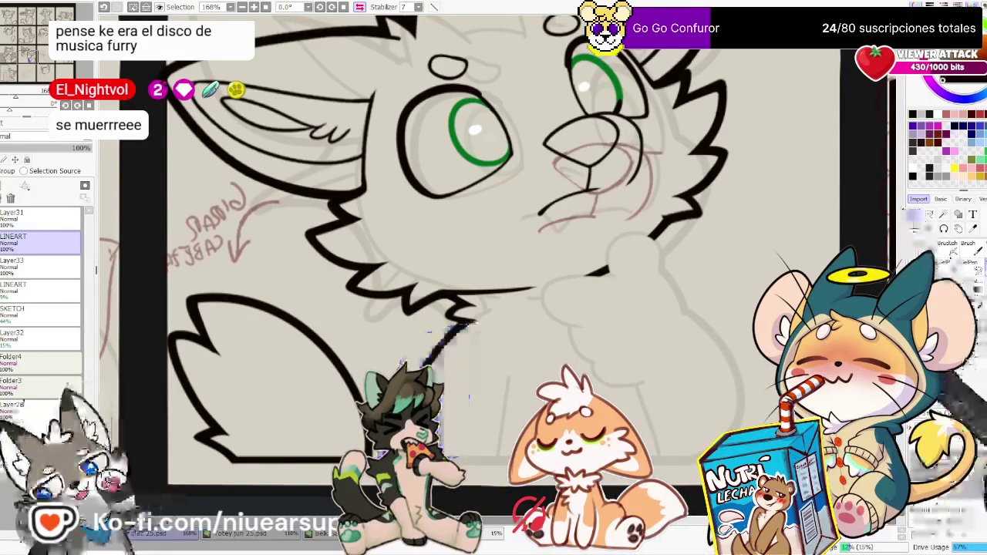
{"action": "key", "text": "ctrl+t"}
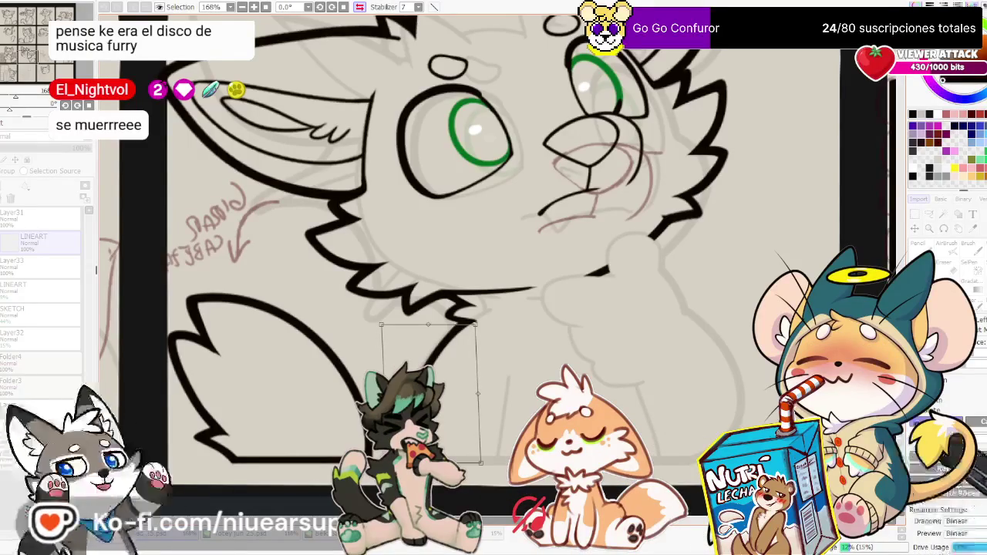
{"action": "key", "text": "Return"}
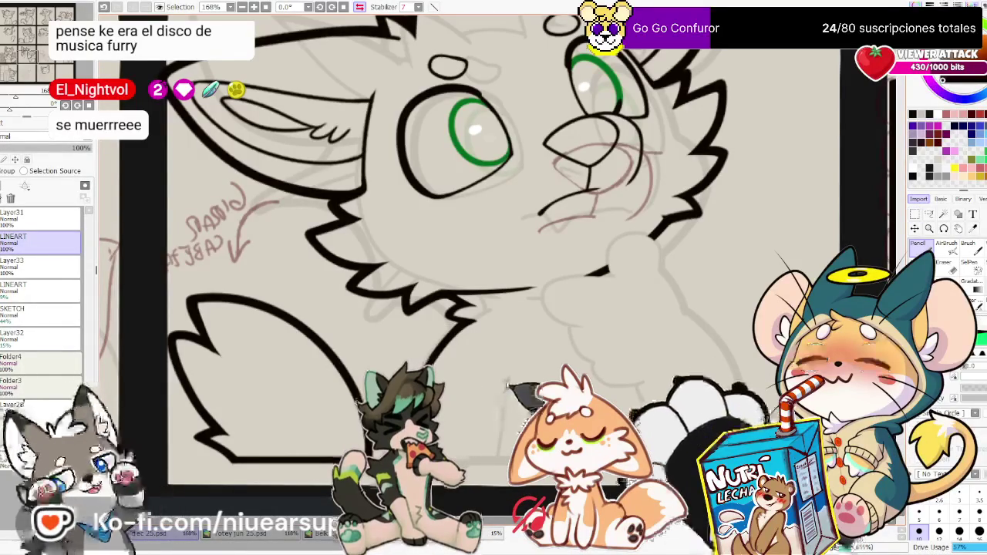
{"action": "left_click_drag", "start_coordinate": [507, 378], "coordinate": [495, 463]}
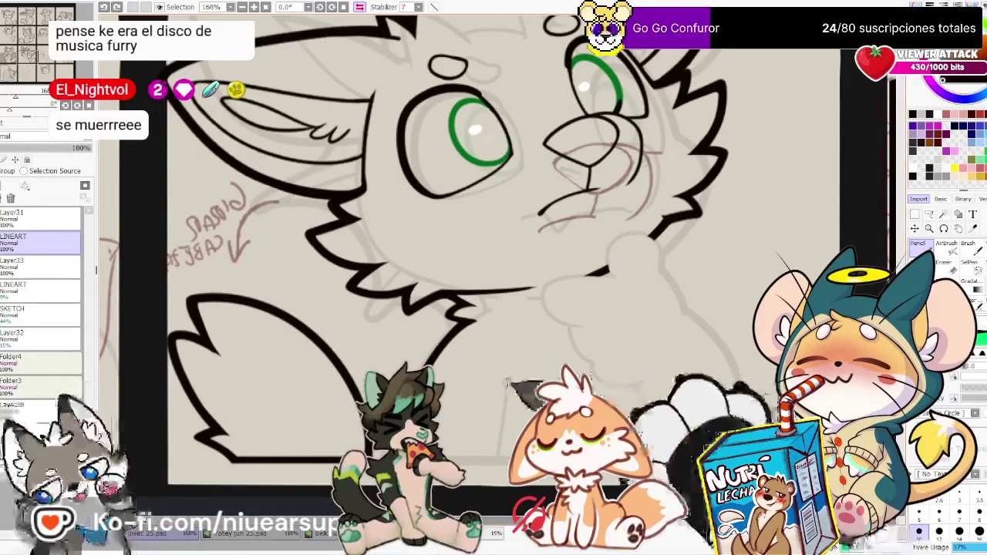
{"action": "key", "text": "ctrl+z"}
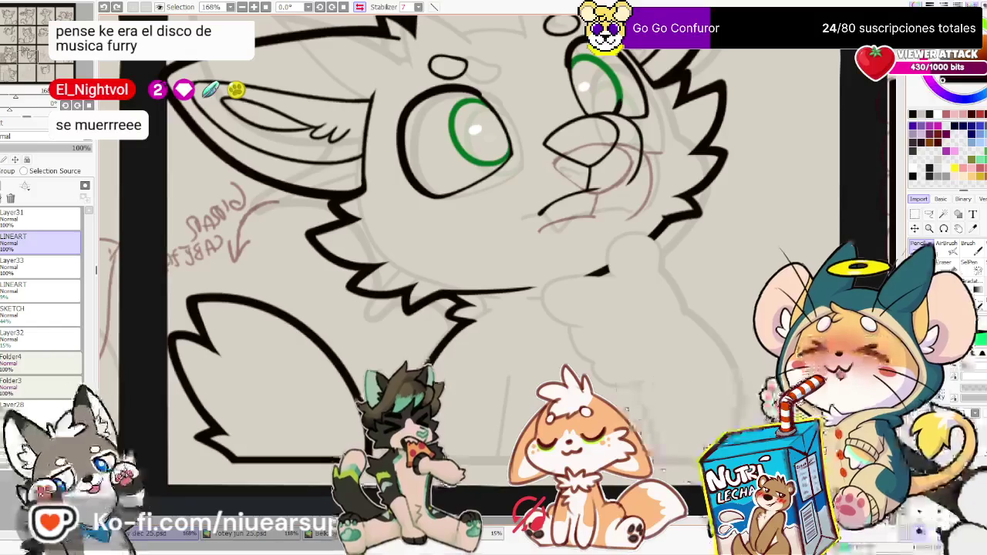
{"action": "scroll", "coordinate": [494, 270], "scroll_direction": "down", "scroll_amount": 1}
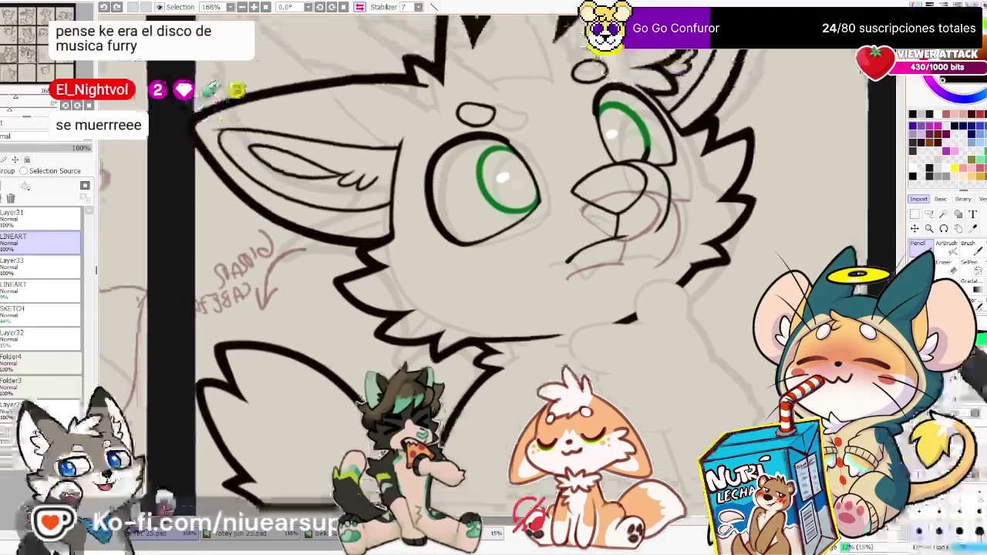
{"action": "left_click_drag", "start_coordinate": [594, 312], "coordinate": [594, 359]}
{"action": "scroll", "coordinate": [594, 359], "scroll_direction": "down", "scroll_amount": 3}
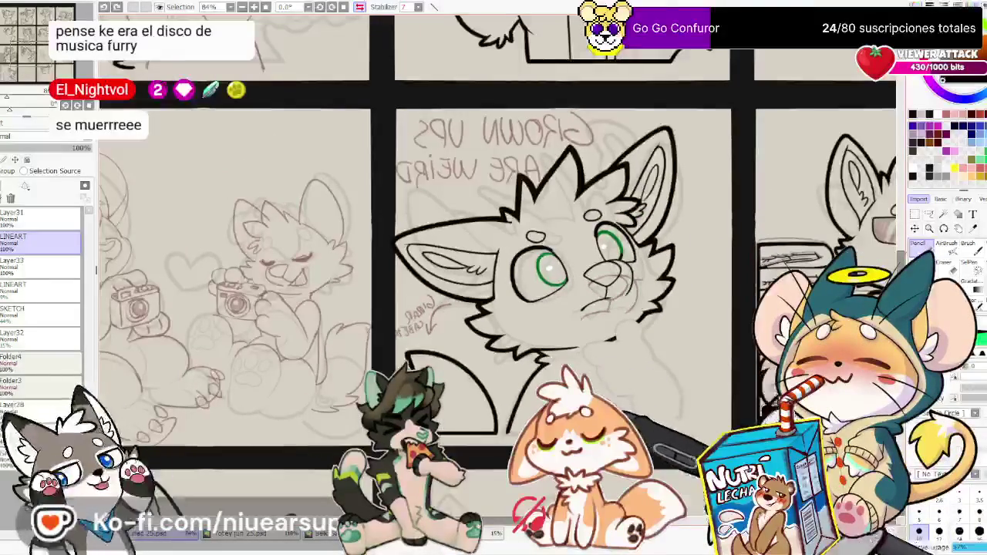
{"action": "left_click", "coordinate": [4, 240]}
{"action": "left_click", "coordinate": [5, 239]}
{"action": "left_click_drag", "start_coordinate": [6, 238], "coordinate": [14, 284]}
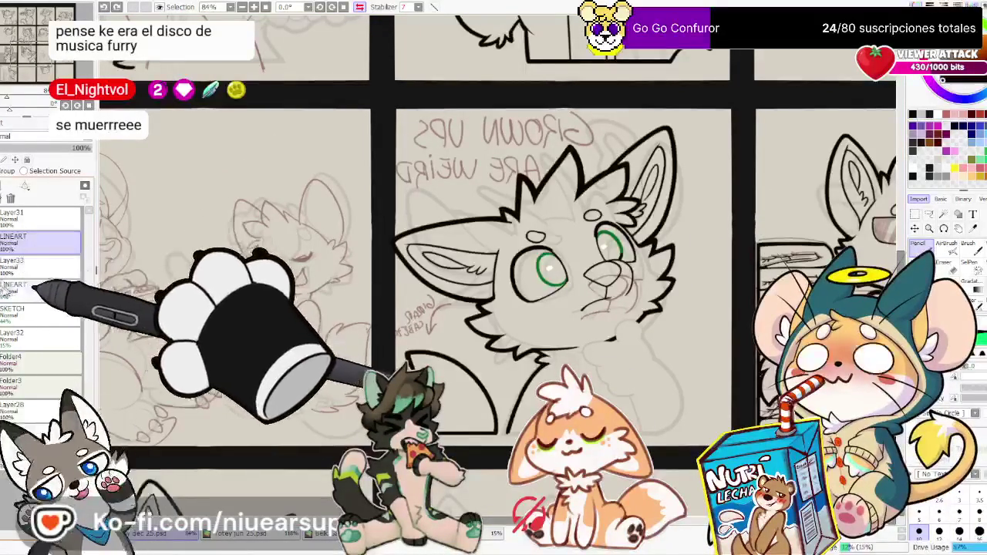
{"action": "scroll", "coordinate": [641, 377], "scroll_direction": "up", "scroll_amount": 1}
{"action": "scroll", "coordinate": [641, 376], "scroll_direction": "up", "scroll_amount": 3}
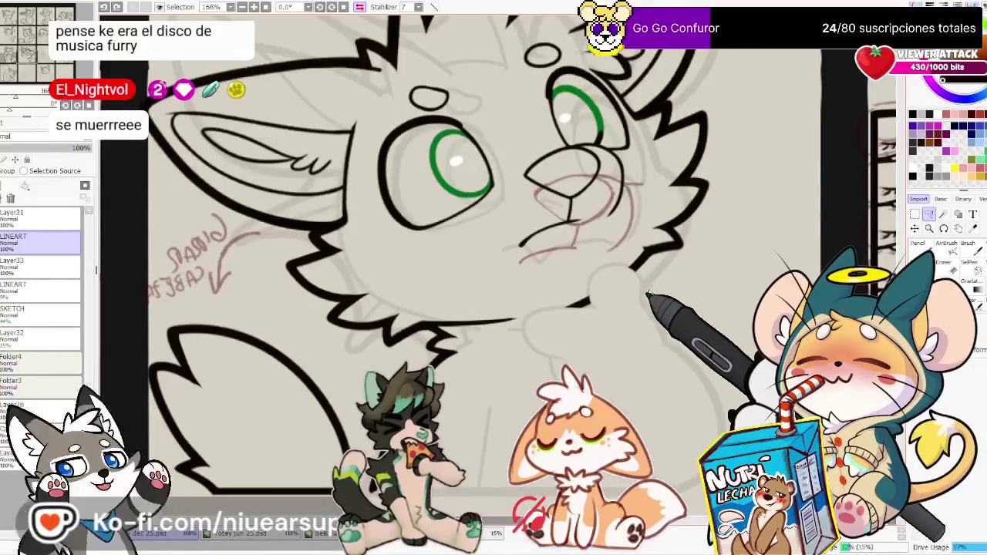
Lasso the paw, copy it from the faint LINEART layer, and paste it as Layer34
{"action": "mouse_move", "coordinate": [644, 289]}
{"action": "left_mouse_down"}
{"action": "mouse_move", "coordinate": [527, 310]}
{"action": "mouse_move", "coordinate": [448, 408]}
{"action": "left_mouse_up"}
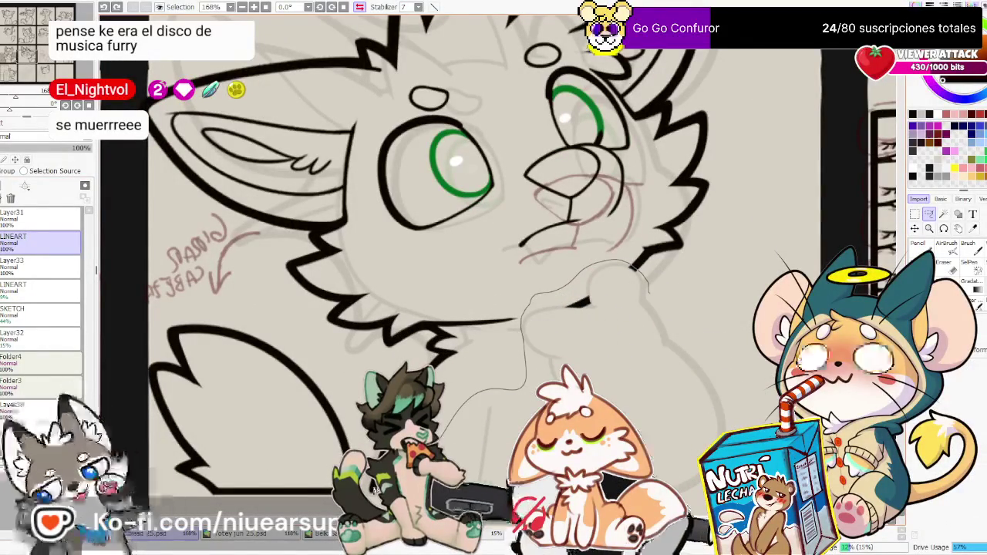
{"action": "left_click_drag", "start_coordinate": [370, 487], "coordinate": [401, 462]}
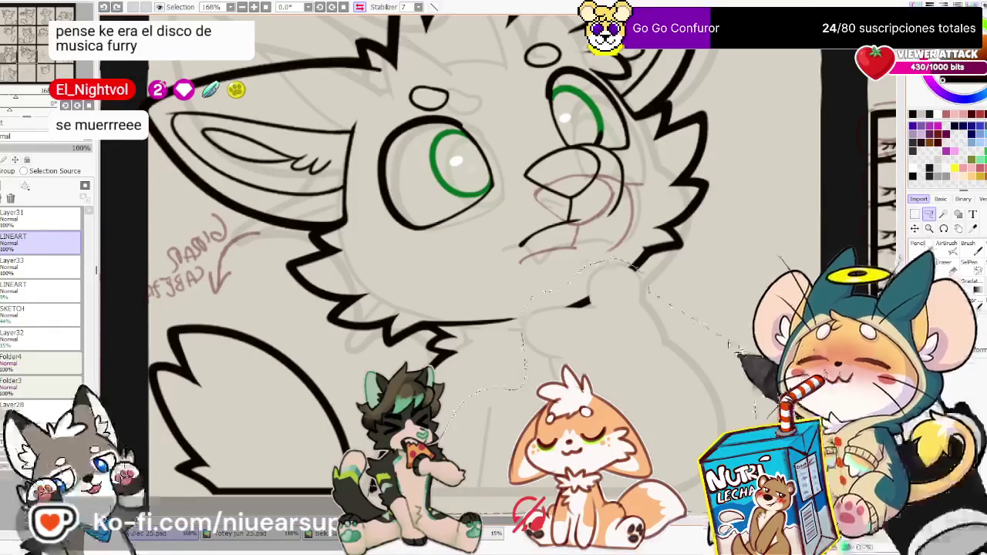
{"action": "left_click", "coordinate": [16, 287]}
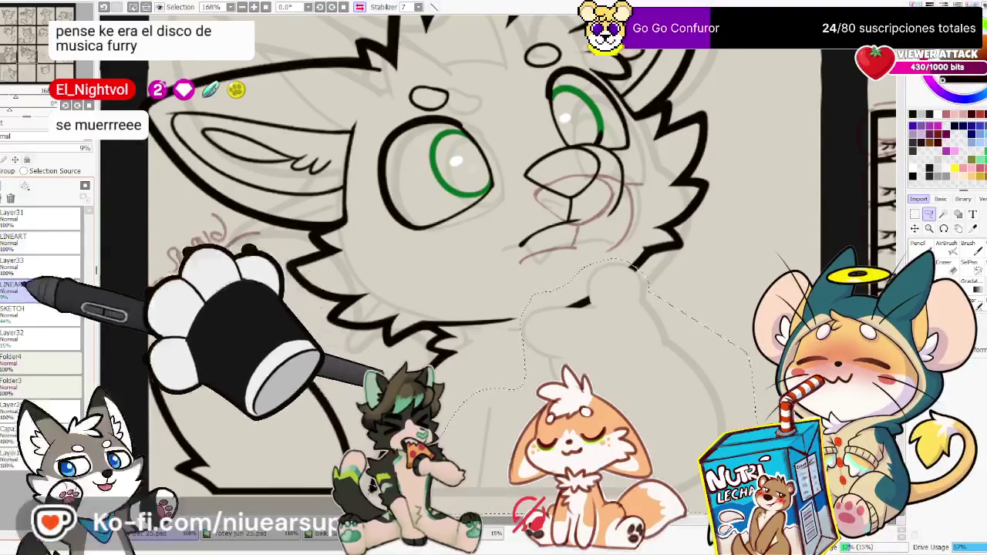
{"action": "key", "text": "ctrl+c"}
{"action": "key", "text": "ctrl+v"}
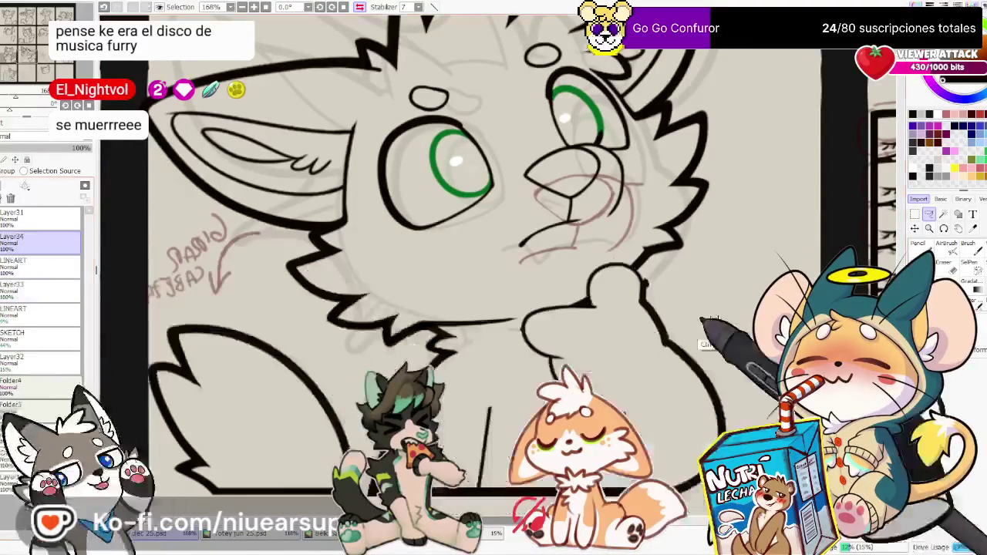
Tidy the pasted paw lineart with the Eraser and Pencil
{"action": "scroll", "coordinate": [702, 347], "scroll_direction": "up", "scroll_amount": 2}
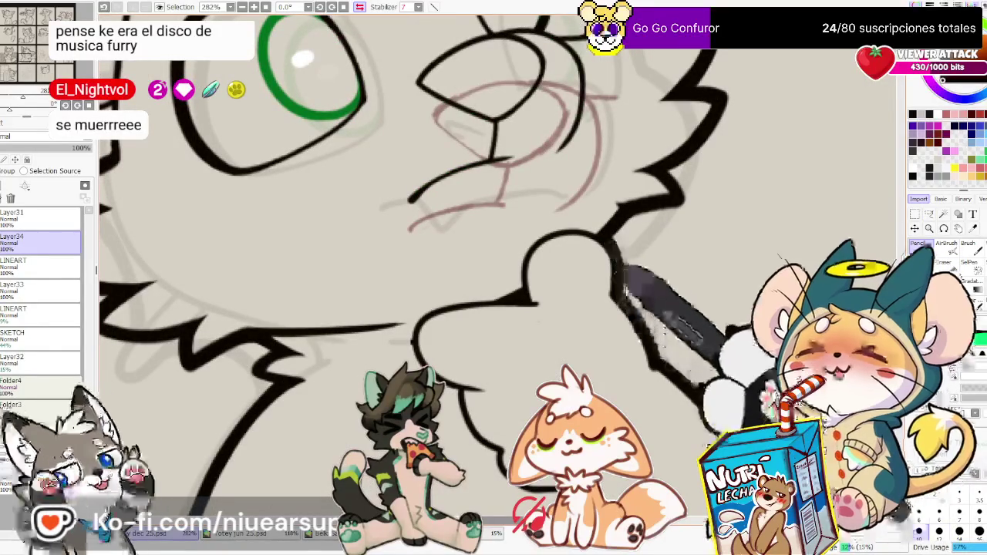
{"action": "scroll", "coordinate": [612, 199], "scroll_direction": "down", "scroll_amount": 2}
{"action": "scroll", "coordinate": [608, 205], "scroll_direction": "down", "scroll_amount": 4}
{"action": "scroll", "coordinate": [529, 201], "scroll_direction": "up", "scroll_amount": 6}
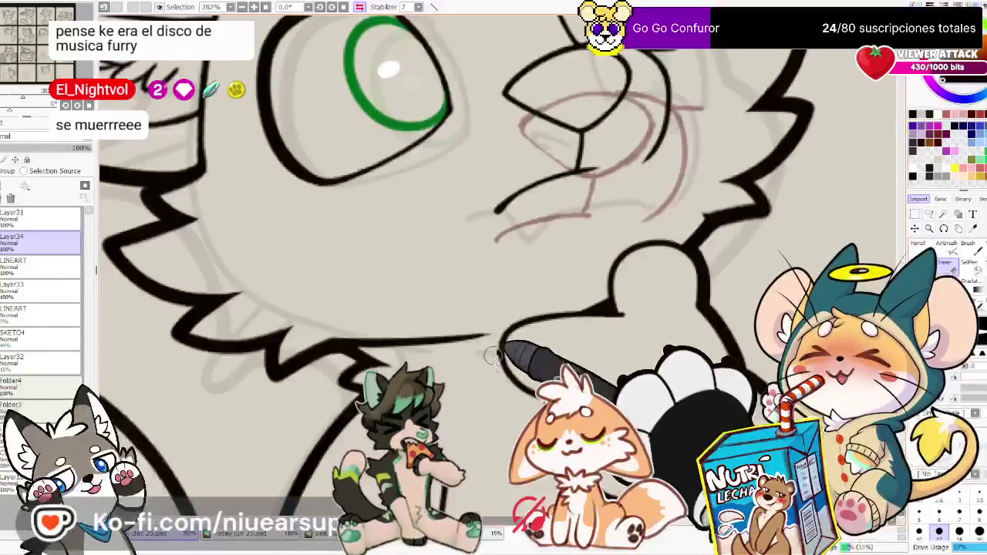
{"action": "key", "text": "n"}
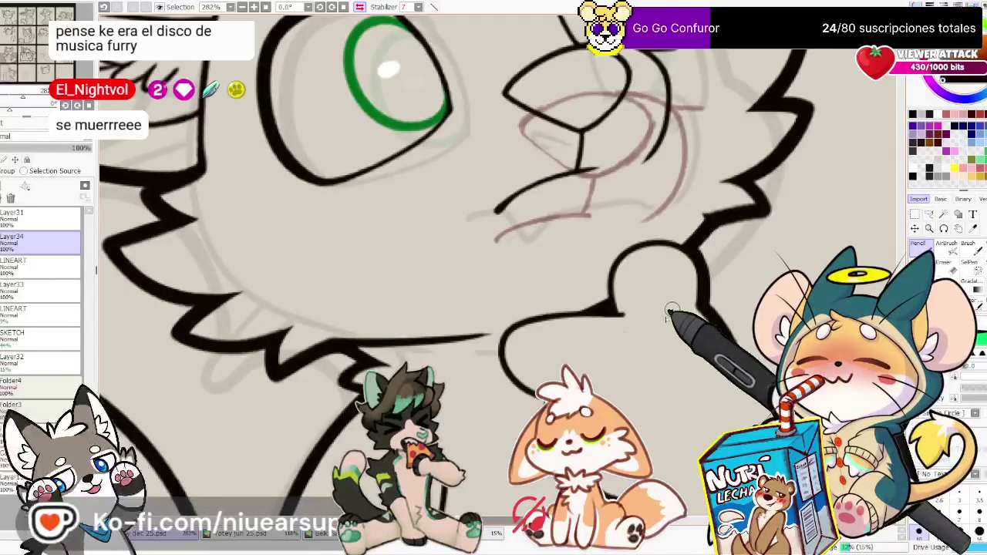
{"action": "scroll", "coordinate": [672, 310], "scroll_direction": "down", "scroll_amount": 3}
{"action": "scroll", "coordinate": [617, 370], "scroll_direction": "down", "scroll_amount": 1}
{"action": "scroll", "coordinate": [595, 375], "scroll_direction": "up", "scroll_amount": 1}
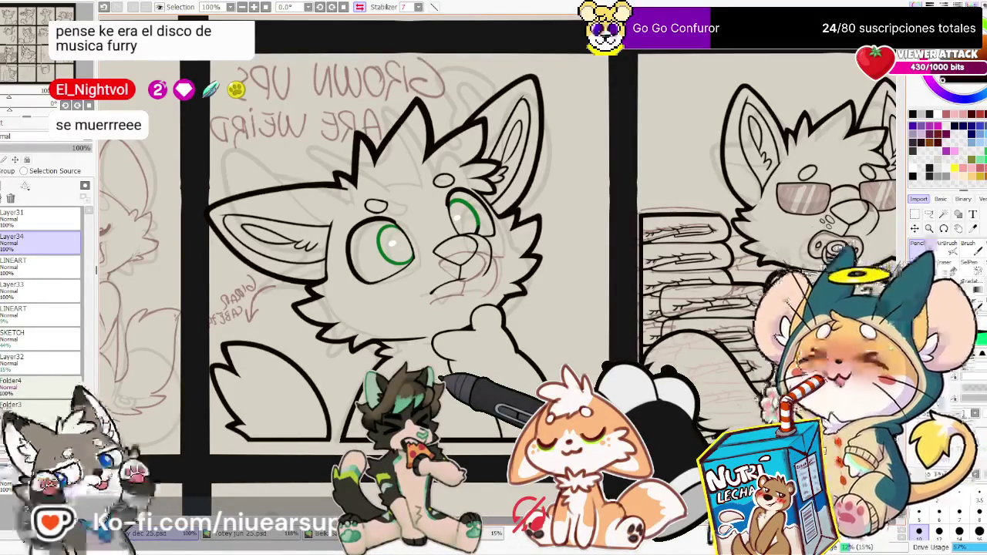
{"action": "scroll", "coordinate": [440, 370], "scroll_direction": "down", "scroll_amount": 1}
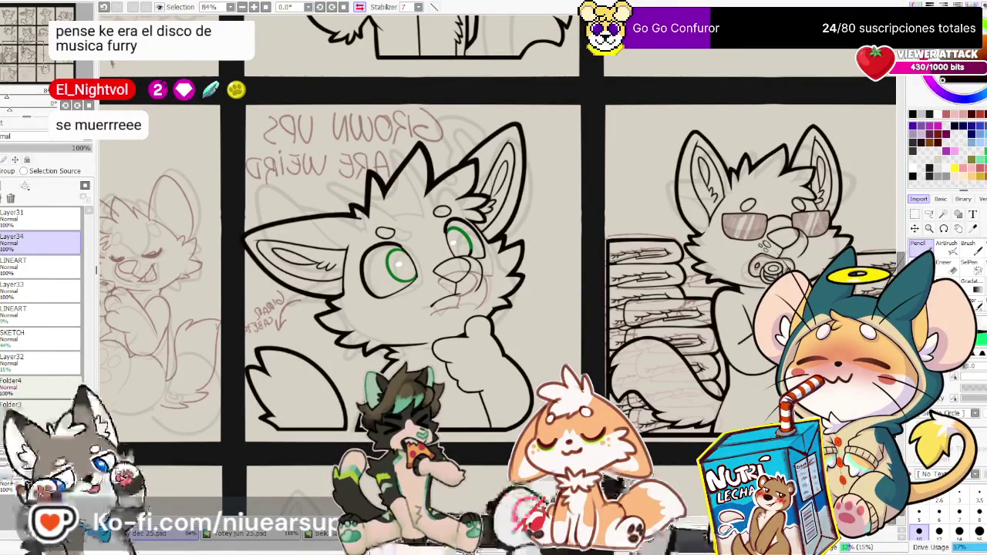
{"action": "left_click", "coordinate": [16, 334]}
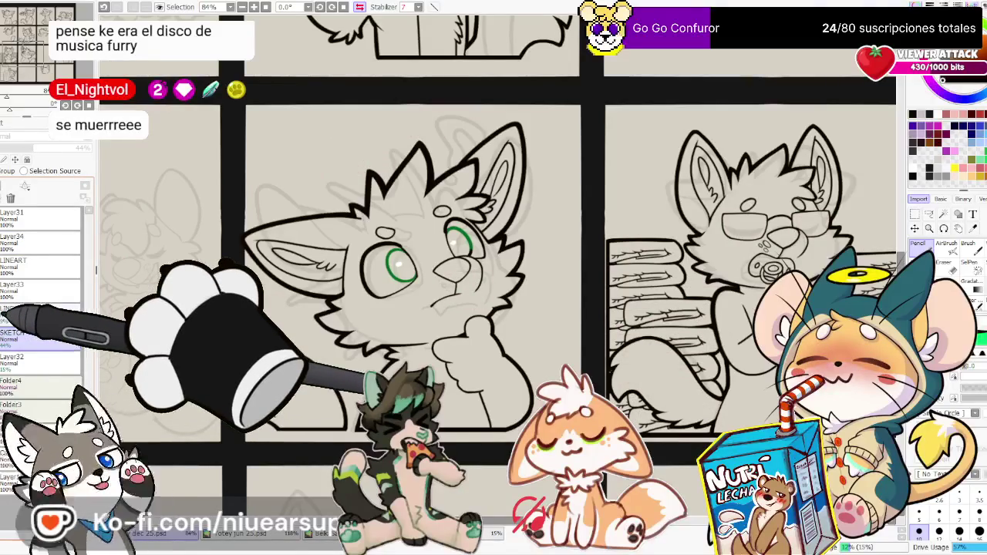
Toggle the SKETCH layer's visibility and save the comic with Ctrl+S
{"action": "left_click", "coordinate": [4, 339]}
{"action": "key", "text": "ctrl+s"}
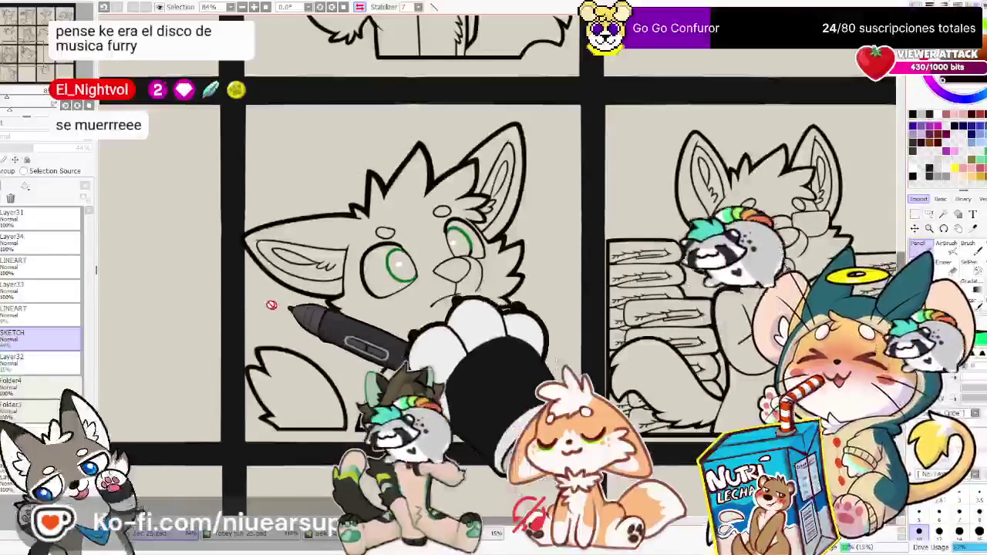
{"action": "left_click", "coordinate": [5, 338]}
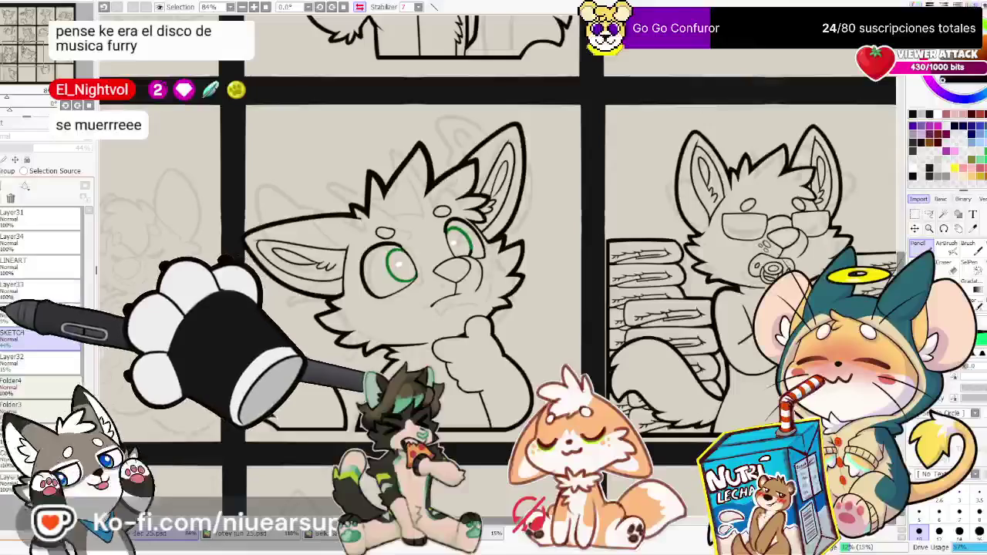
{"action": "left_click", "coordinate": [5, 339]}
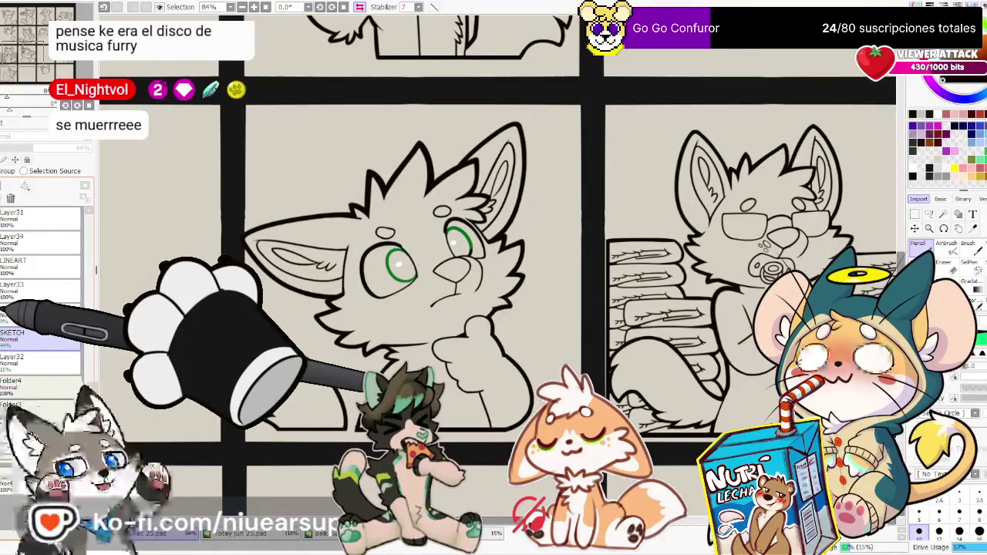
{"action": "left_click", "coordinate": [5, 337]}
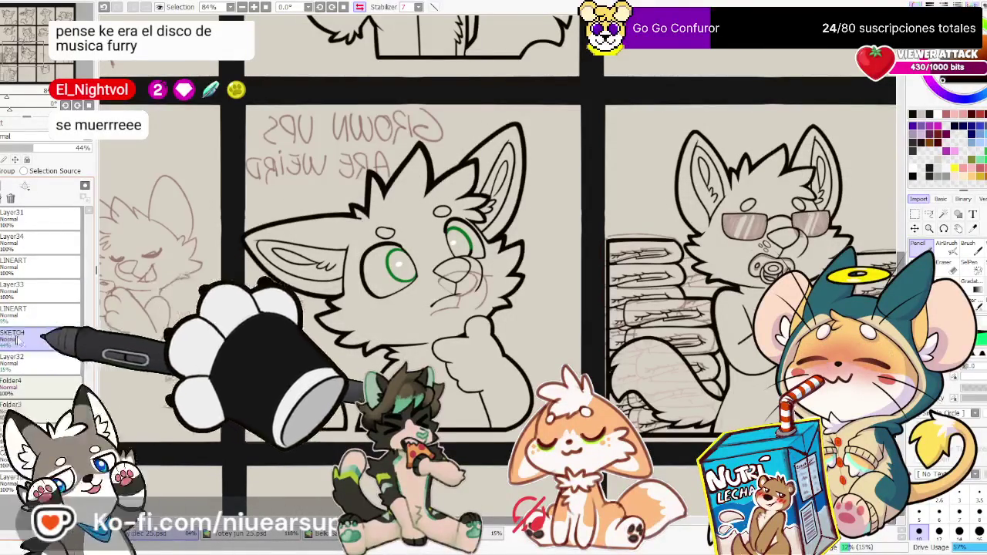
Add a short stroke on the cat's ear and mirror the view so the lettering reads normally
{"action": "left_click_drag", "start_coordinate": [316, 266], "coordinate": [347, 266]}
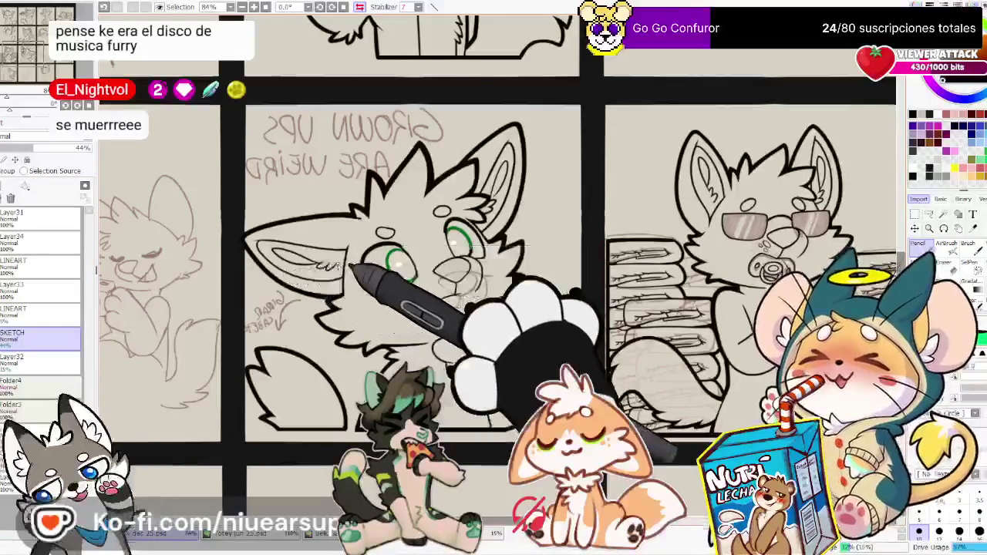
{"action": "left_click", "coordinate": [4, 338]}
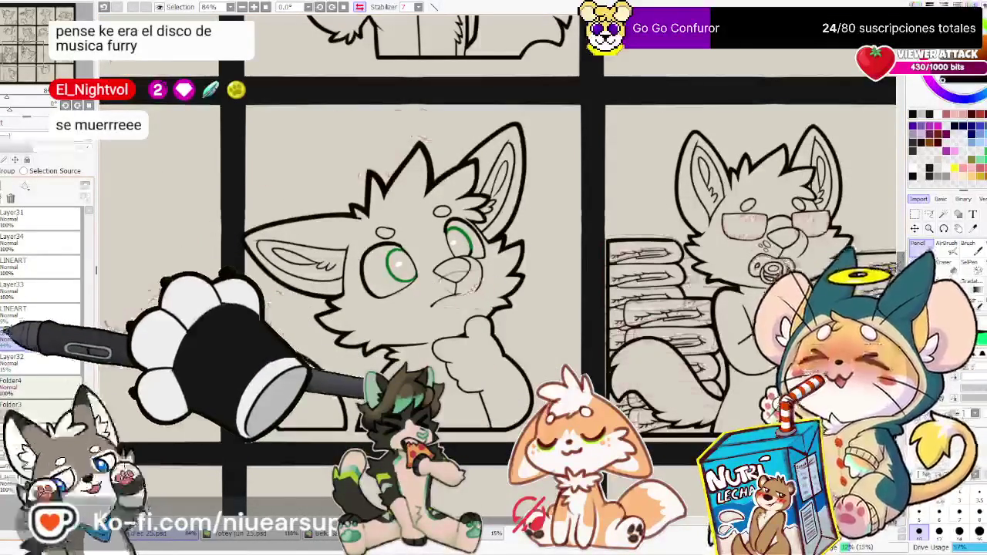
{"action": "left_click", "coordinate": [359, 7]}
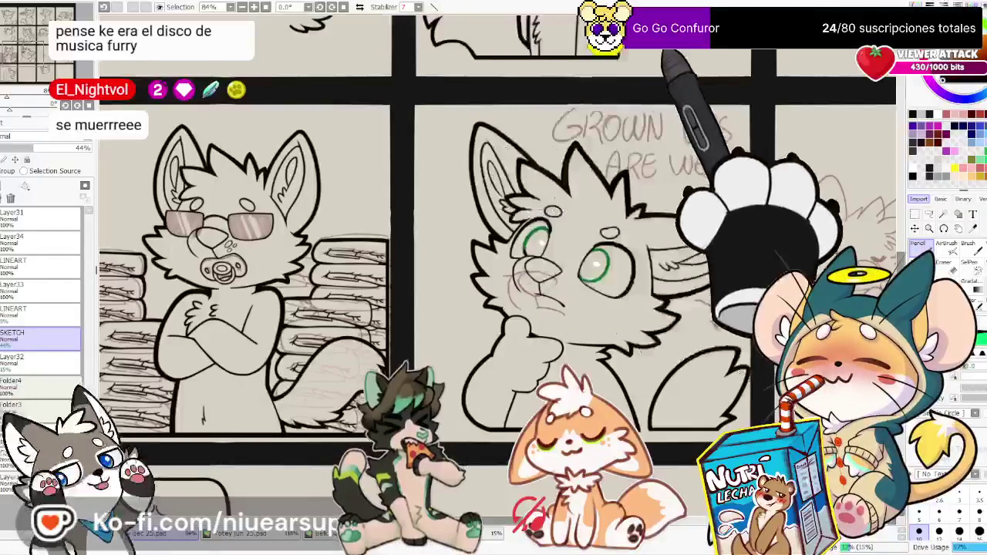
Move the sketched word WEIRD down onto its own line below ARE
{"action": "scroll", "coordinate": [722, 122], "scroll_direction": "up", "scroll_amount": 3}
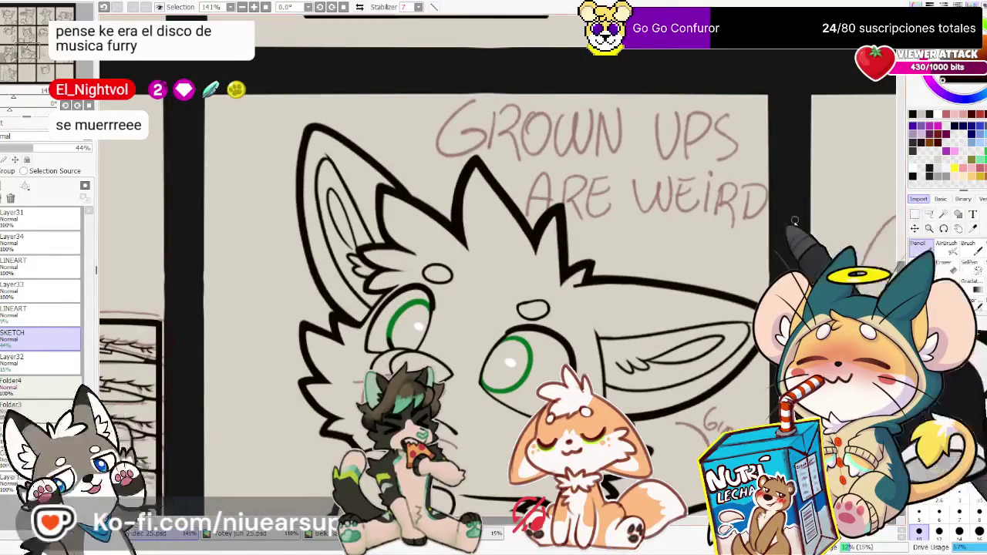
{"action": "mouse_move", "coordinate": [795, 173]}
{"action": "left_mouse_down"}
{"action": "mouse_move", "coordinate": [632, 168]}
{"action": "mouse_move", "coordinate": [771, 245]}
{"action": "left_mouse_up"}
{"action": "key", "text": "ctrl+z"}
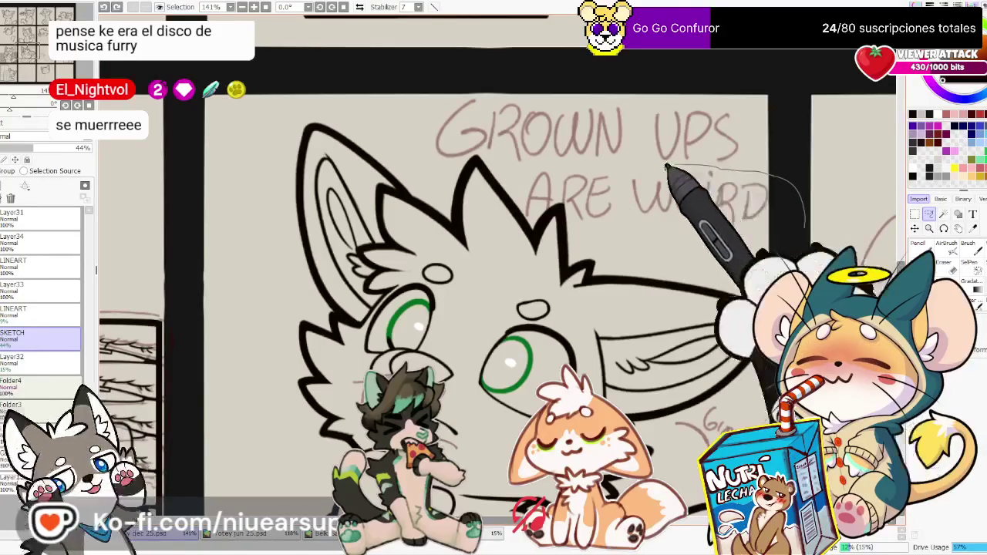
{"action": "left_click_drag", "start_coordinate": [739, 210], "coordinate": [737, 257]}
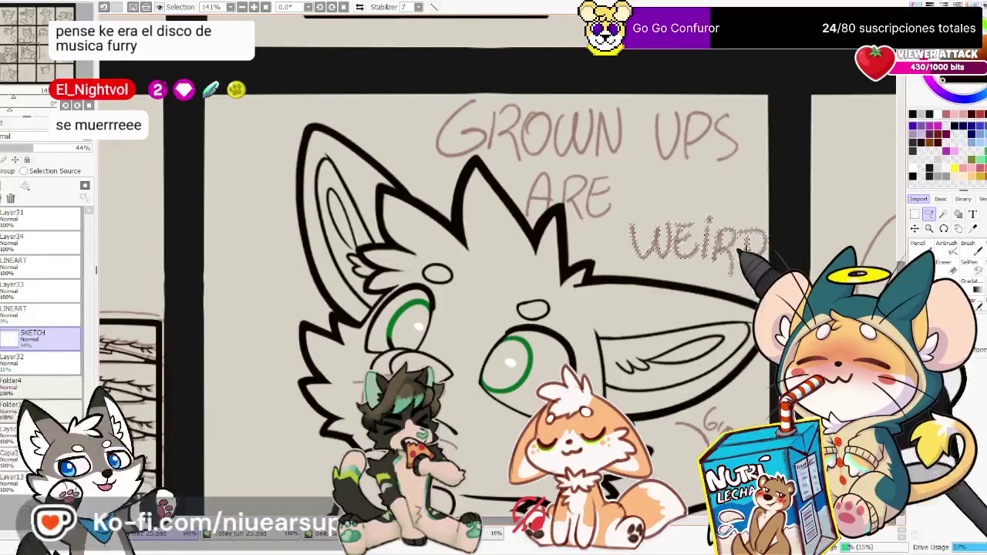
Lasso the word ARE, shift it to the right, and zoom back out
{"action": "left_click_drag", "start_coordinate": [621, 185], "coordinate": [530, 230]}
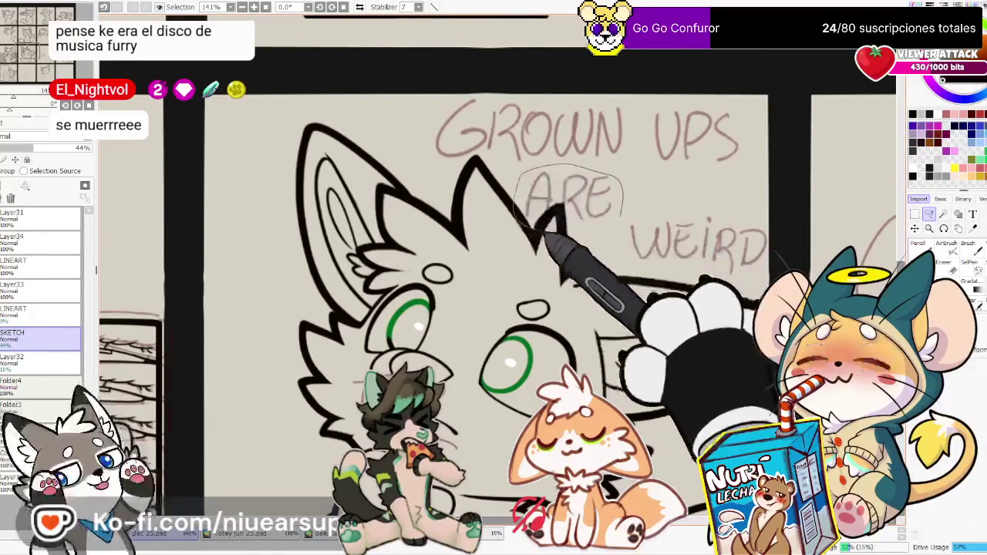
{"action": "left_click_drag", "start_coordinate": [617, 203], "coordinate": [656, 191]}
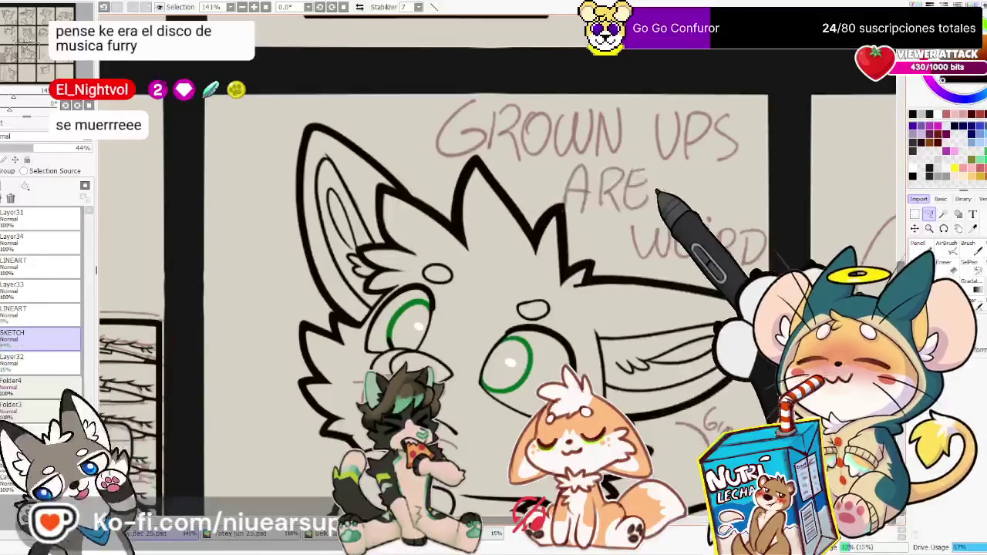
{"action": "scroll", "coordinate": [658, 191], "scroll_direction": "down", "scroll_amount": 1}
{"action": "scroll", "coordinate": [658, 191], "scroll_direction": "down", "scroll_amount": 2}
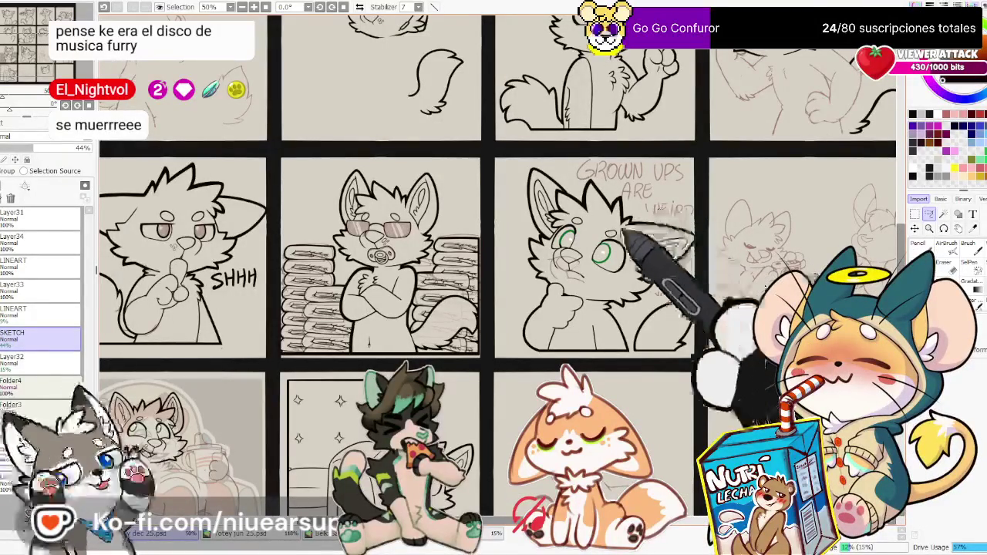
{"action": "left_click", "coordinate": [10, 337]}
{"action": "left_click", "coordinate": [11, 337]}
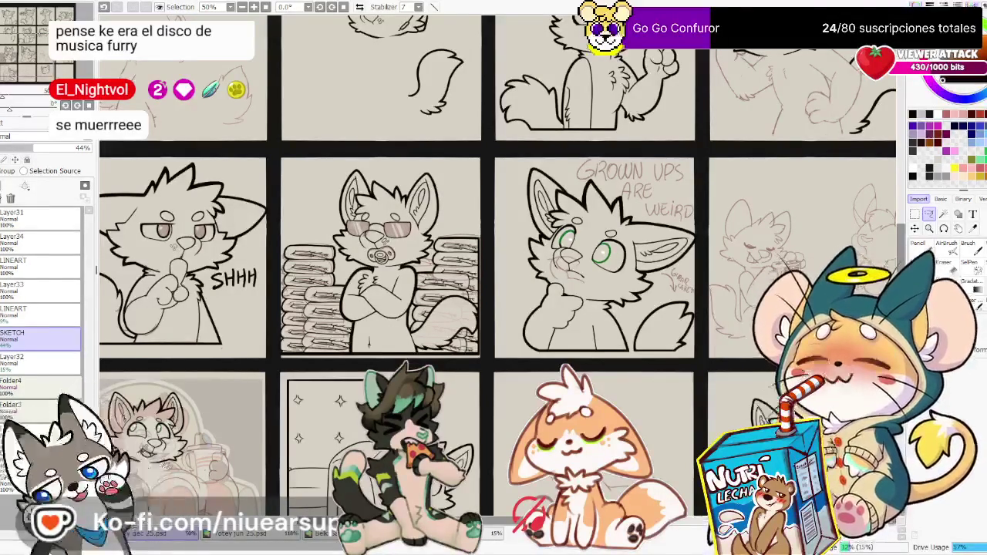
{"action": "scroll", "coordinate": [385, 401], "scroll_direction": "down", "scroll_amount": 2}
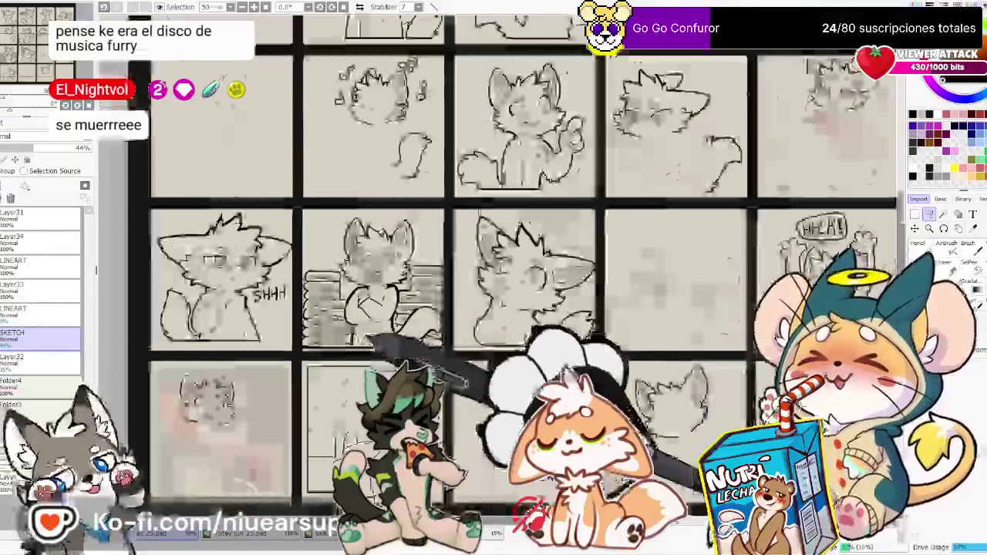
Zoom in on the 'Grown ups are weird' cat and briefly hide and reshow the lineart to check it
{"action": "scroll", "coordinate": [509, 347], "scroll_direction": "up", "scroll_amount": 1}
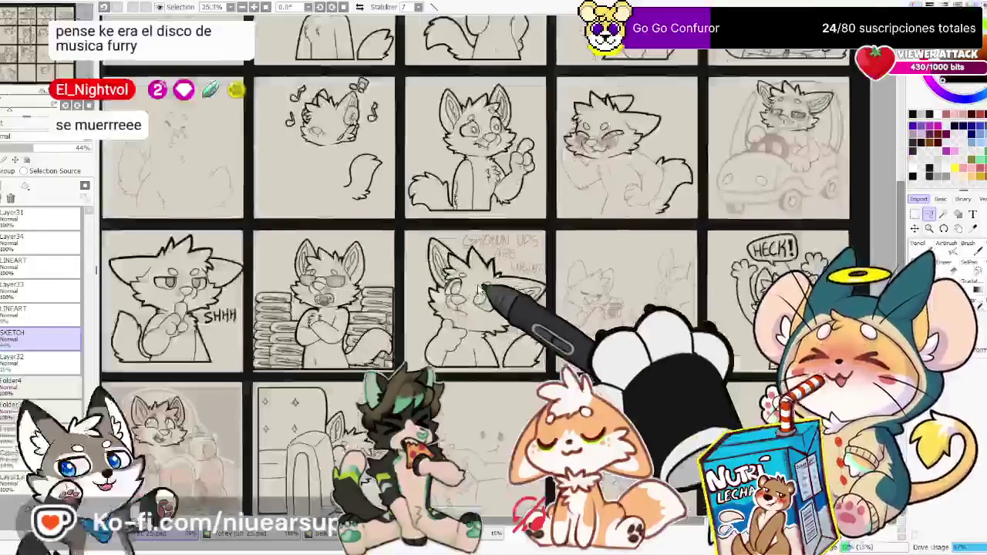
{"action": "scroll", "coordinate": [509, 348], "scroll_direction": "down", "scroll_amount": 1}
{"action": "scroll", "coordinate": [501, 339], "scroll_direction": "up", "scroll_amount": 1}
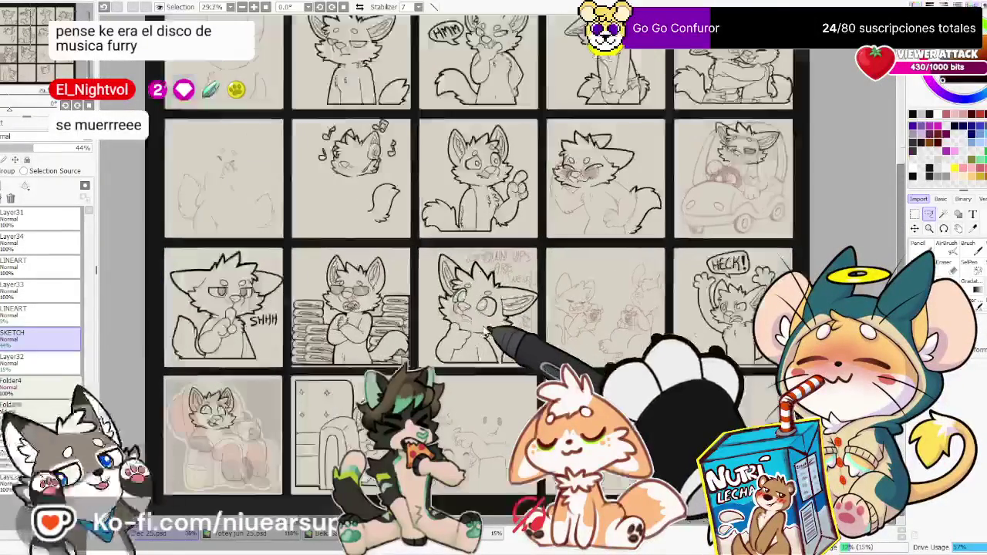
{"action": "scroll", "coordinate": [472, 349], "scroll_direction": "up", "scroll_amount": 2}
{"action": "scroll", "coordinate": [444, 344], "scroll_direction": "up", "scroll_amount": 2}
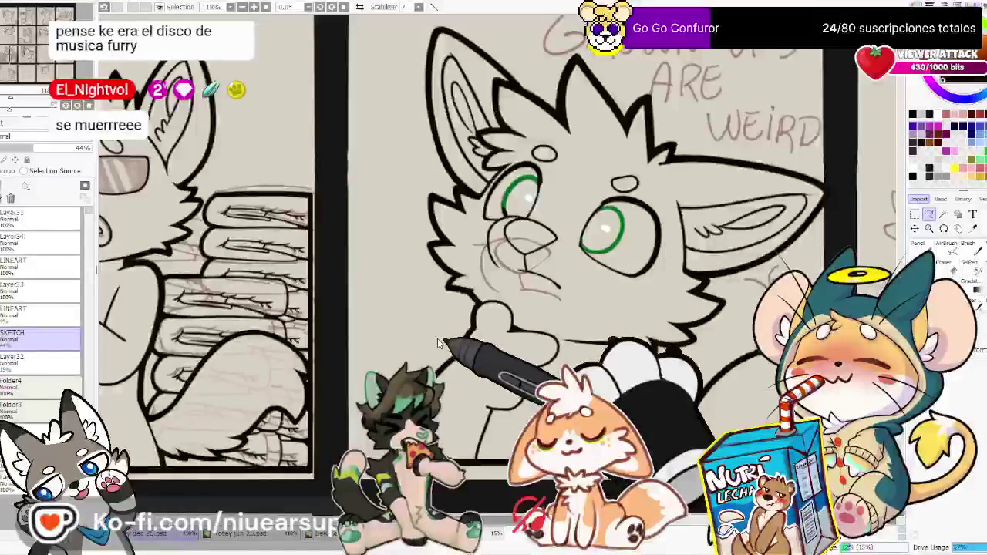
{"action": "left_click", "coordinate": [6, 266]}
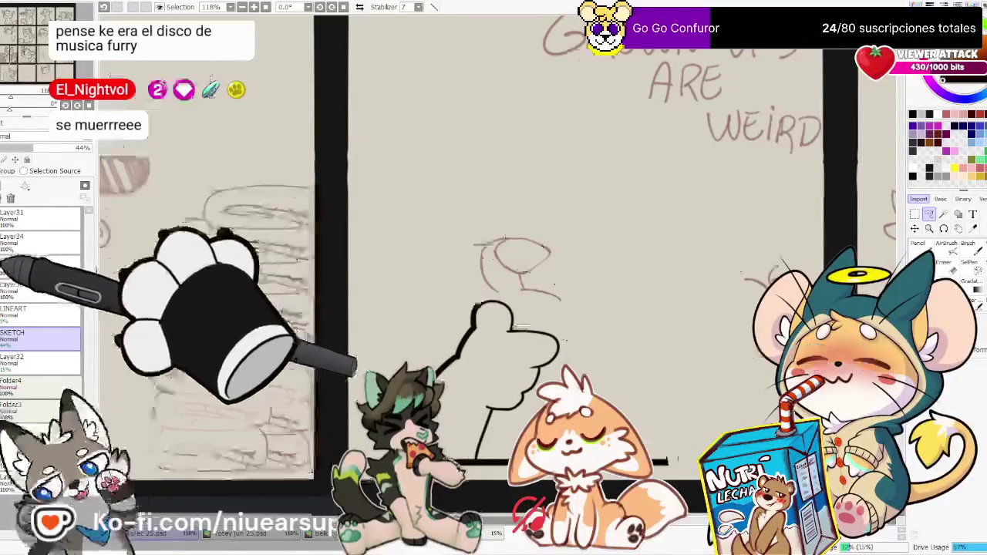
Make Layer34 the working layer, pan the cat upward, and switch to the Eraser
{"action": "left_click", "coordinate": [38, 239]}
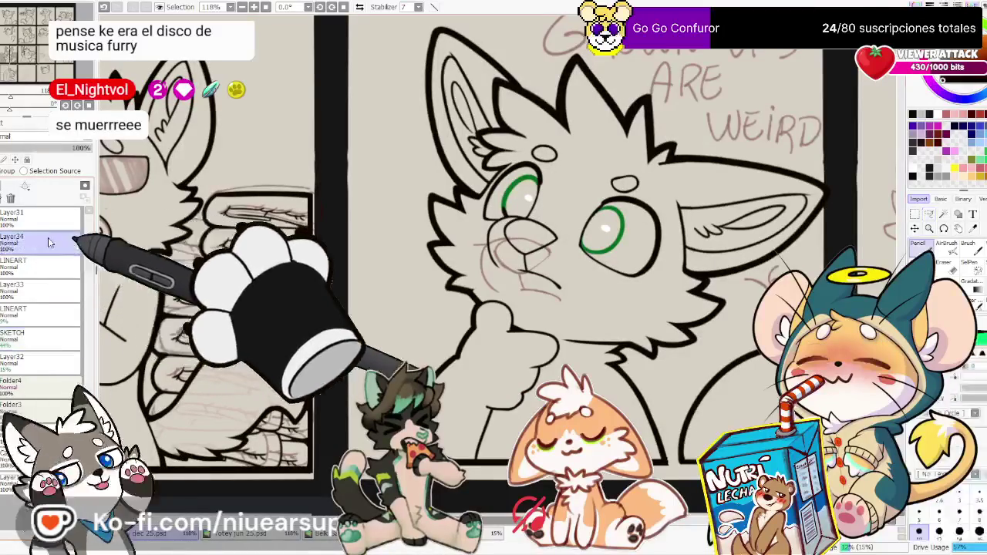
{"action": "left_click_drag", "start_coordinate": [497, 264], "coordinate": [506, 237]}
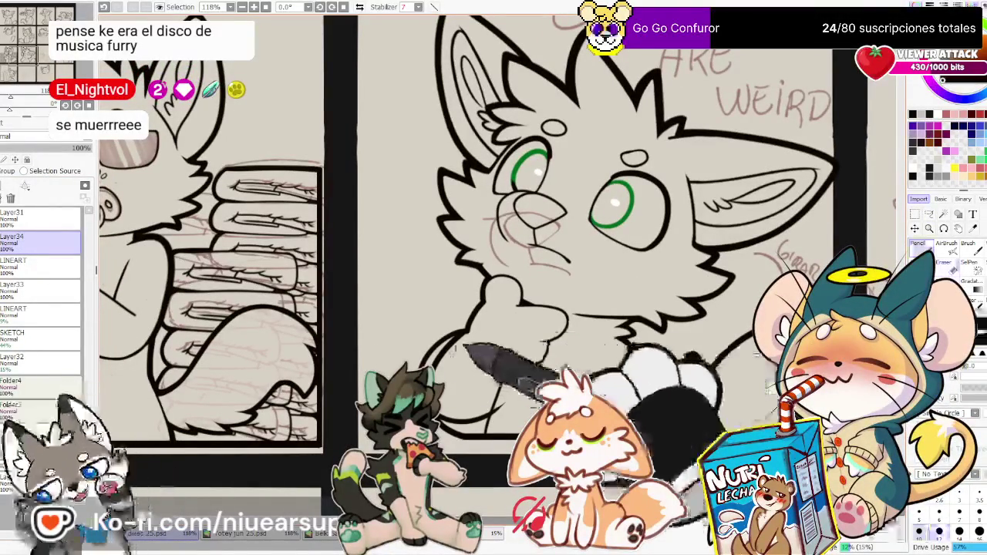
{"action": "key", "text": "e"}
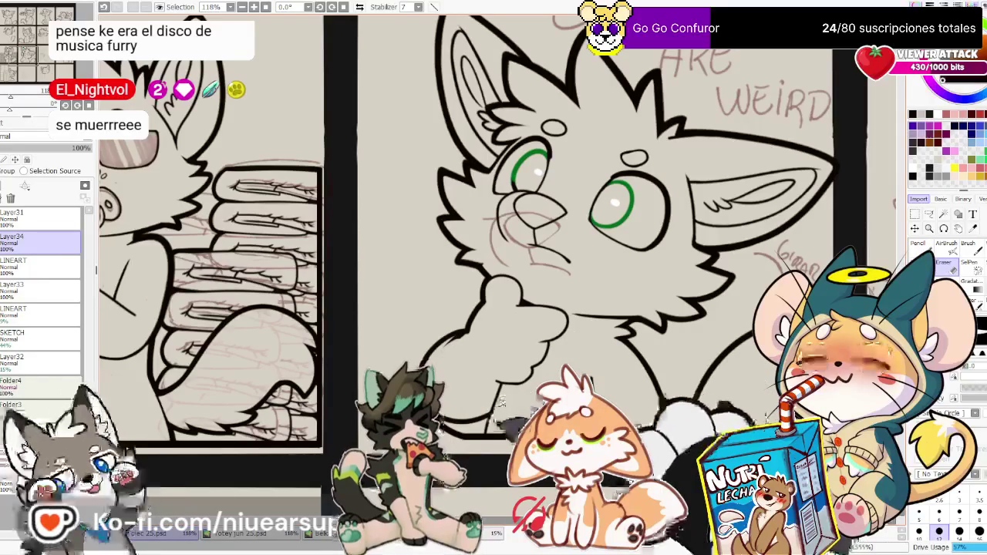
{"action": "scroll", "coordinate": [517, 381], "scroll_direction": "up", "scroll_amount": 2}
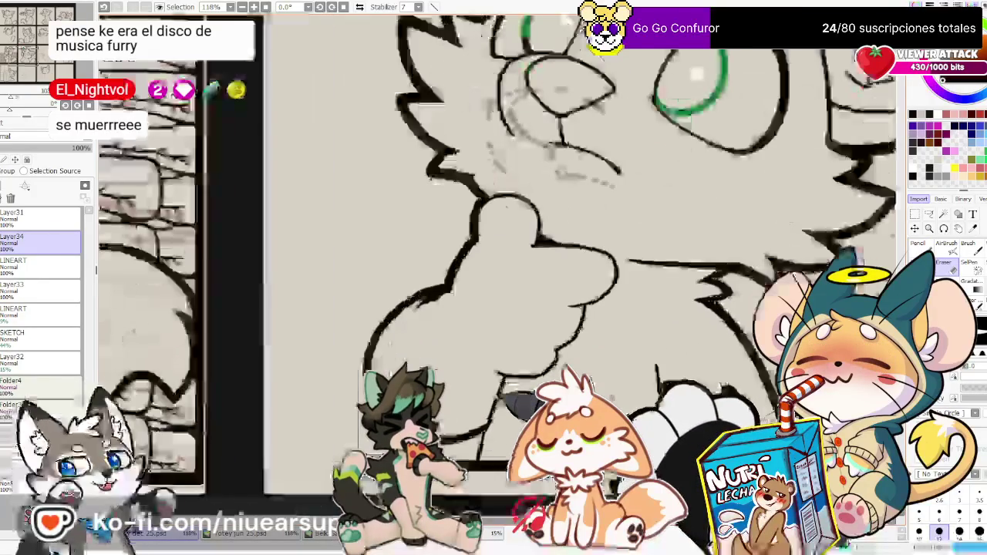
With the Pencil, ink an outline stroke curling down beside the thumbs-up fist
{"action": "scroll", "coordinate": [510, 386], "scroll_direction": "up", "scroll_amount": 2}
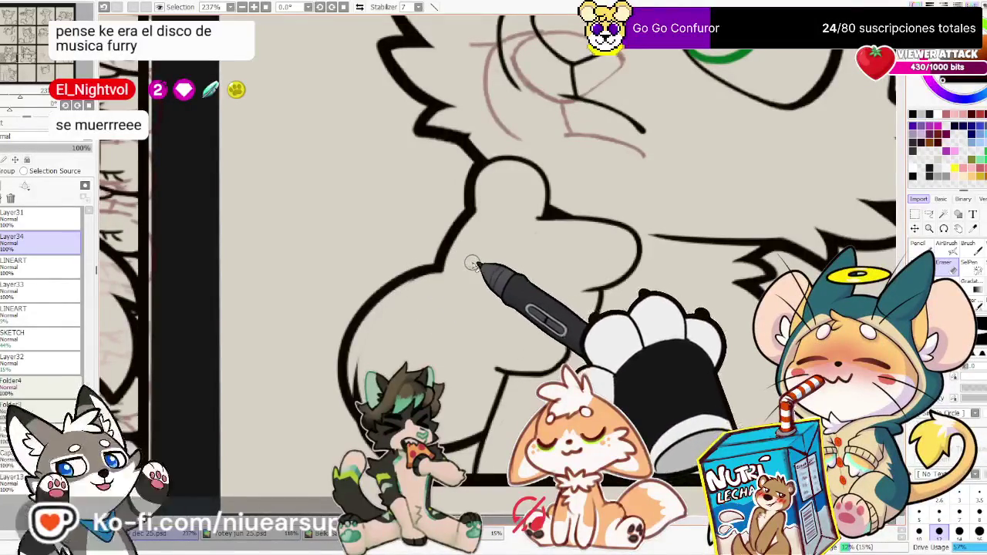
{"action": "key", "text": "n"}
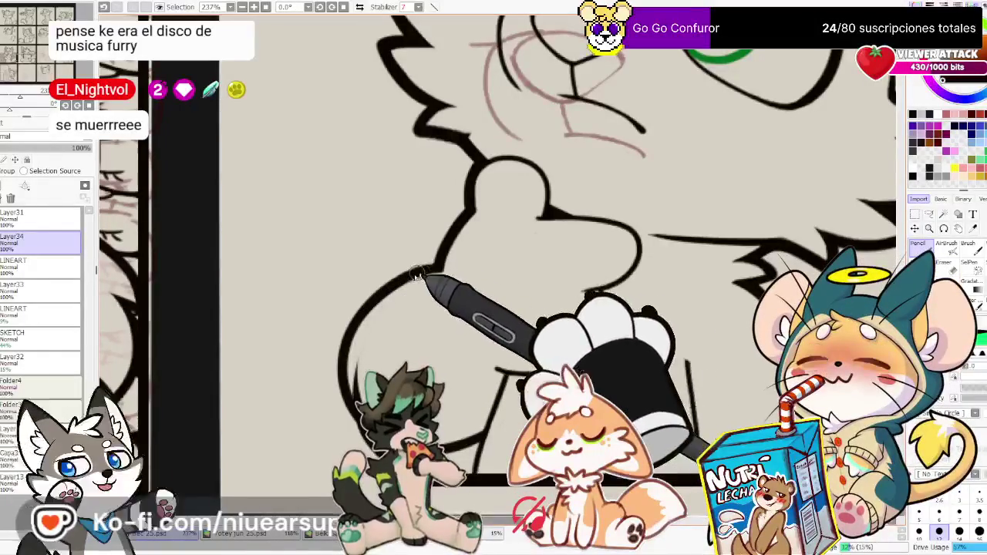
{"action": "left_click_drag", "start_coordinate": [433, 272], "coordinate": [571, 343]}
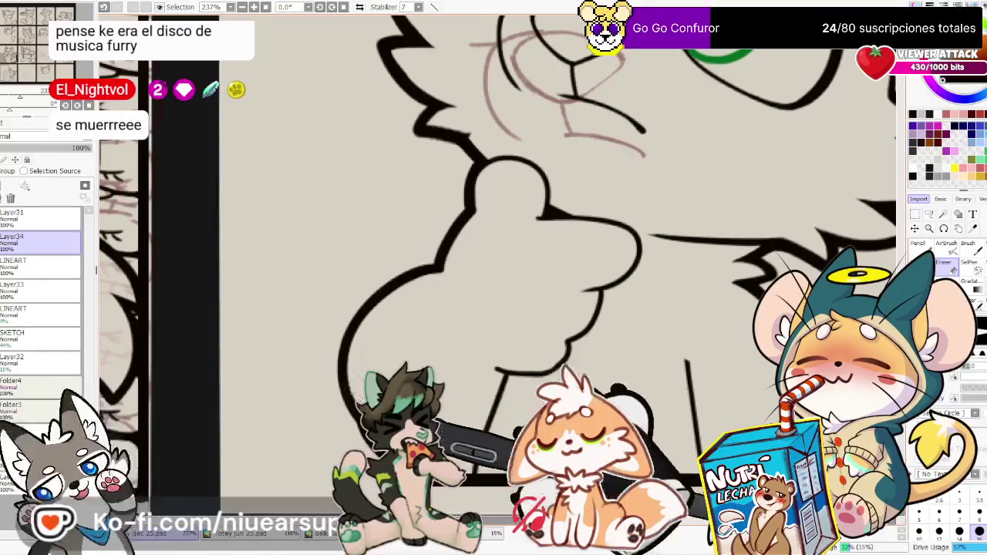
Mirror the canvas to check the new stroke, readjust the view, and switch to the Eraser
{"action": "left_click", "coordinate": [360, 7]}
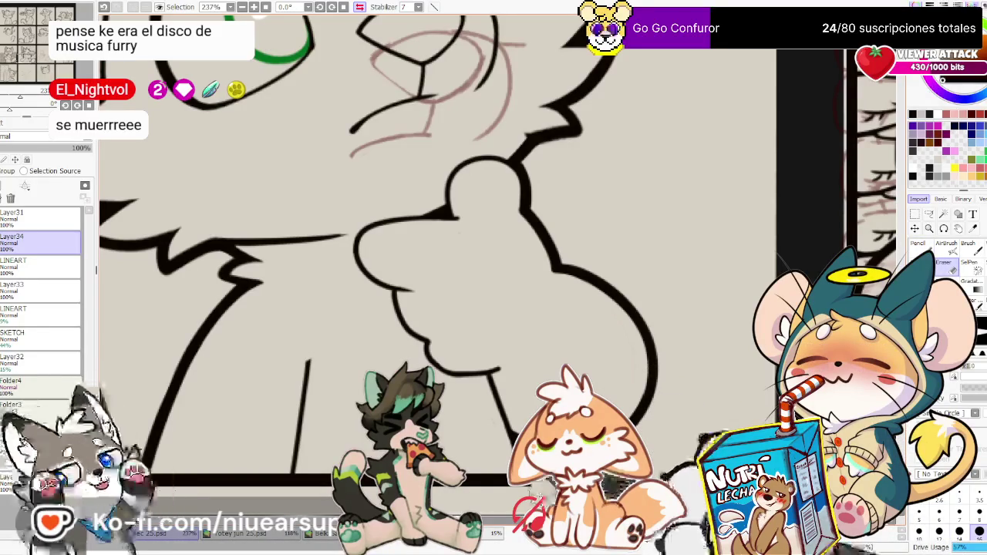
{"action": "left_click_drag", "start_coordinate": [432, 231], "coordinate": [494, 309]}
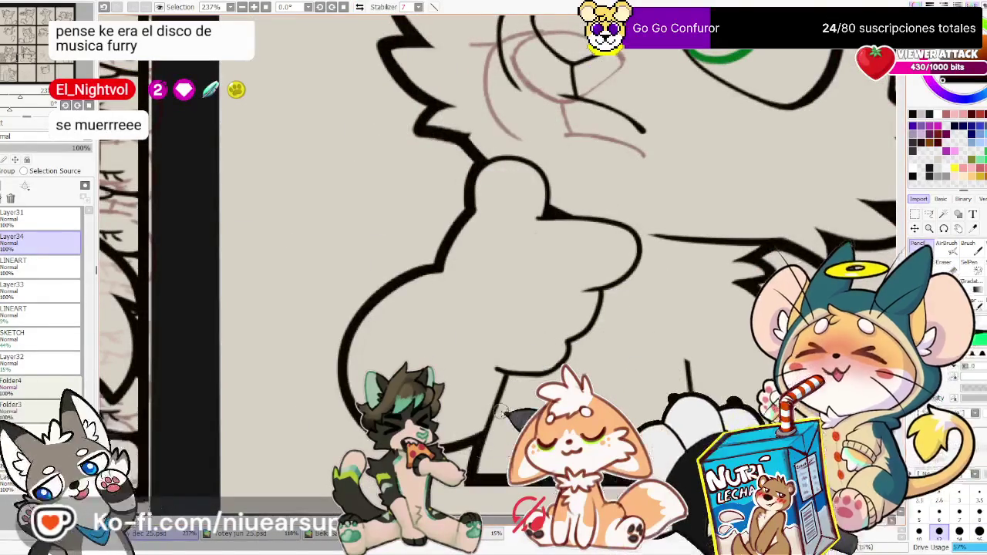
{"action": "scroll", "coordinate": [500, 412], "scroll_direction": "down", "scroll_amount": 3}
{"action": "scroll", "coordinate": [500, 386], "scroll_direction": "down", "scroll_amount": 2}
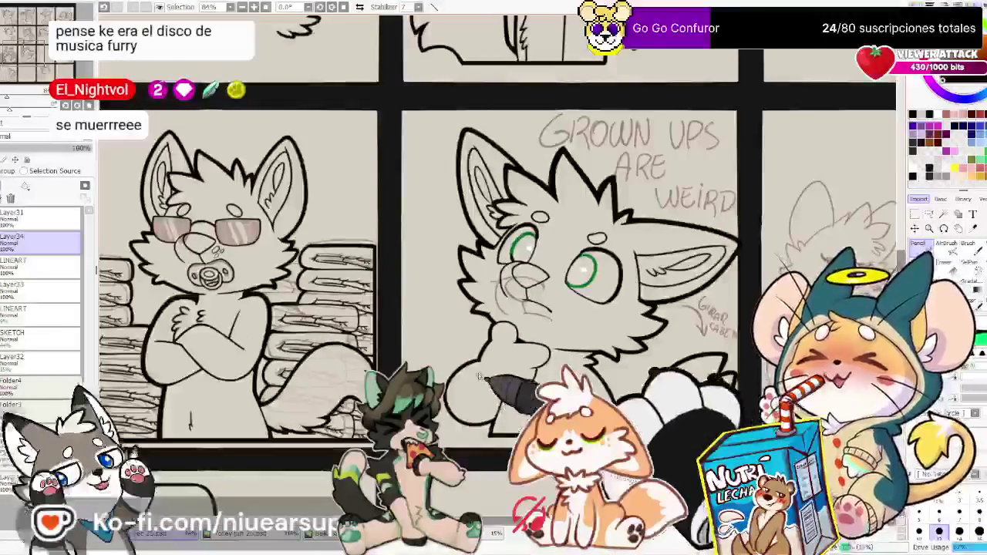
{"action": "scroll", "coordinate": [468, 354], "scroll_direction": "up", "scroll_amount": 1}
{"action": "scroll", "coordinate": [468, 353], "scroll_direction": "up", "scroll_amount": 1}
{"action": "scroll", "coordinate": [468, 354], "scroll_direction": "up", "scroll_amount": 1}
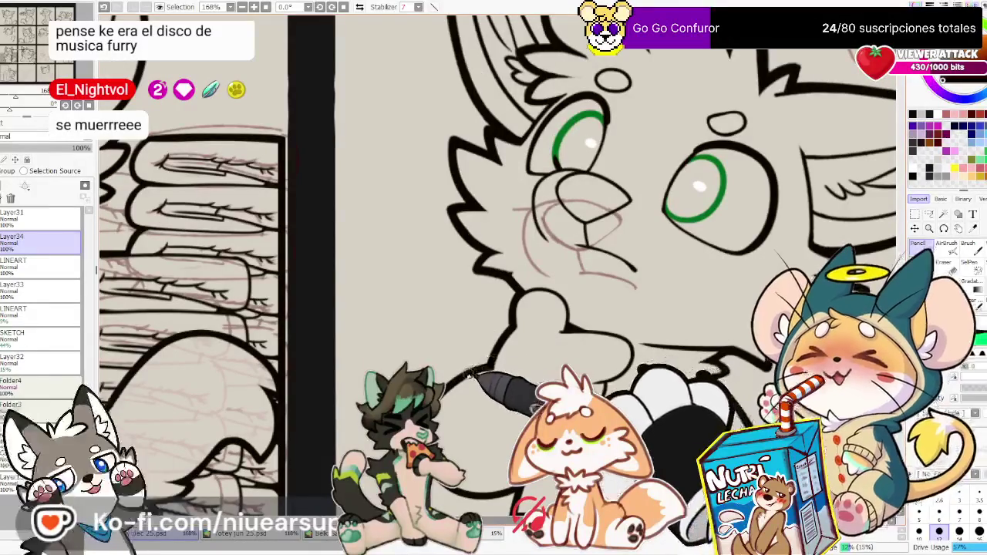
{"action": "key", "text": "e"}
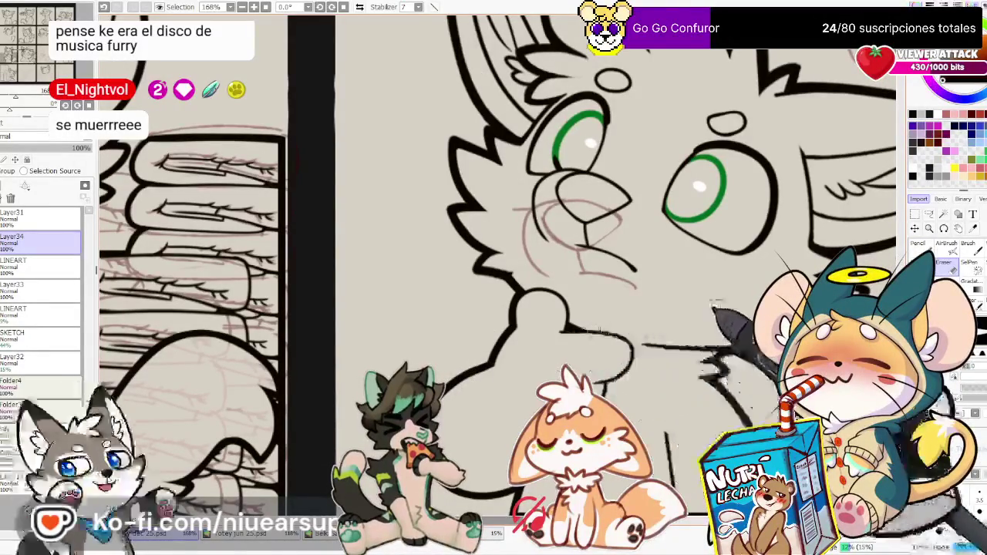
Rectangle-select the middle cat panel and delete its lineart, then undo to restore it
{"action": "left_click_drag", "start_coordinate": [737, 330], "coordinate": [686, 295]}
{"action": "scroll", "coordinate": [685, 294], "scroll_direction": "down", "scroll_amount": 3}
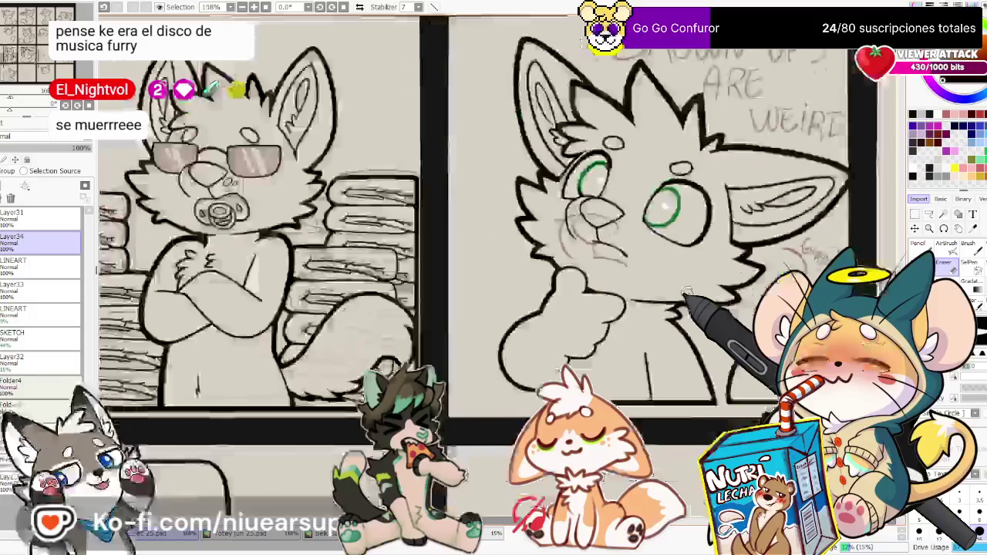
{"action": "scroll", "coordinate": [655, 305], "scroll_direction": "up", "scroll_amount": 1}
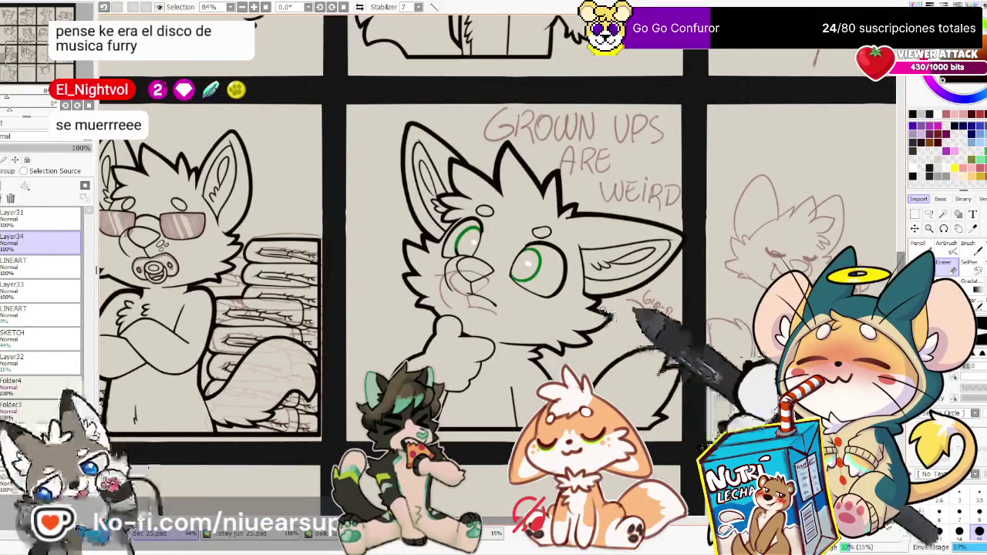
{"action": "left_click", "coordinate": [916, 214]}
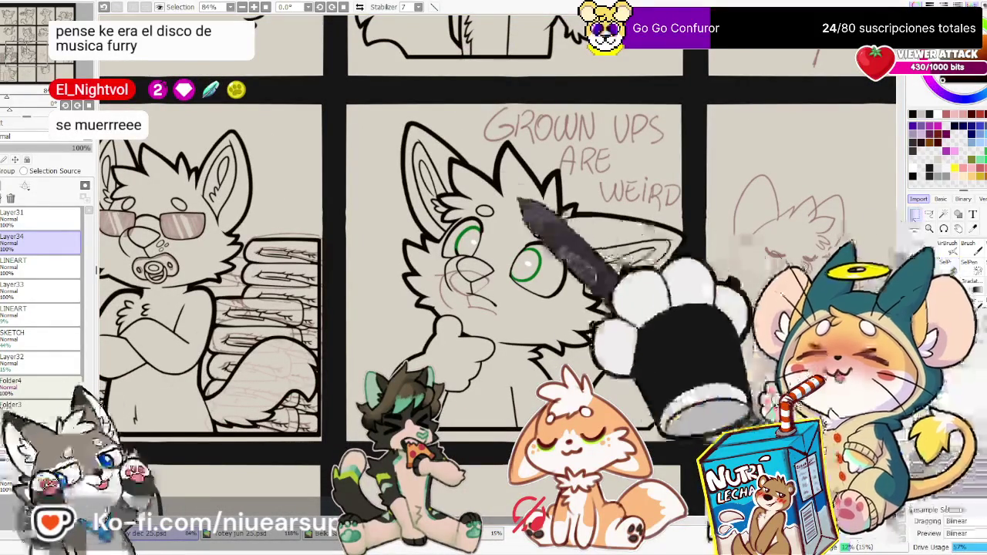
{"action": "mouse_move", "coordinate": [357, 112]}
{"action": "left_mouse_down"}
{"action": "mouse_move", "coordinate": [629, 428]}
{"action": "mouse_move", "coordinate": [693, 447]}
{"action": "left_mouse_up"}
{"action": "key", "text": "Delete"}
{"action": "key", "text": "ctrl+d"}
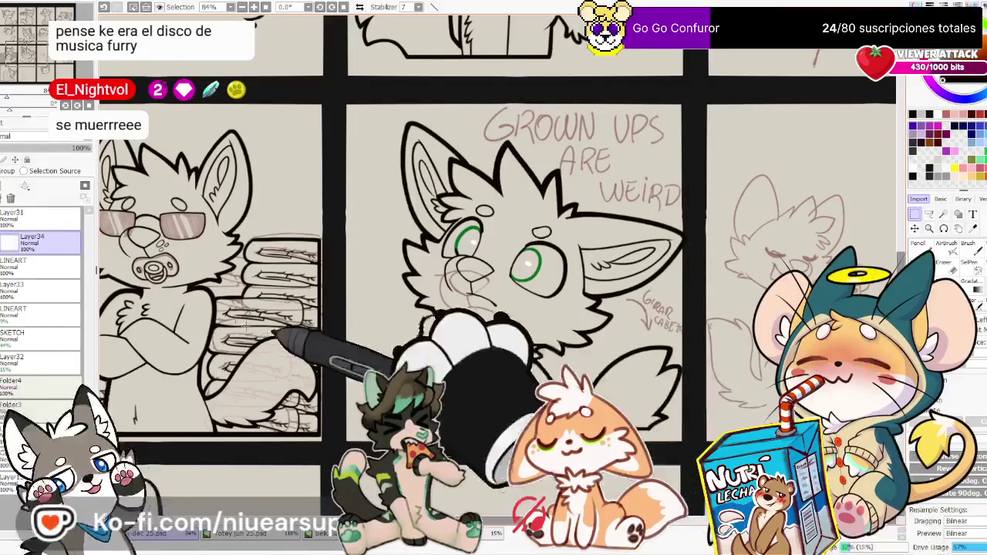
{"action": "key", "text": "ctrl+z"}
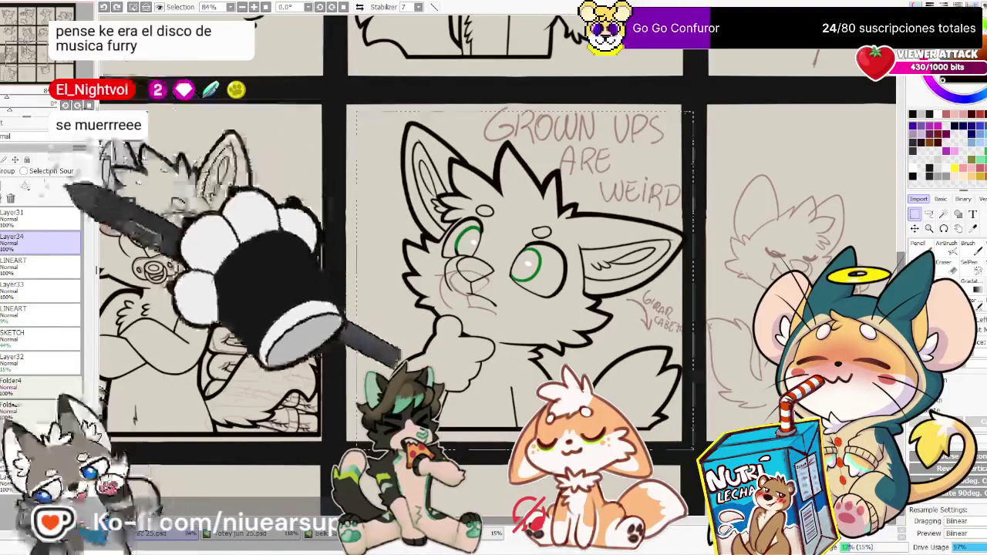
{"action": "key", "text": "ctrl+z"}
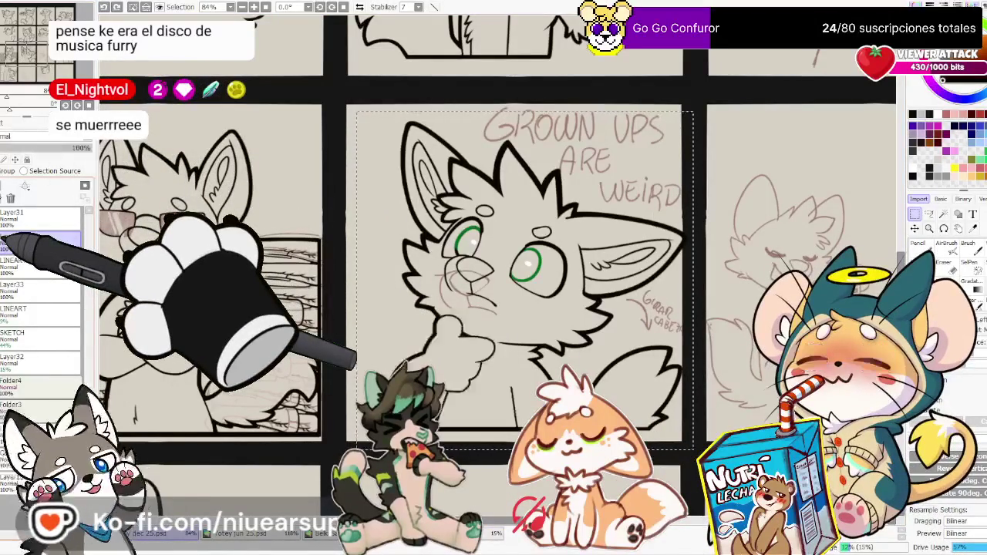
Select the cat's lineart on the LINEART layer, nudge it slightly left, and deselect
{"action": "left_click", "coordinate": [31, 263]}
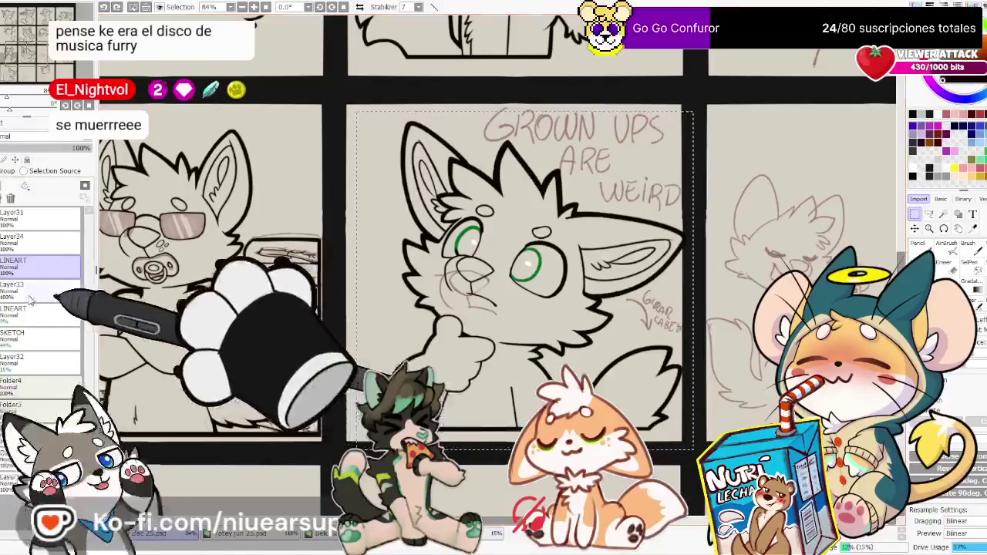
{"action": "left_click", "coordinate": [31, 287]}
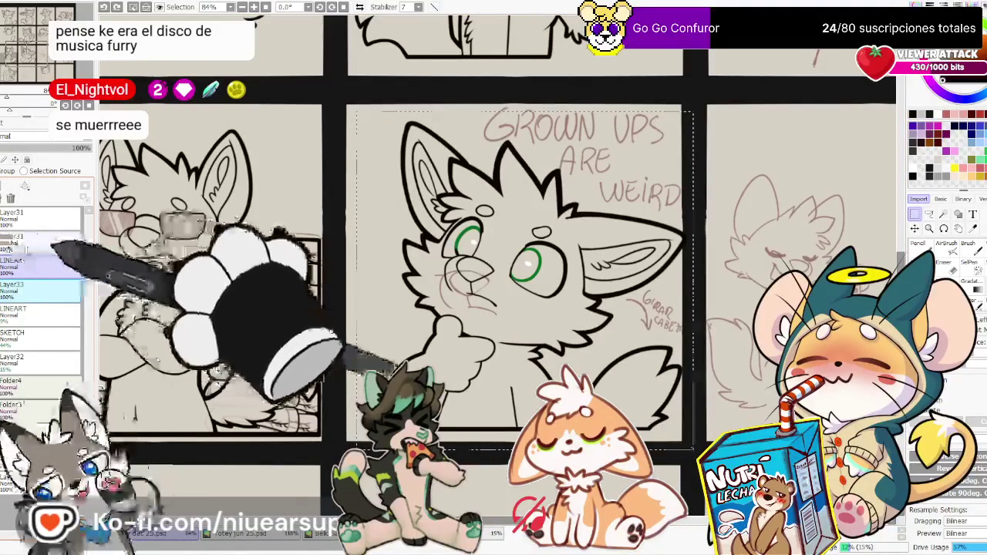
{"action": "left_click", "coordinate": [30, 240]}
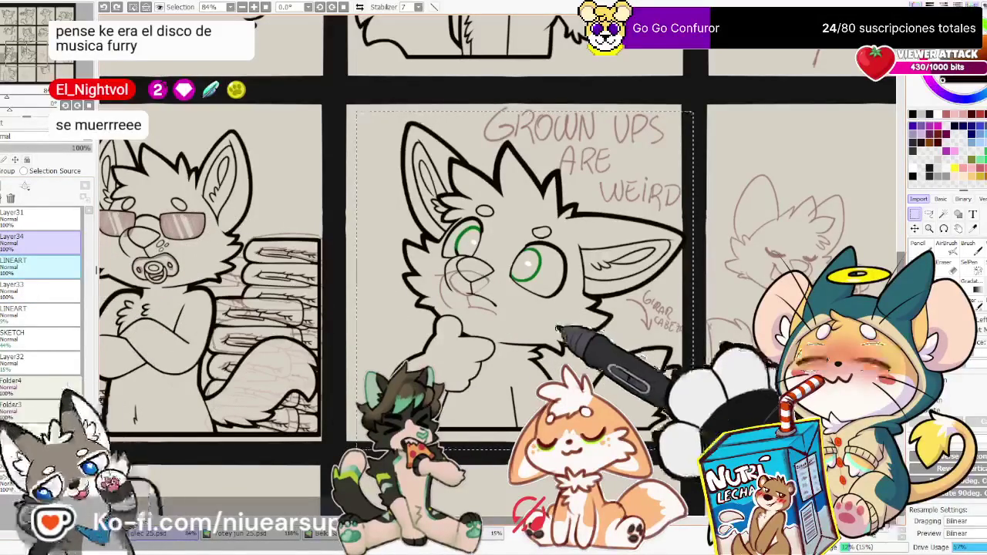
{"action": "left_click", "coordinate": [34, 268]}
{"action": "left_click_drag", "start_coordinate": [548, 331], "coordinate": [543, 326]}
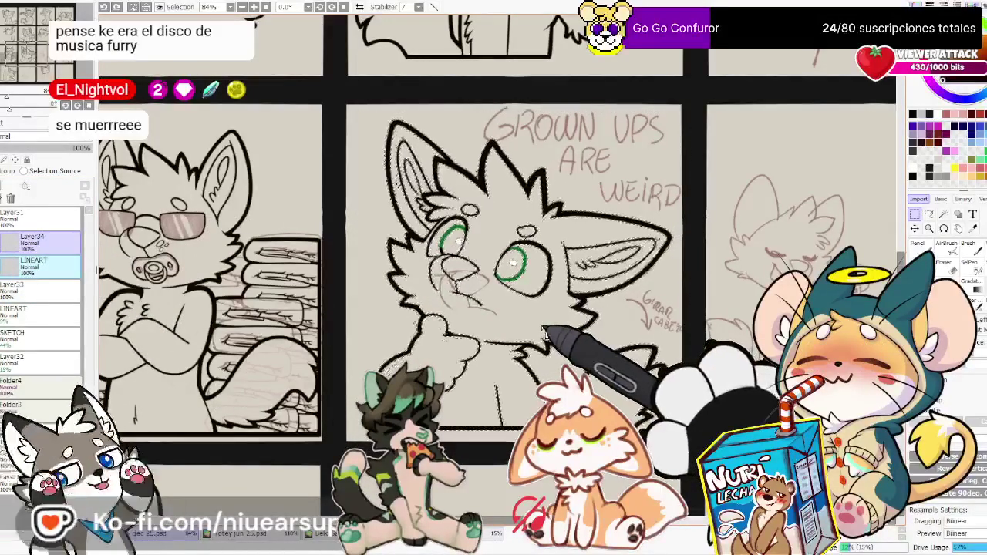
{"action": "key", "text": "Delete"}
{"action": "key", "text": "ctrl+z"}
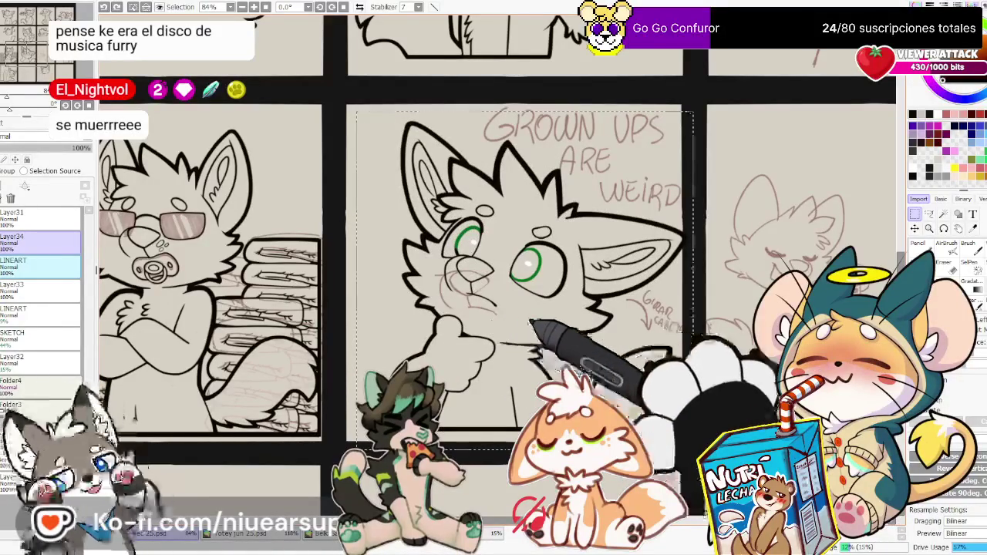
{"action": "left_click_drag", "start_coordinate": [524, 324], "coordinate": [515, 322]}
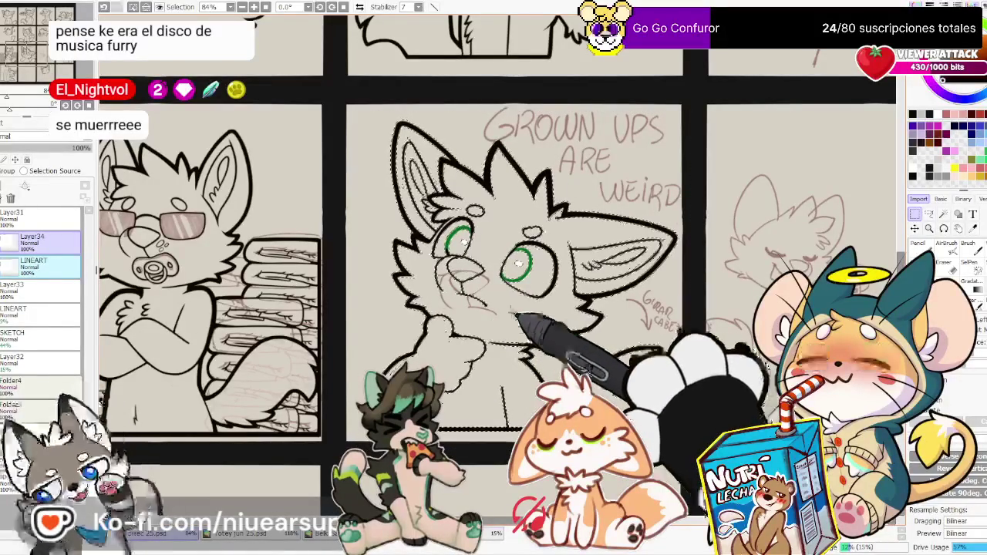
{"action": "key", "text": "ctrl+d"}
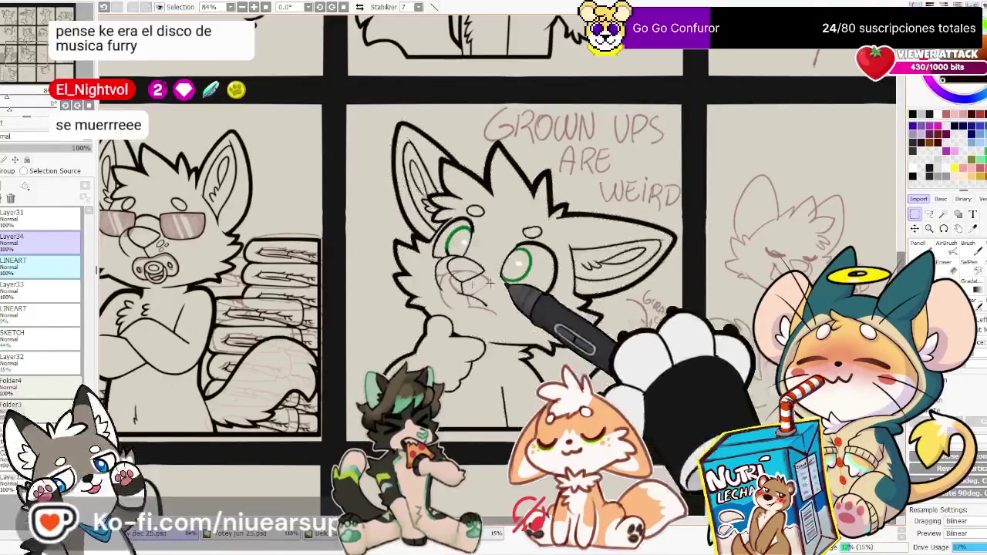
{"action": "left_click", "coordinate": [23, 339]}
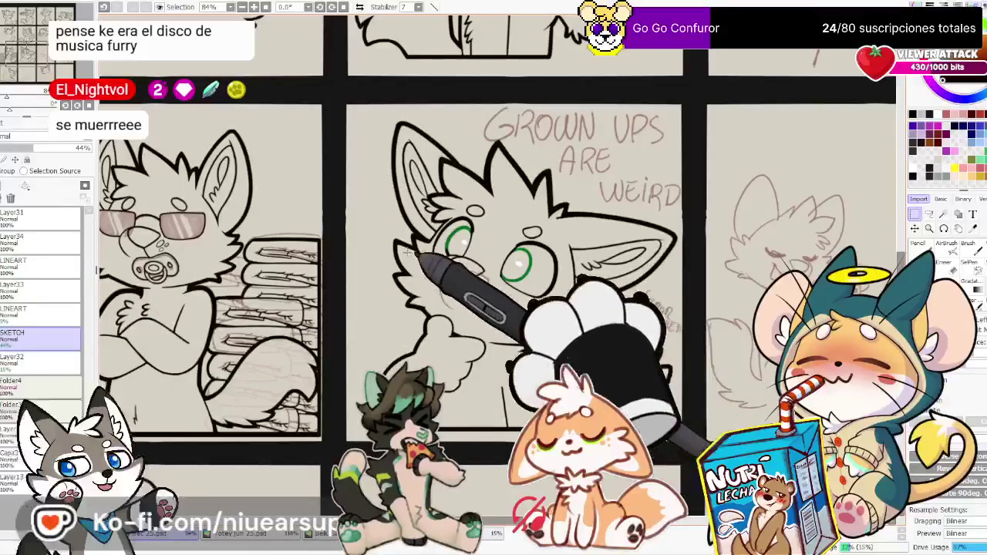
Lasso the sketched nose and rotate it slightly clockwise with Ctrl+T, then zoom out
{"action": "left_click_drag", "start_coordinate": [408, 255], "coordinate": [492, 316]}
{"action": "scroll", "coordinate": [506, 327], "scroll_direction": "up", "scroll_amount": 1}
{"action": "scroll", "coordinate": [501, 320], "scroll_direction": "up", "scroll_amount": 1}
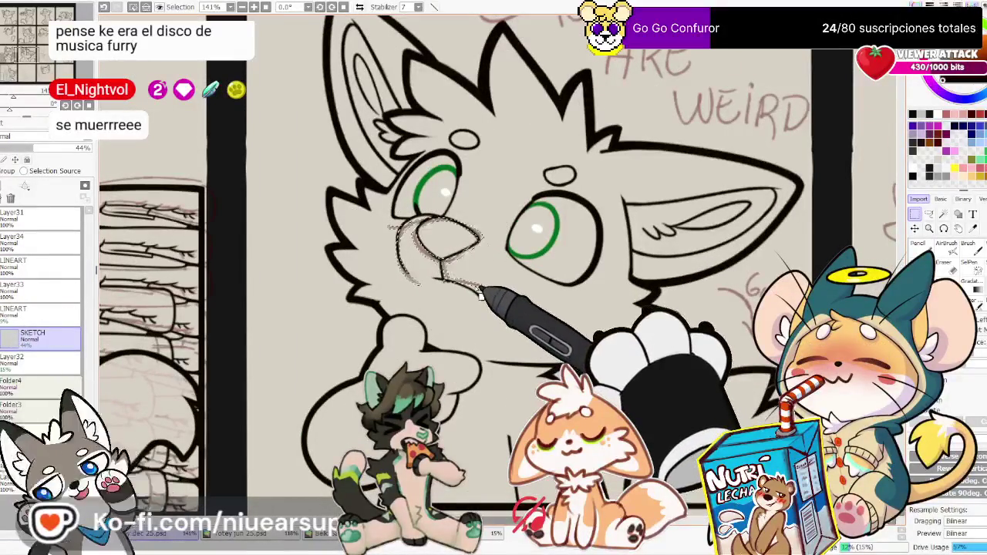
{"action": "key", "text": "ctrl+t"}
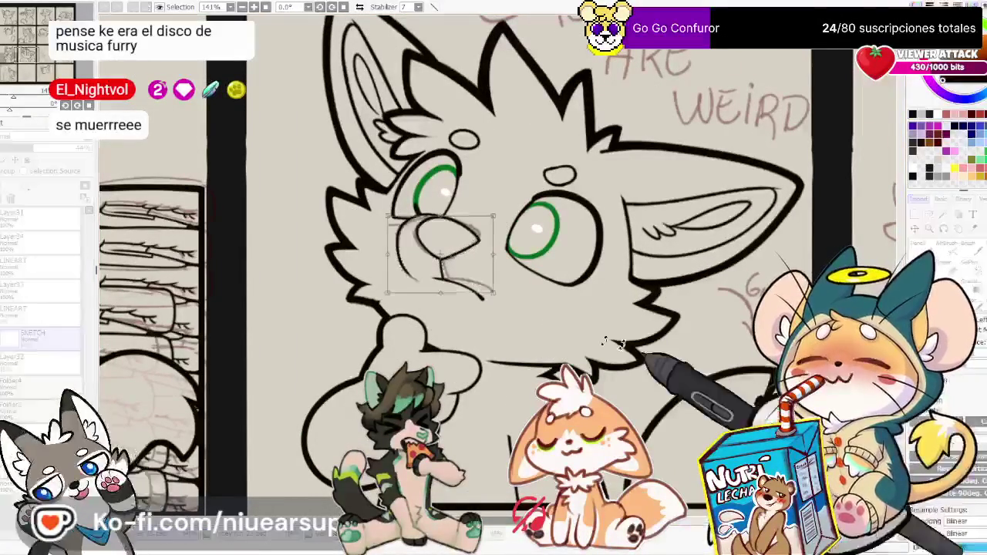
{"action": "left_click_drag", "start_coordinate": [595, 385], "coordinate": [545, 330]}
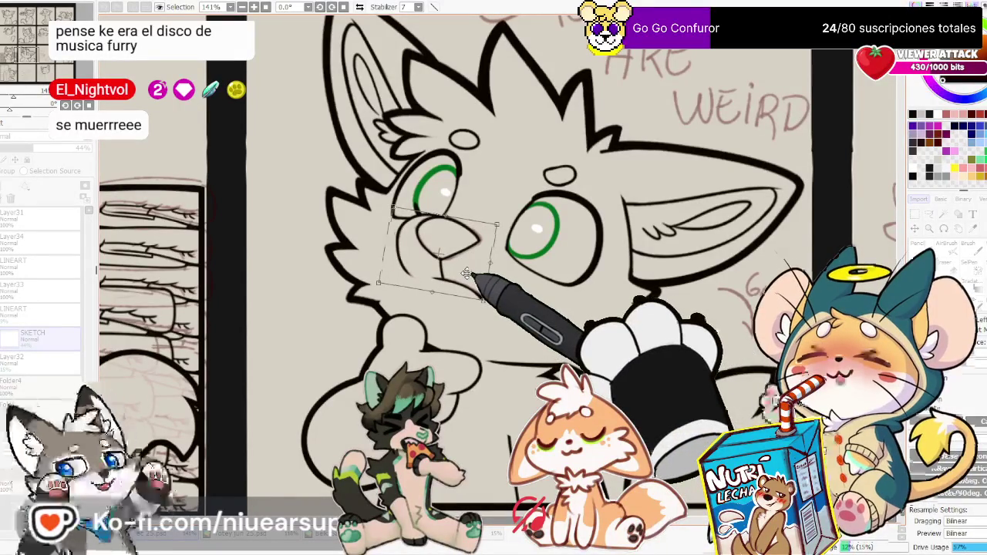
{"action": "key", "text": "Return"}
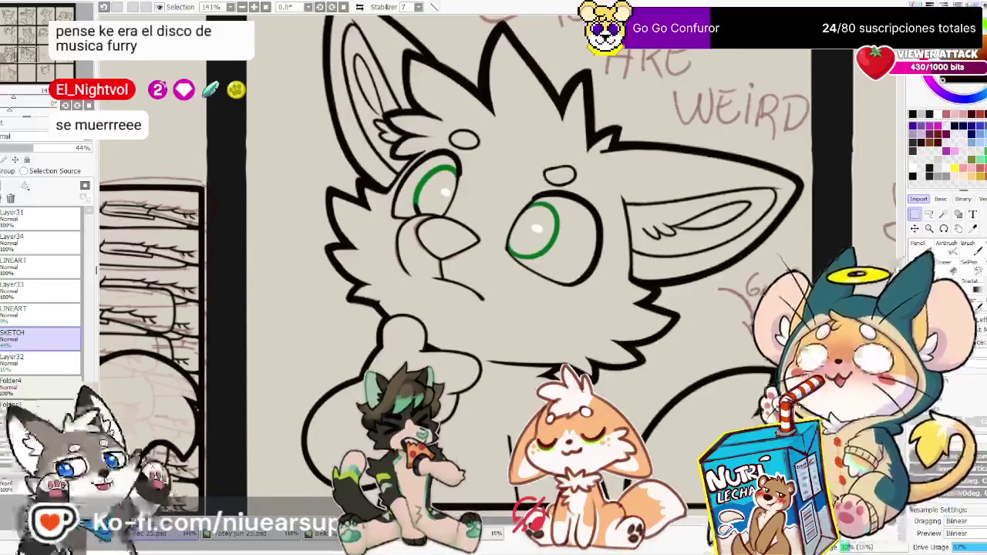
{"action": "key", "text": "minus"}
{"action": "key", "text": "minus"}
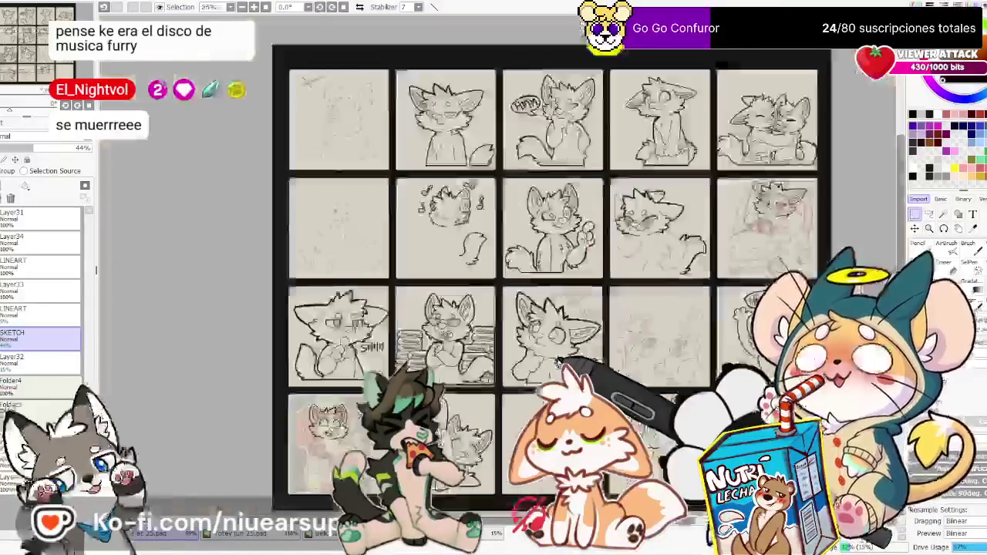
{"action": "key", "text": "minus"}
{"action": "key", "text": "plus"}
{"action": "key", "text": "plus"}
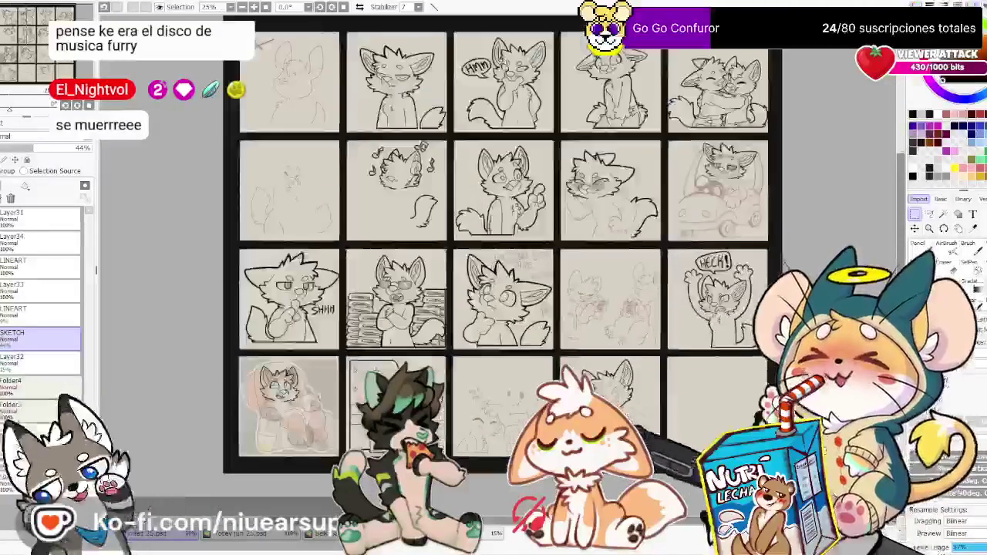
{"action": "key", "text": "plus"}
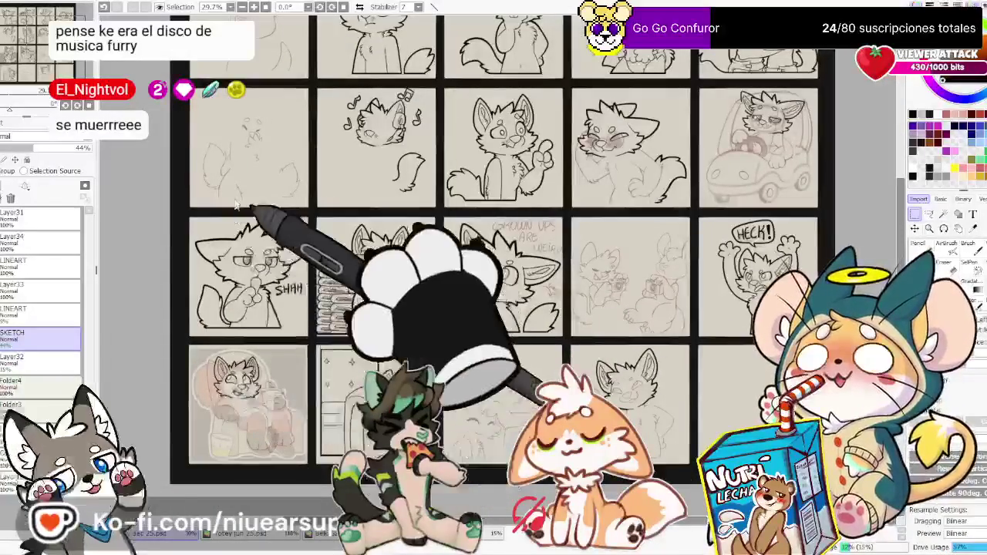
{"action": "key", "text": "minus"}
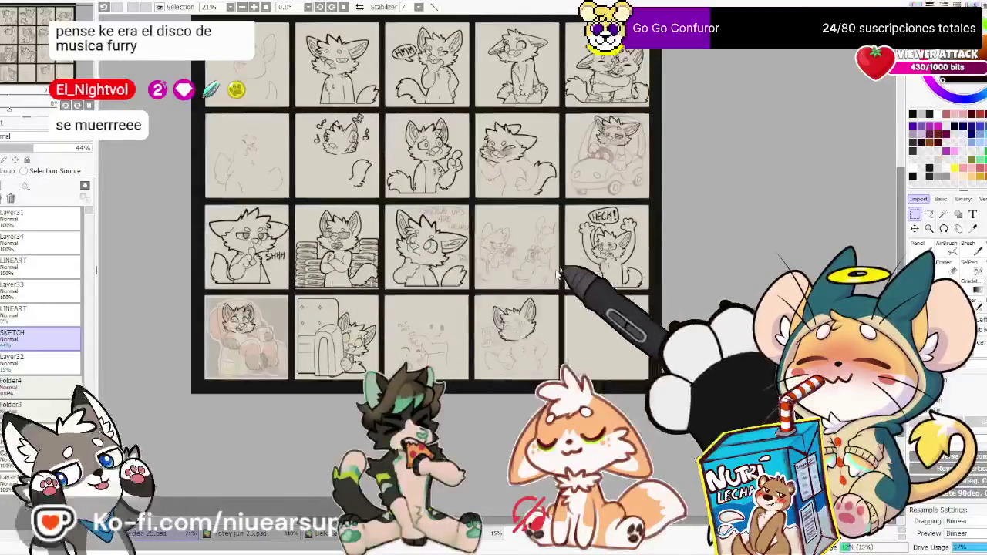
{"action": "scroll", "coordinate": [473, 309], "scroll_direction": "up", "scroll_amount": 3}
{"action": "scroll", "coordinate": [473, 308], "scroll_direction": "up", "scroll_amount": 1}
{"action": "scroll", "coordinate": [463, 293], "scroll_direction": "down", "scroll_amount": 2}
{"action": "scroll", "coordinate": [441, 209], "scroll_direction": "down", "scroll_amount": 1}
{"action": "scroll", "coordinate": [426, 289], "scroll_direction": "up", "scroll_amount": 10}
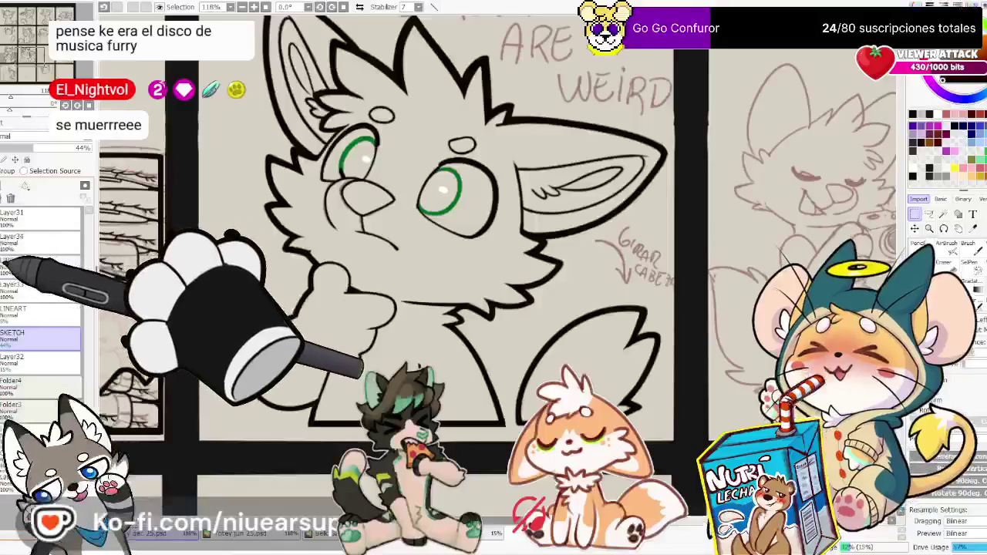
On the LINEART layer, lasso a freehand selection around the cat's head below the GROWN UPS title
{"action": "left_click", "coordinate": [31, 262]}
{"action": "left_click_drag", "start_coordinate": [597, 77], "coordinate": [624, 162]}
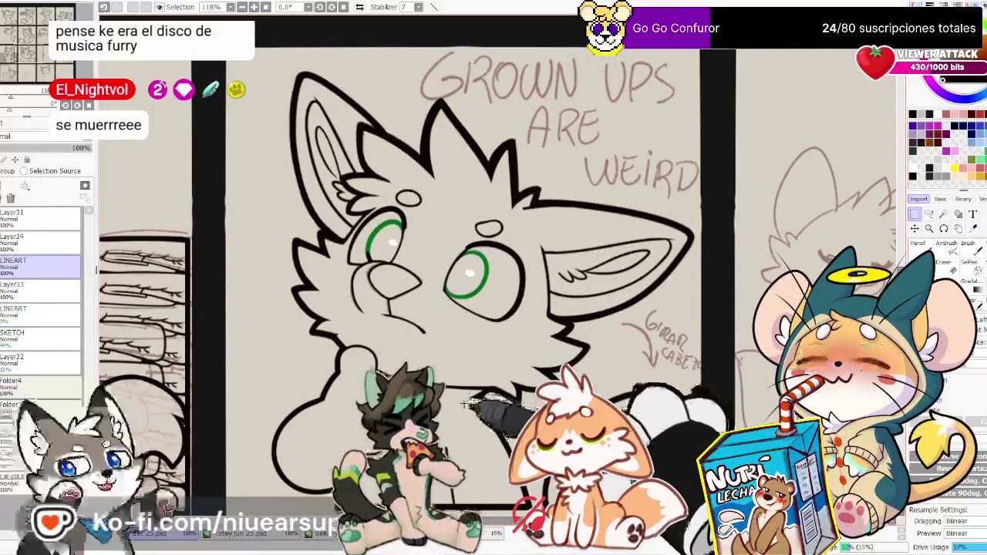
{"action": "left_click", "coordinate": [929, 215]}
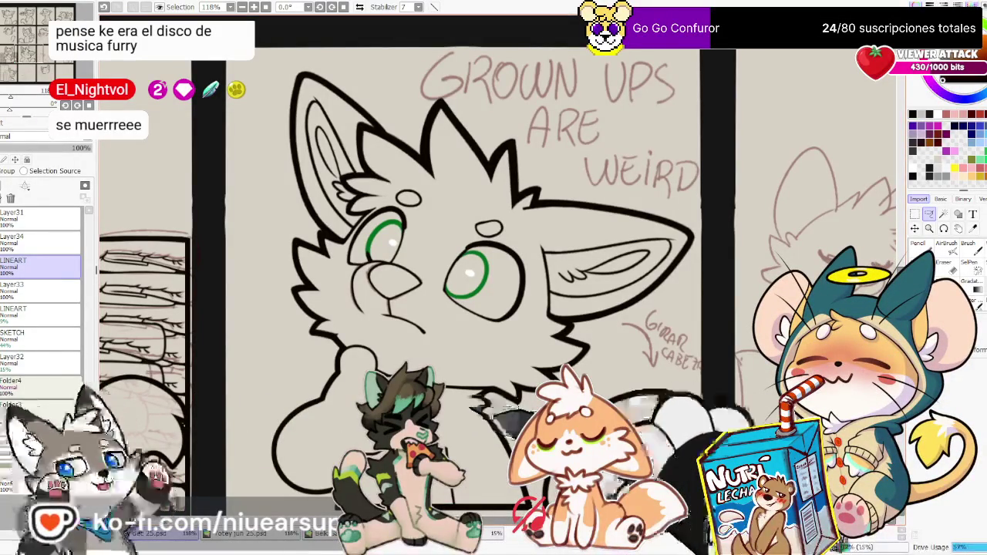
{"action": "left_click_drag", "start_coordinate": [509, 86], "coordinate": [547, 355]}
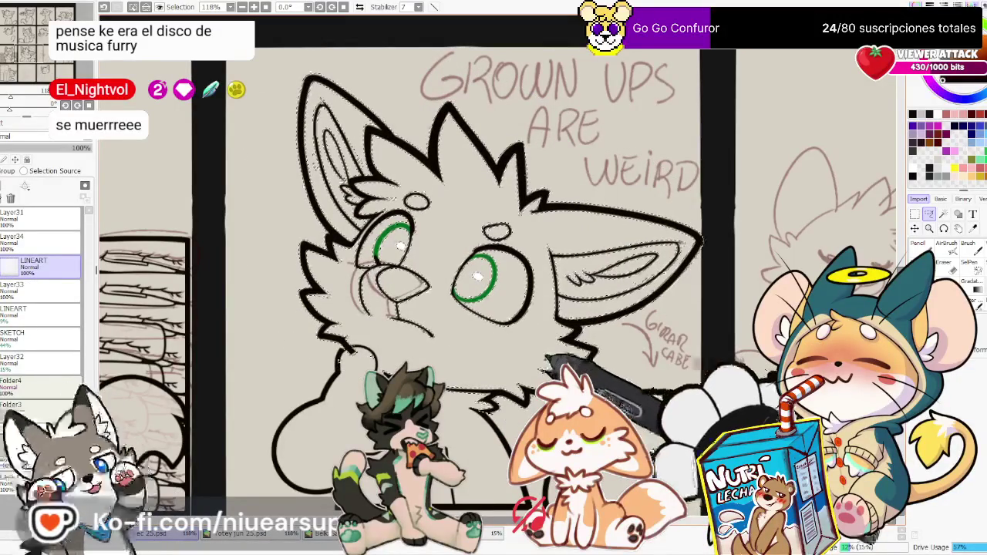
{"action": "scroll", "coordinate": [533, 357], "scroll_direction": "down", "scroll_amount": 2}
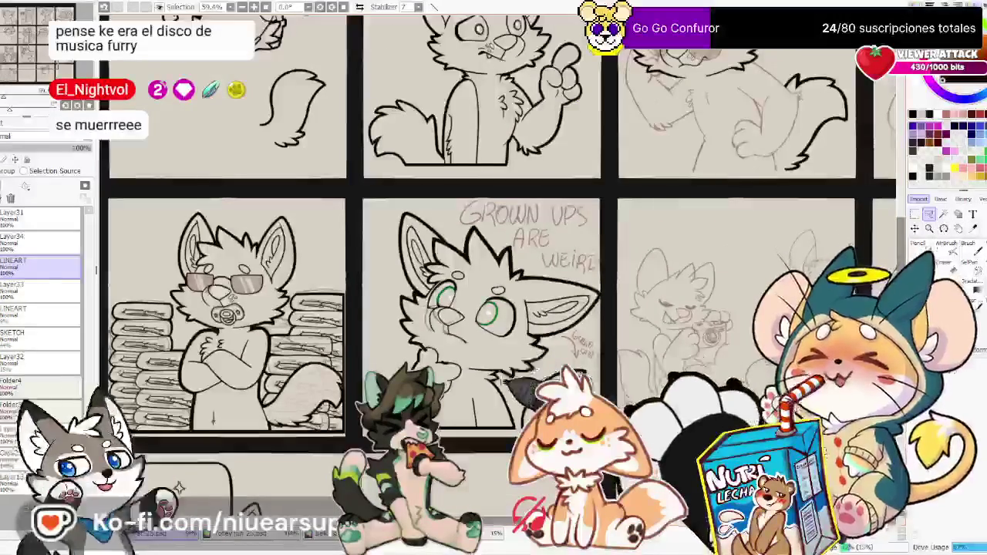
Flip the view with H and alternate Eraser and Pencil to fix the cat's face lineart
{"action": "scroll", "coordinate": [501, 353], "scroll_direction": "up", "scroll_amount": 1}
{"action": "scroll", "coordinate": [478, 351], "scroll_direction": "up", "scroll_amount": 1}
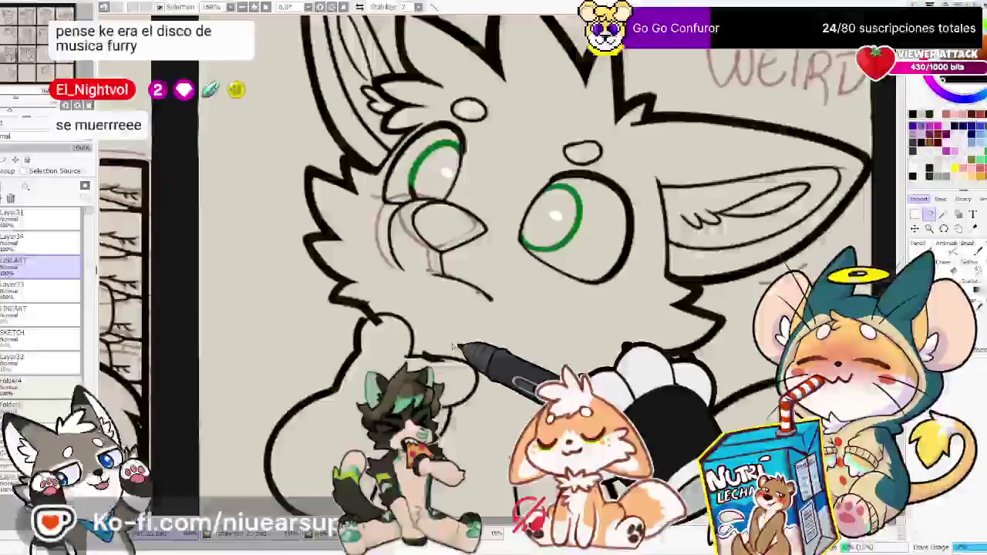
{"action": "key", "text": "h"}
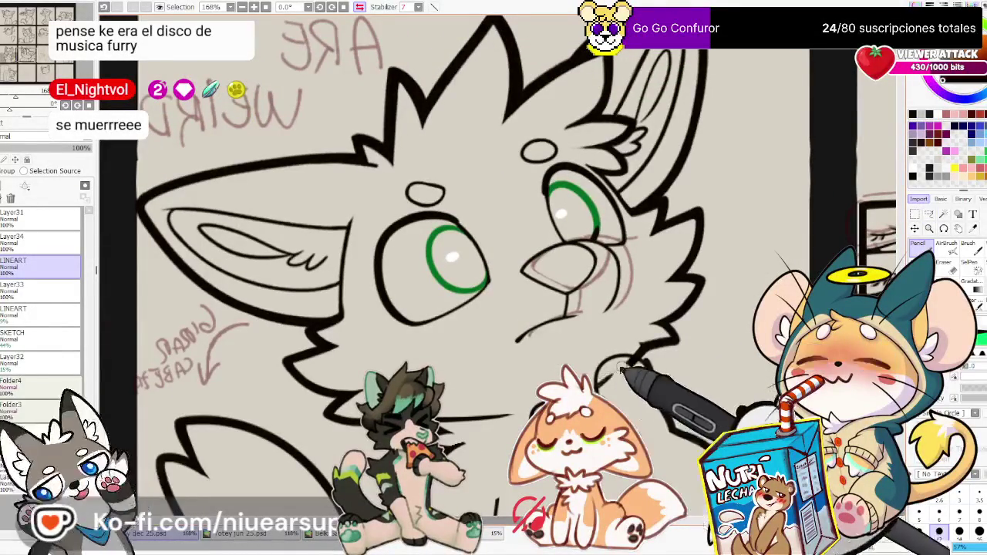
{"action": "key", "text": "e"}
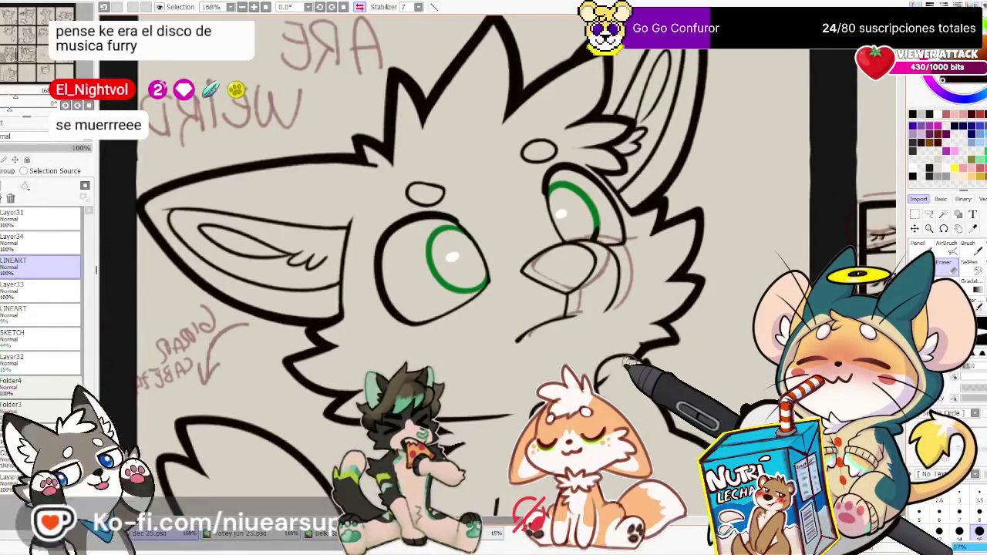
{"action": "key", "text": "n"}
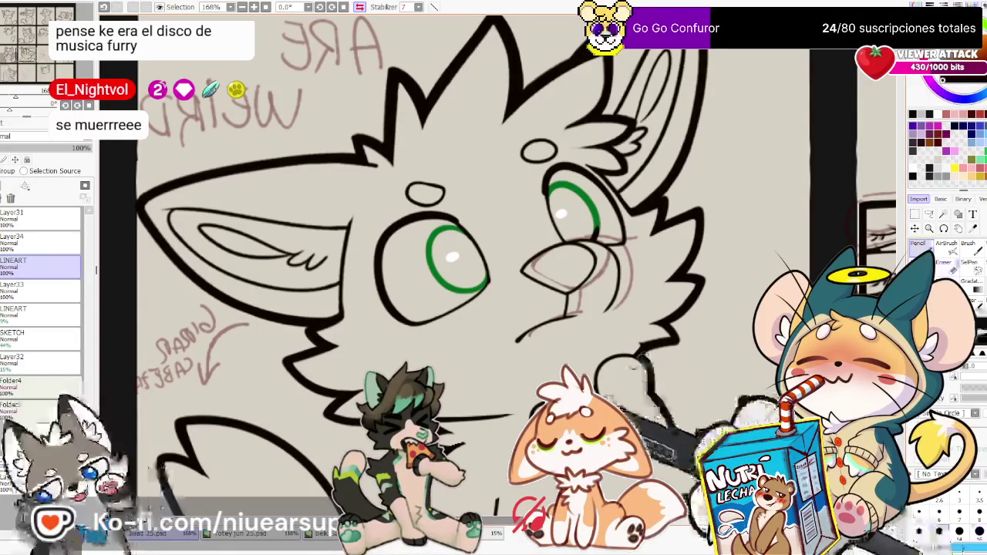
{"action": "key", "text": "e"}
{"action": "key", "text": "n"}
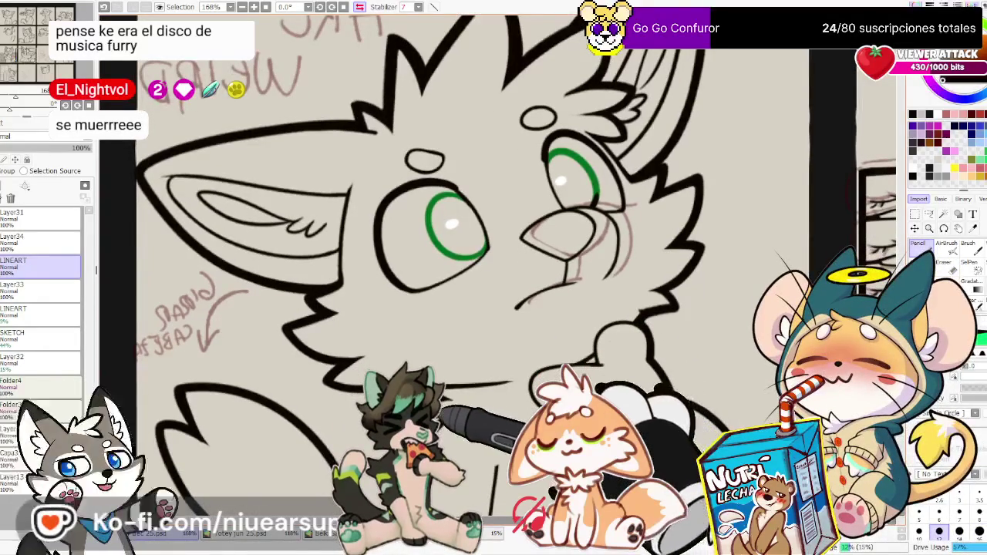
{"action": "key", "text": "e"}
{"action": "key", "text": "n"}
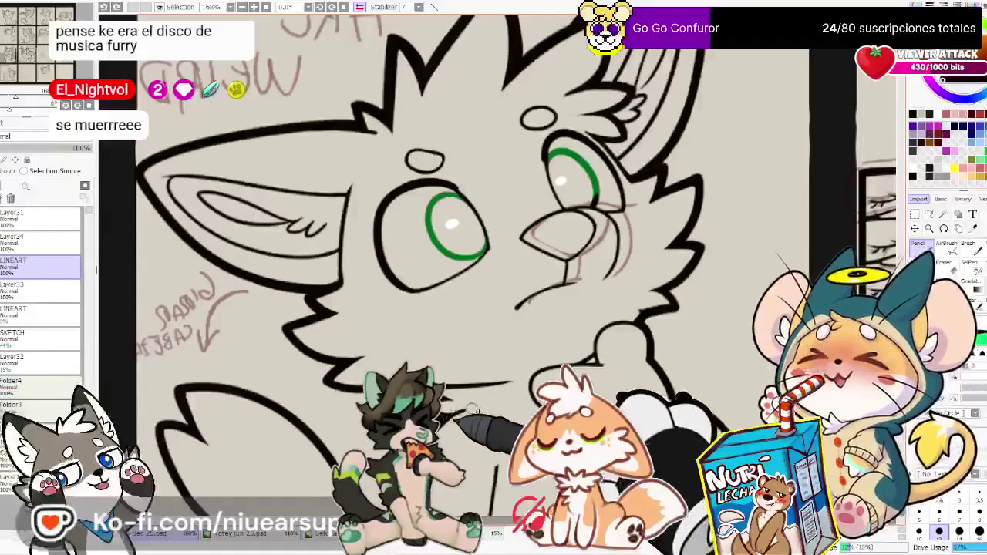
{"action": "left_click_drag", "start_coordinate": [551, 490], "coordinate": [528, 413]}
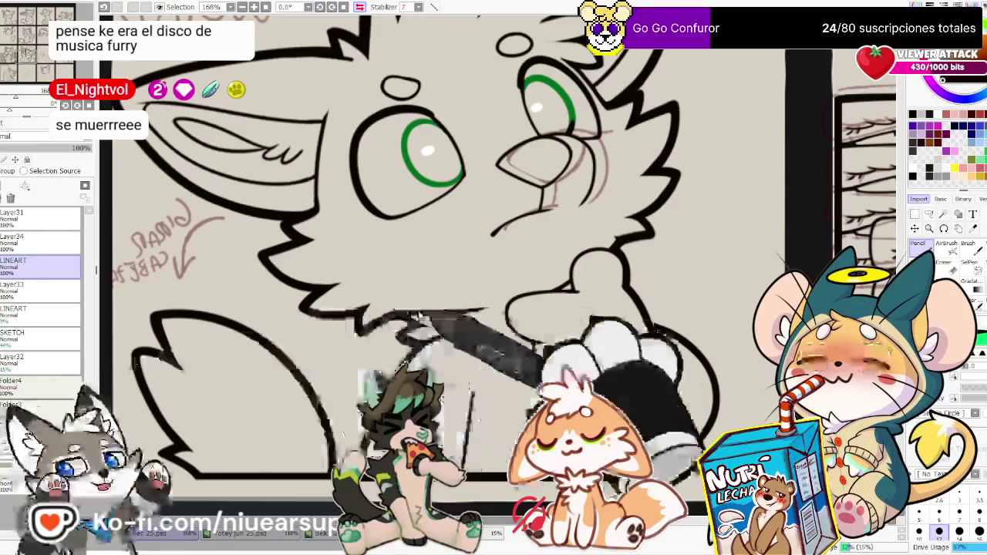
{"action": "scroll", "coordinate": [417, 312], "scroll_direction": "down", "scroll_amount": 6}
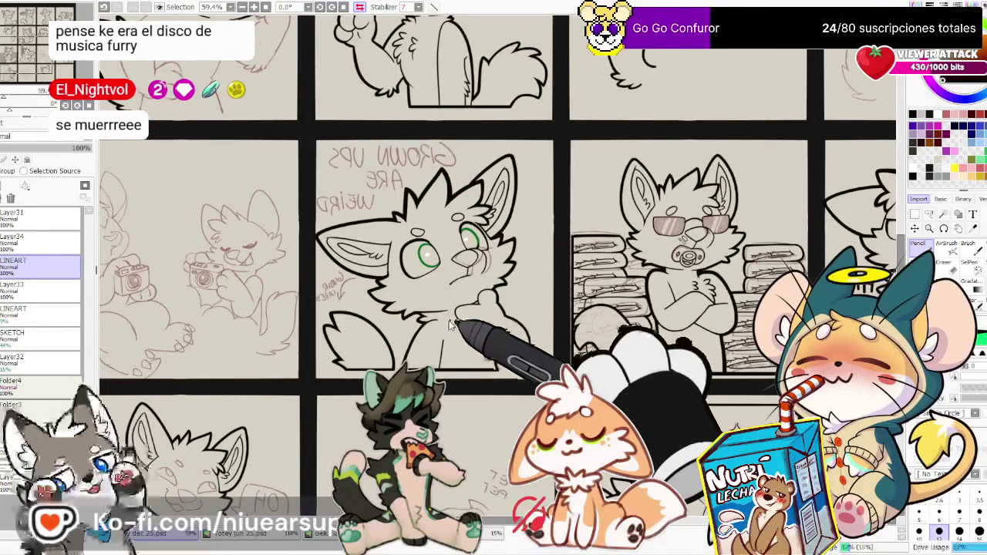
On Layer24, touch up the thumbs-up paw lines, alternating Eraser and Pencil while zooming in
{"action": "scroll", "coordinate": [450, 326], "scroll_direction": "up", "scroll_amount": 2}
{"action": "scroll", "coordinate": [413, 337], "scroll_direction": "up", "scroll_amount": 2}
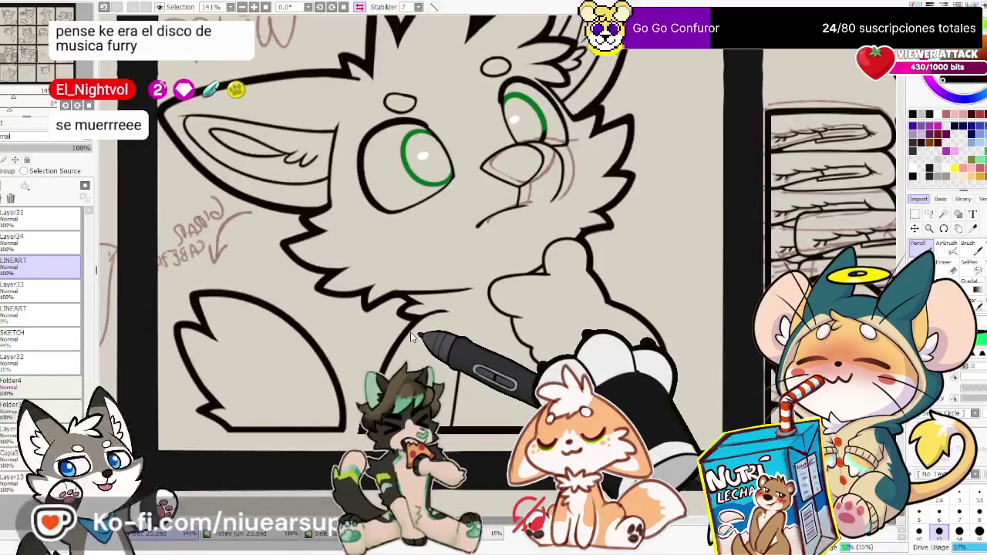
{"action": "left_click", "coordinate": [4, 266]}
{"action": "left_click", "coordinate": [6, 241]}
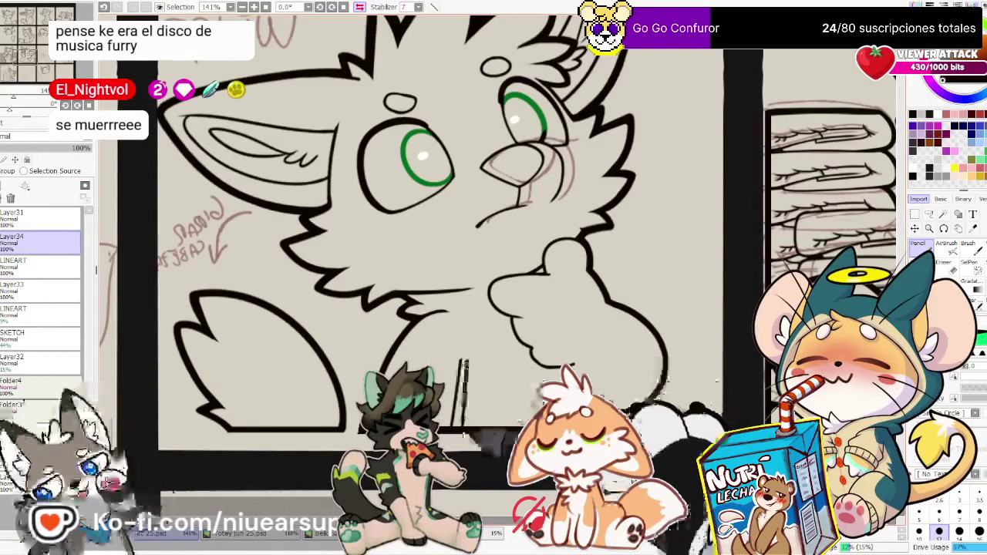
{"action": "key", "text": "e"}
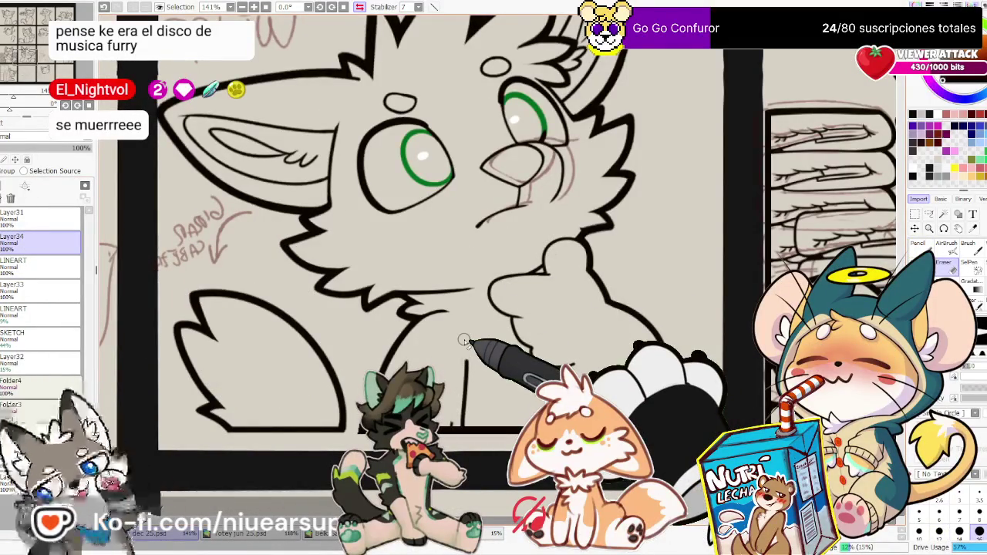
{"action": "scroll", "coordinate": [464, 340], "scroll_direction": "down", "scroll_amount": 5}
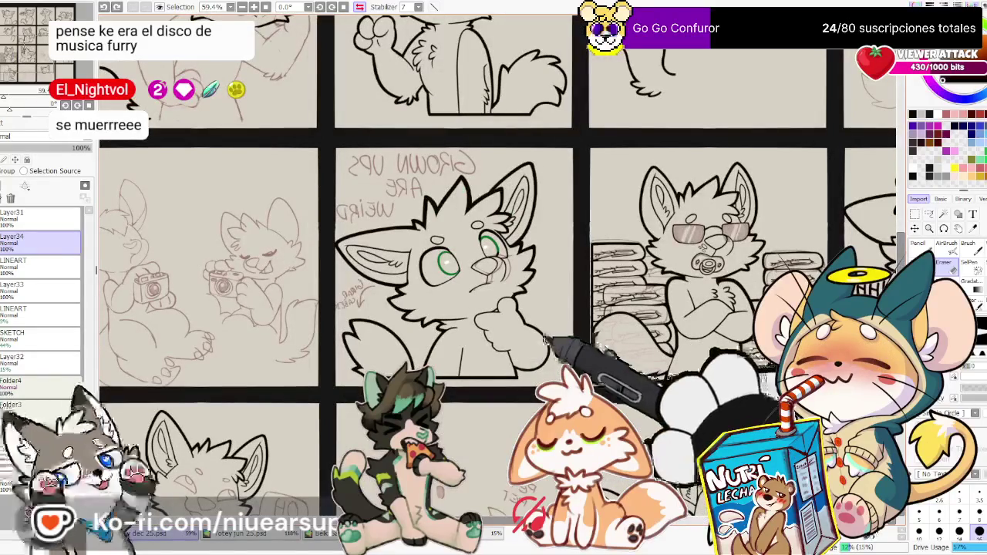
{"action": "scroll", "coordinate": [485, 344], "scroll_direction": "up", "scroll_amount": 4}
{"action": "key", "text": "n"}
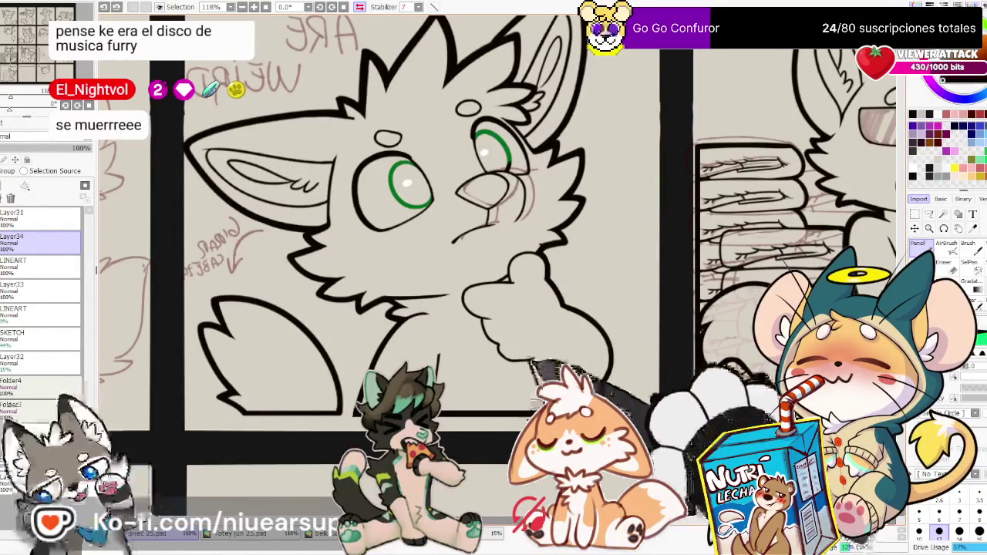
{"action": "scroll", "coordinate": [556, 352], "scroll_direction": "up", "scroll_amount": 2}
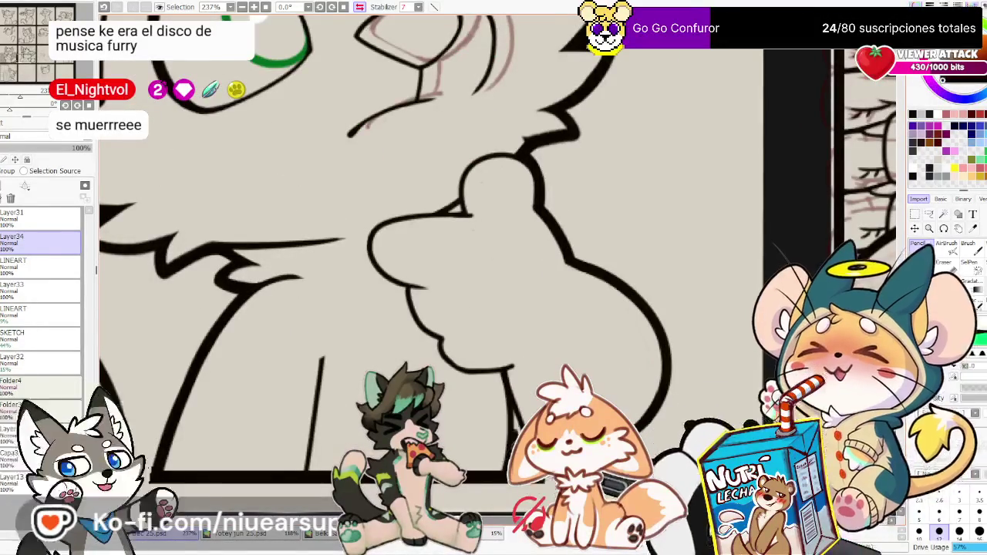
Erase and redraw the paw lines, unflip the view, zoom out, and save with Ctrl+S
{"action": "key", "text": "e"}
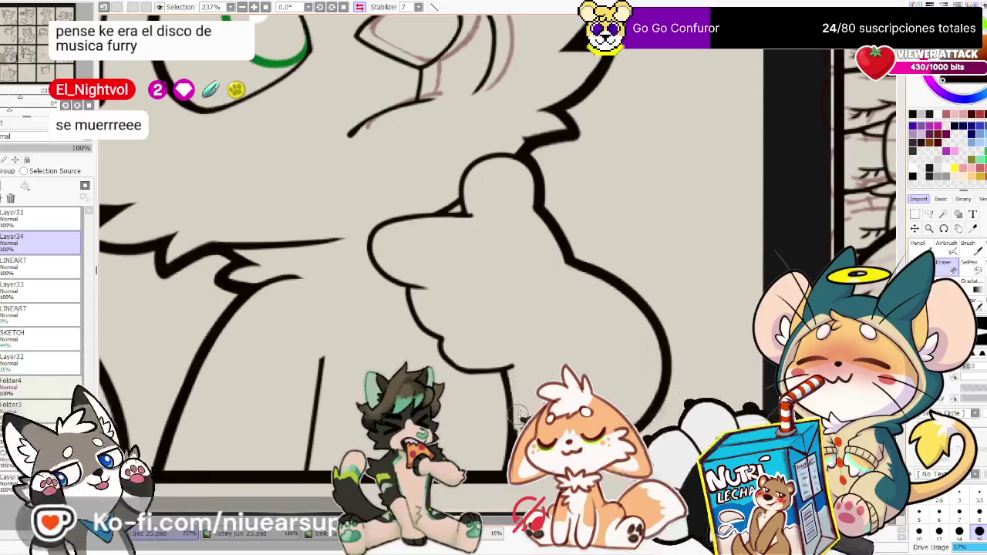
{"action": "key", "text": "n"}
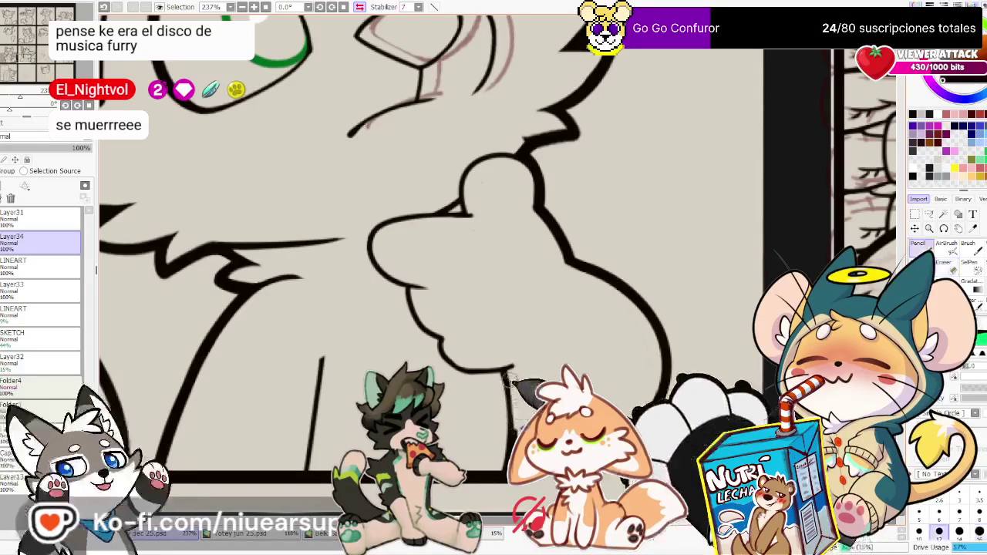
{"action": "left_click_drag", "start_coordinate": [394, 69], "coordinate": [155, 92]}
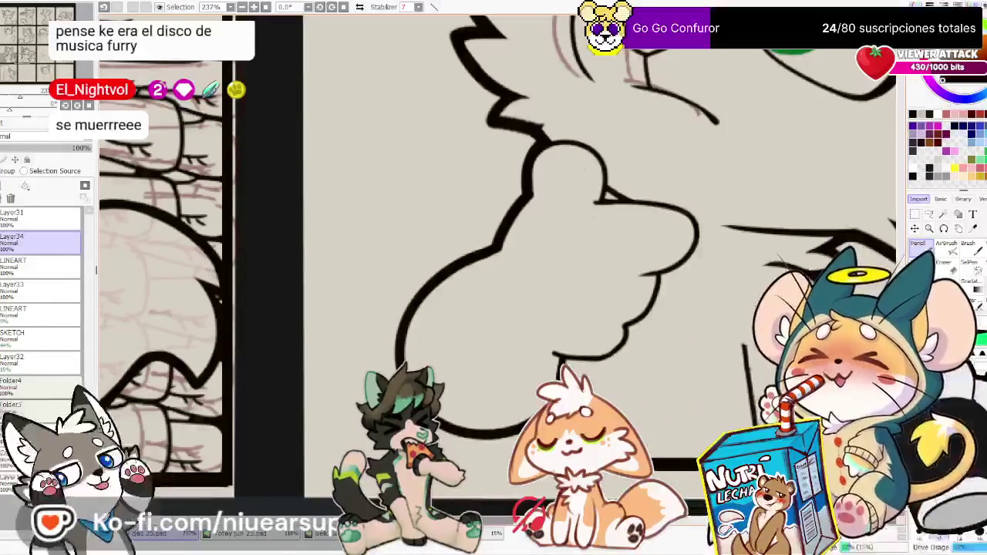
{"action": "key", "text": "ctrl+minus"}
{"action": "key", "text": "ctrl+minus"}
{"action": "key", "text": "ctrl+minus"}
{"action": "key", "text": "ctrl+s"}
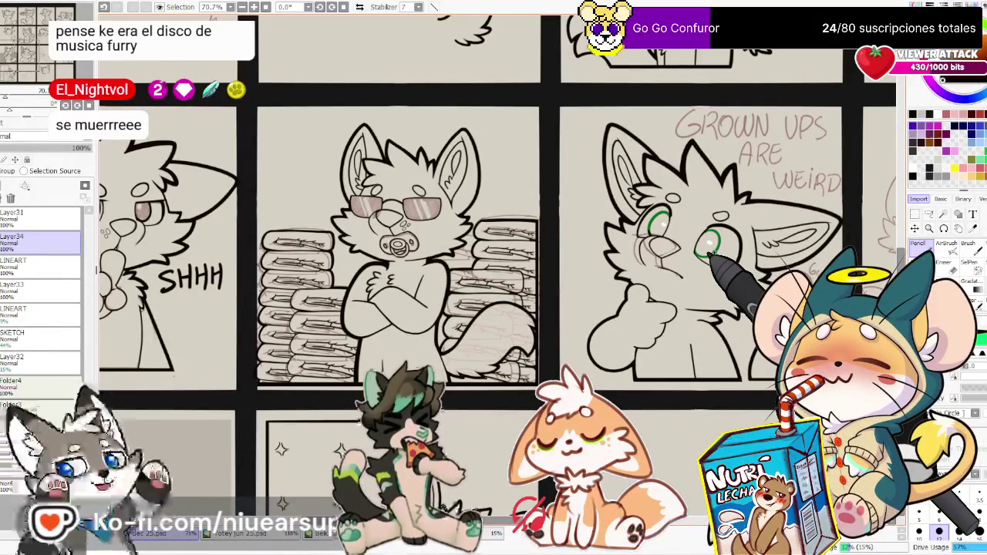
Zoom in close and center the view on the cat's muzzle beside the nose
{"action": "scroll", "coordinate": [683, 253], "scroll_direction": "up", "scroll_amount": 2}
{"action": "scroll", "coordinate": [684, 253], "scroll_direction": "up", "scroll_amount": 2}
{"action": "scroll", "coordinate": [684, 253], "scroll_direction": "up", "scroll_amount": 1}
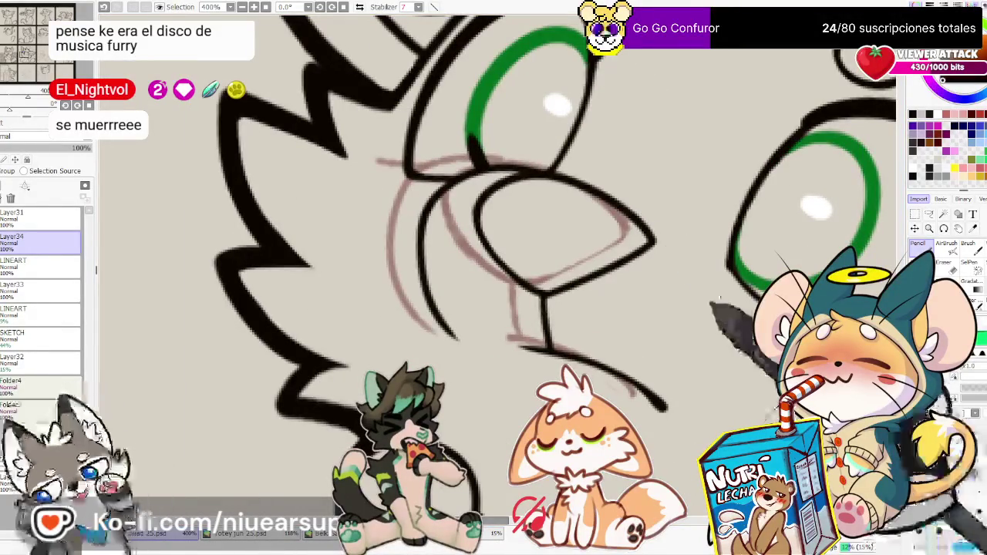
{"action": "left_click_drag", "start_coordinate": [494, 277], "coordinate": [530, 330]}
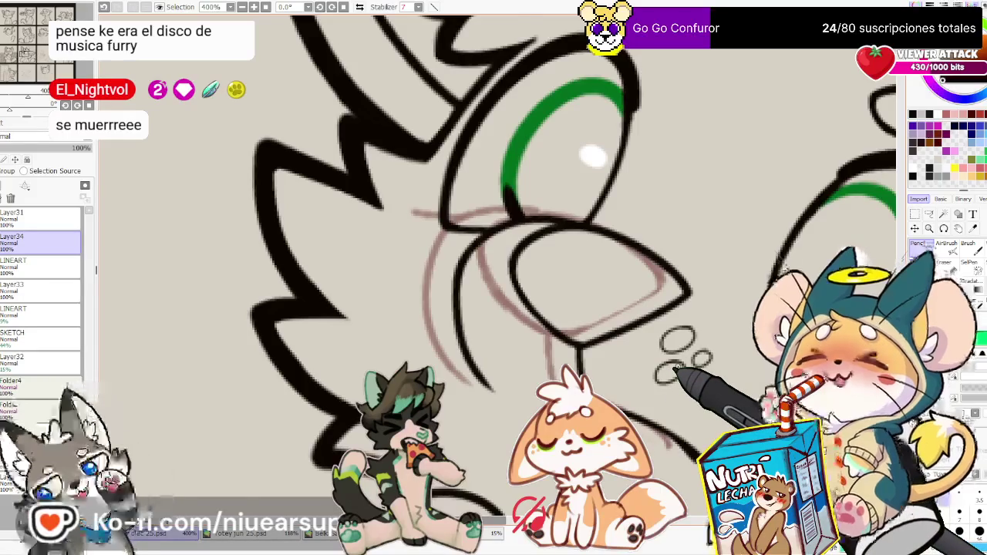
{"action": "scroll", "coordinate": [644, 376], "scroll_direction": "down", "scroll_amount": 2}
{"action": "scroll", "coordinate": [645, 377], "scroll_direction": "down", "scroll_amount": 2}
{"action": "scroll", "coordinate": [645, 377], "scroll_direction": "down", "scroll_amount": 1}
{"action": "scroll", "coordinate": [671, 383], "scroll_direction": "up", "scroll_amount": 2}
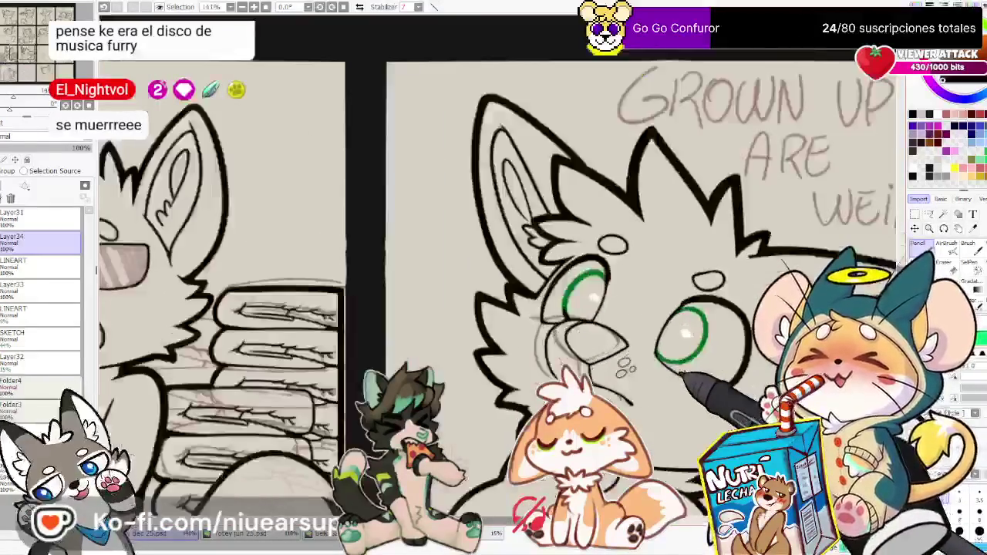
{"action": "scroll", "coordinate": [671, 382], "scroll_direction": "up", "scroll_amount": 2}
{"action": "scroll", "coordinate": [671, 382], "scroll_direction": "up", "scroll_amount": 1}
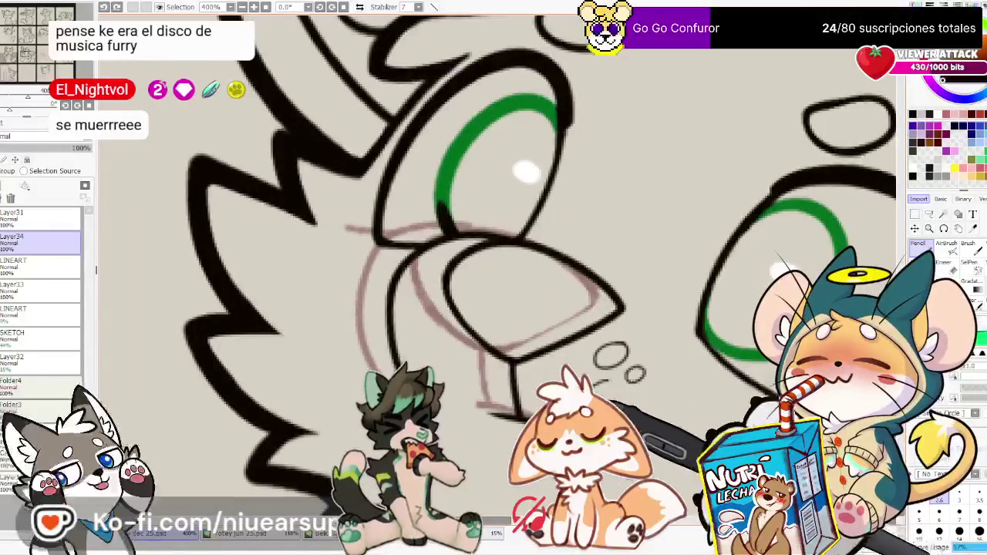
{"action": "scroll", "coordinate": [591, 388], "scroll_direction": "down", "scroll_amount": 3}
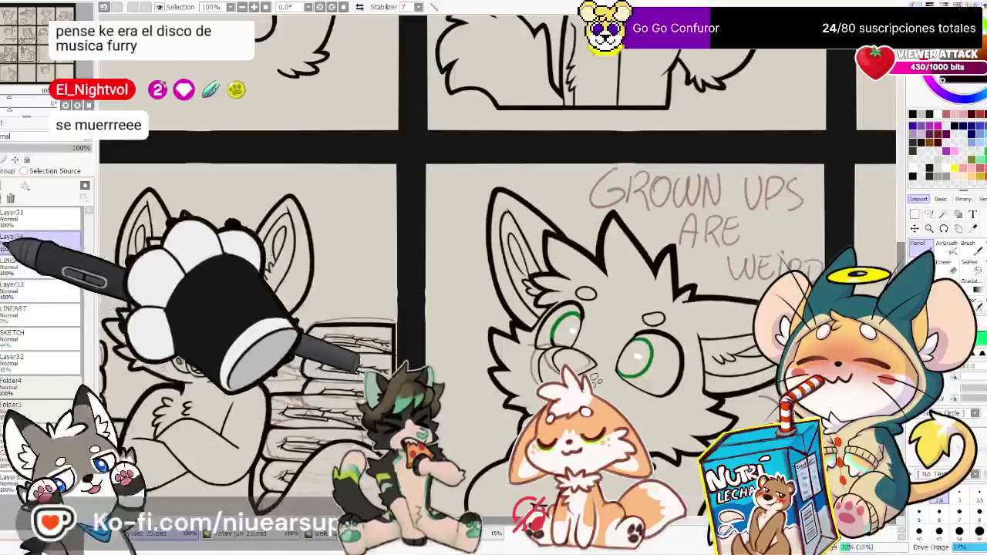
{"action": "scroll", "coordinate": [486, 270], "scroll_direction": "down", "scroll_amount": 2}
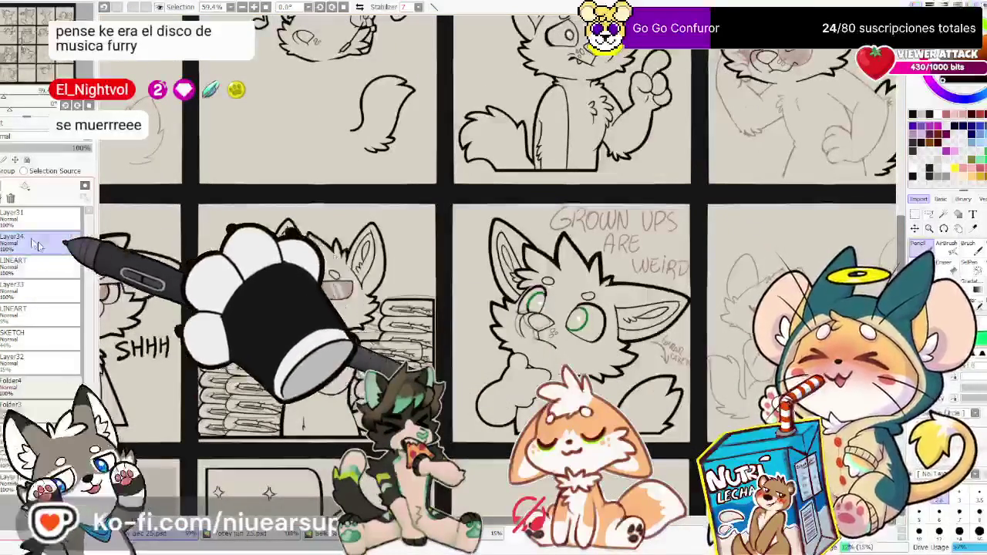
Merge Layer24 into LINEART and toggle the lineart on and off against the sketch
{"action": "left_click", "coordinate": [10, 198]}
{"action": "left_click", "coordinate": [6, 244]}
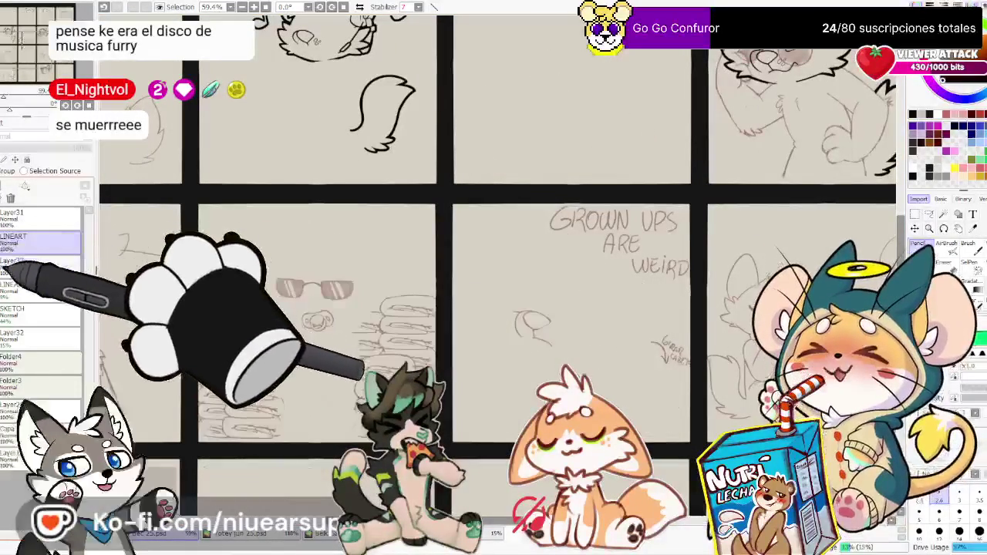
{"action": "scroll", "coordinate": [598, 387], "scroll_direction": "up", "scroll_amount": 1}
{"action": "scroll", "coordinate": [558, 375], "scroll_direction": "up", "scroll_amount": 1}
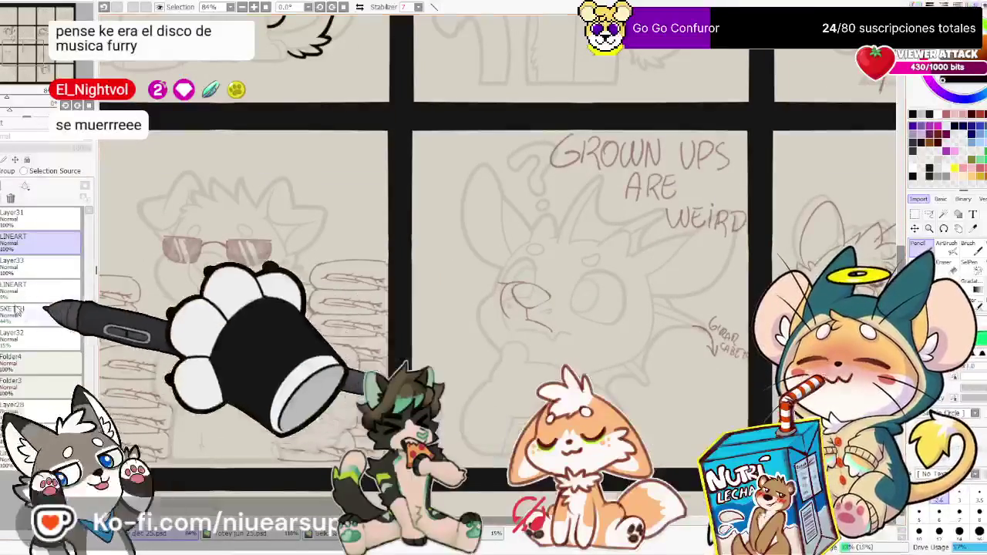
{"action": "left_click", "coordinate": [7, 244]}
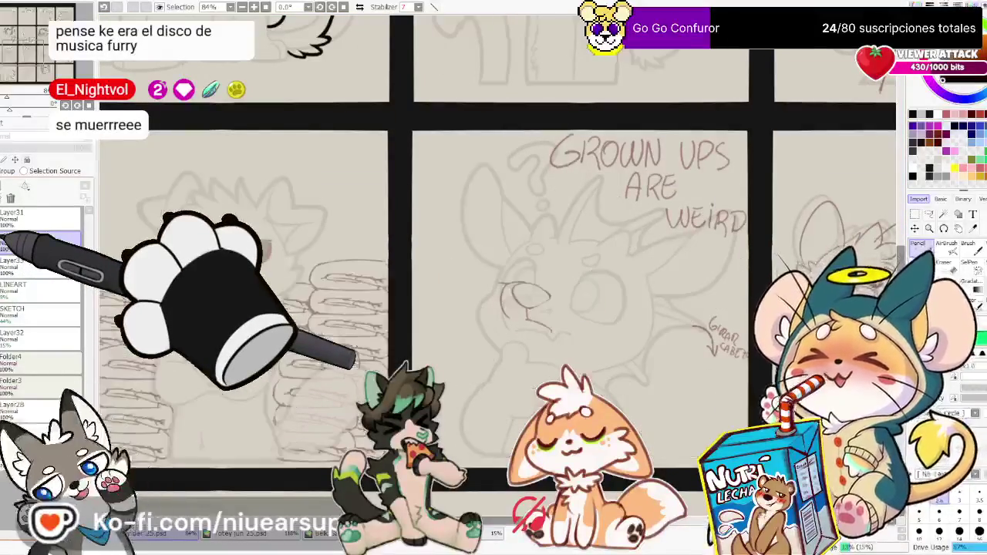
{"action": "left_click", "coordinate": [6, 244]}
{"action": "left_click", "coordinate": [6, 244]}
{"action": "left_click", "coordinate": [6, 244]}
{"action": "left_click", "coordinate": [6, 244]}
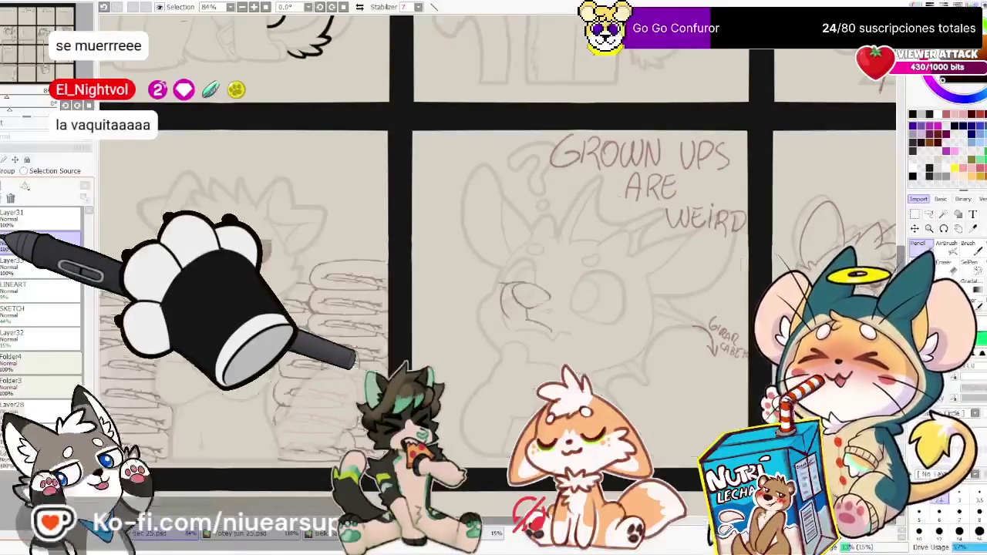
{"action": "scroll", "coordinate": [329, 210], "scroll_direction": "up", "scroll_amount": 1}
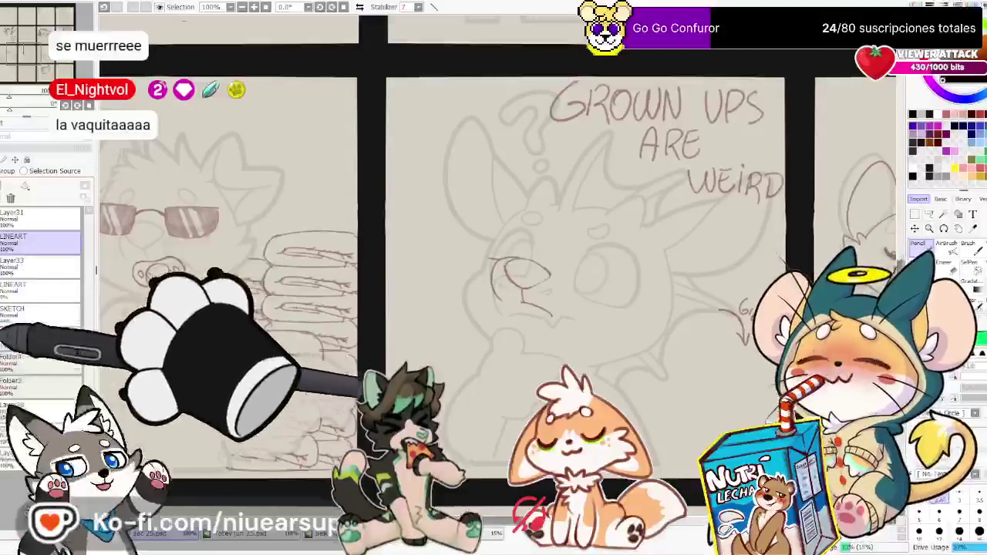
Hide the sketch, mirror the canvas, and recheck the lineart over the rough draft
{"action": "left_click", "coordinate": [15, 317]}
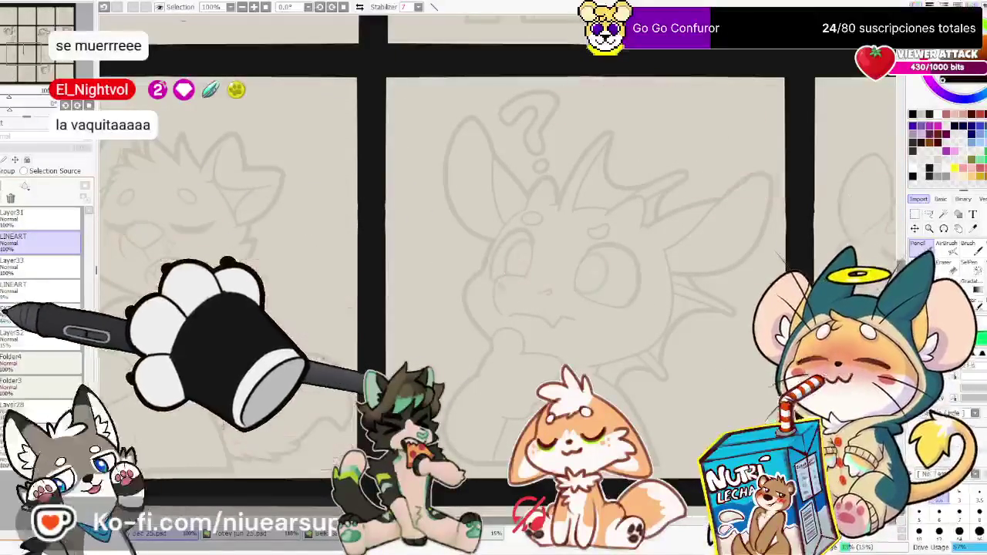
{"action": "left_click", "coordinate": [359, 7]}
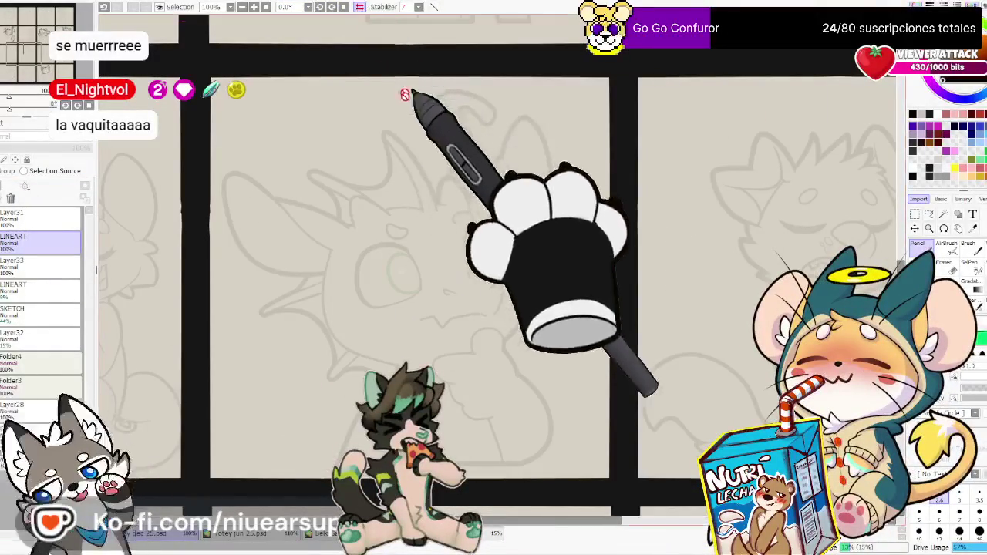
{"action": "left_click", "coordinate": [8, 244]}
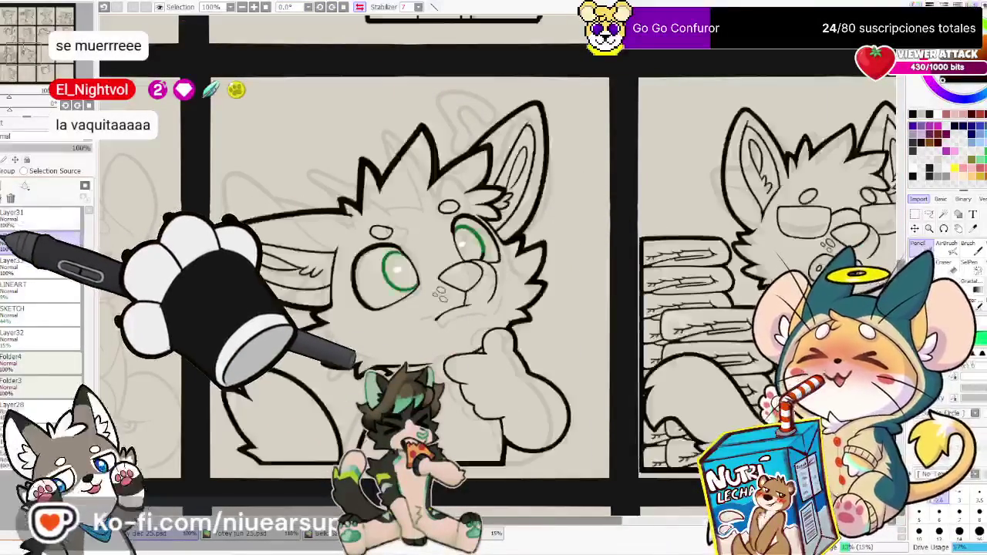
{"action": "left_click", "coordinate": [7, 244]}
{"action": "left_click", "coordinate": [8, 244]}
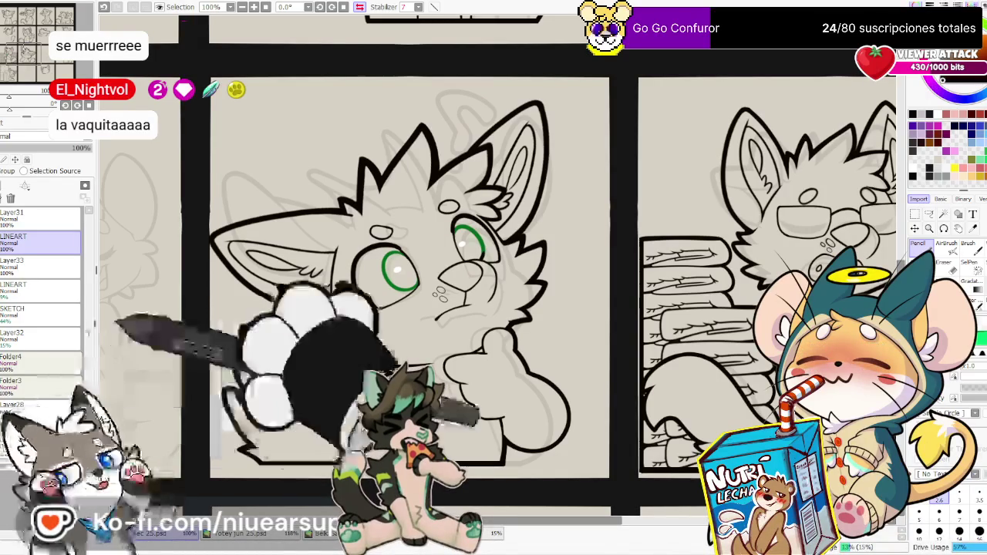
Save the canvas with Ctrl+S and zoom back out over the comic grid
{"action": "key", "text": "ctrl+s"}
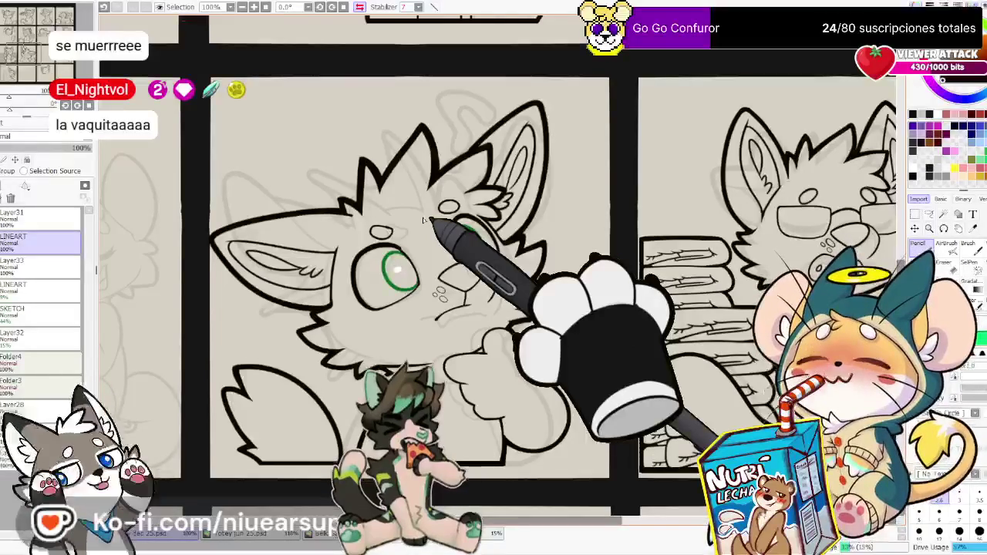
{"action": "scroll", "coordinate": [422, 218], "scroll_direction": "down", "scroll_amount": 1}
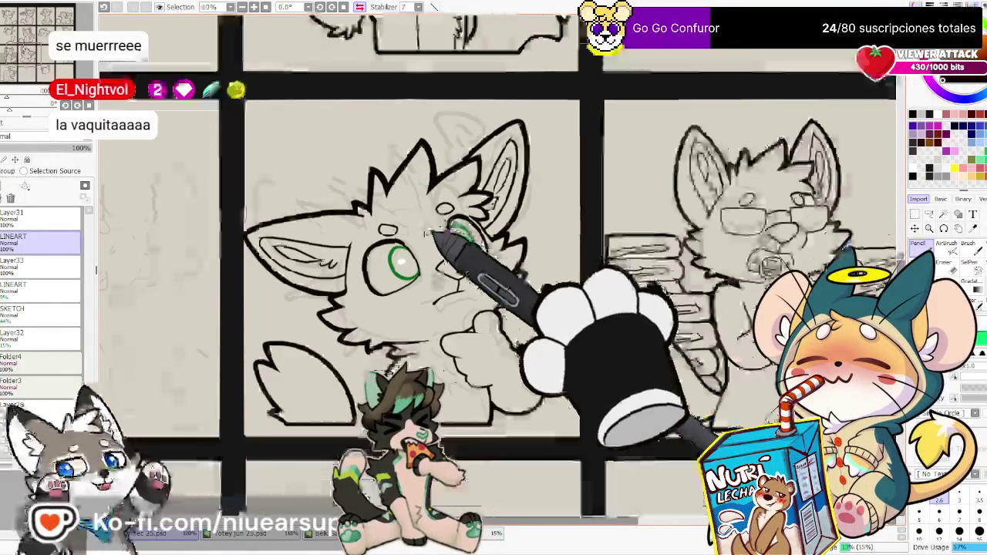
{"action": "scroll", "coordinate": [423, 218], "scroll_direction": "down", "scroll_amount": 1}
{"action": "scroll", "coordinate": [423, 217], "scroll_direction": "down", "scroll_amount": 1}
{"action": "scroll", "coordinate": [379, 295], "scroll_direction": "down", "scroll_amount": 2}
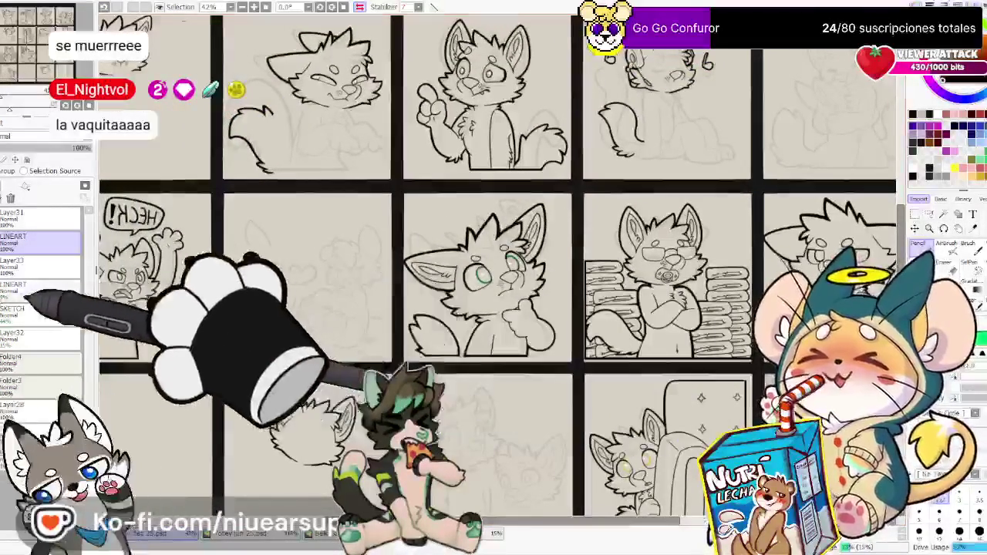
Show the sketch, move to the headphone cat panel, and draw its body line from the chin
{"action": "left_click", "coordinate": [42, 301]}
{"action": "mouse_move", "coordinate": [360, 300]}
{"action": "left_mouse_down"}
{"action": "mouse_move", "coordinate": [333, 345]}
{"action": "mouse_move", "coordinate": [594, 204]}
{"action": "left_mouse_up"}
{"action": "scroll", "coordinate": [594, 204], "scroll_direction": "up", "scroll_amount": 2}
{"action": "scroll", "coordinate": [586, 187], "scroll_direction": "up", "scroll_amount": 2}
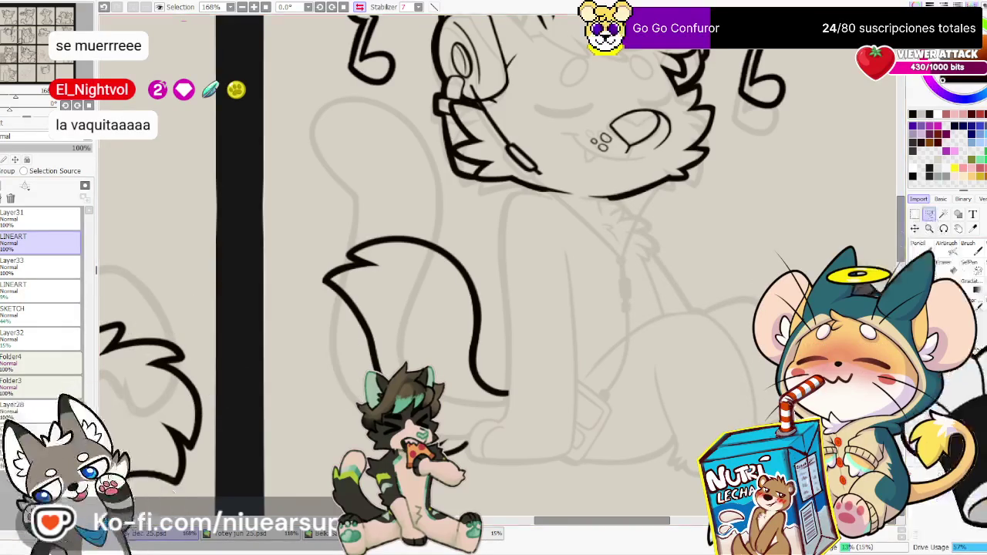
{"action": "scroll", "coordinate": [493, 278], "scroll_direction": "right", "scroll_amount": 2}
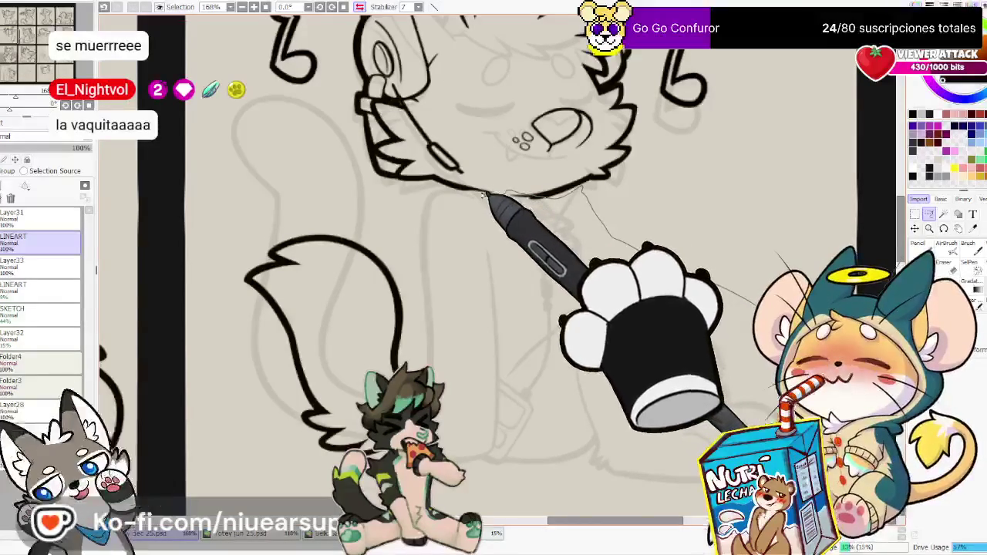
{"action": "left_click_drag", "start_coordinate": [417, 202], "coordinate": [411, 372]}
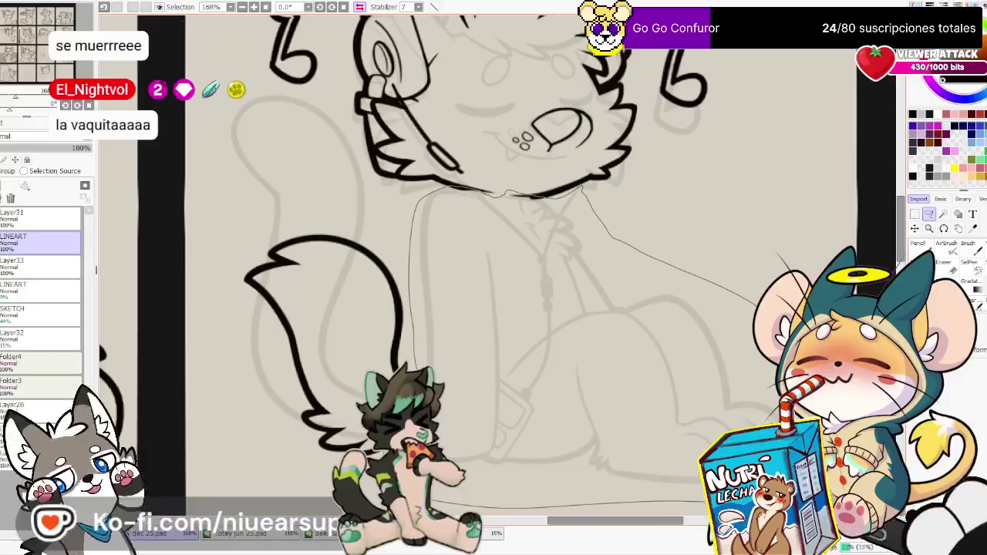
Select the lower LINEART layer and add a new empty Layer34 above it
{"action": "key", "text": "ctrl+x"}
{"action": "left_click", "coordinate": [30, 289]}
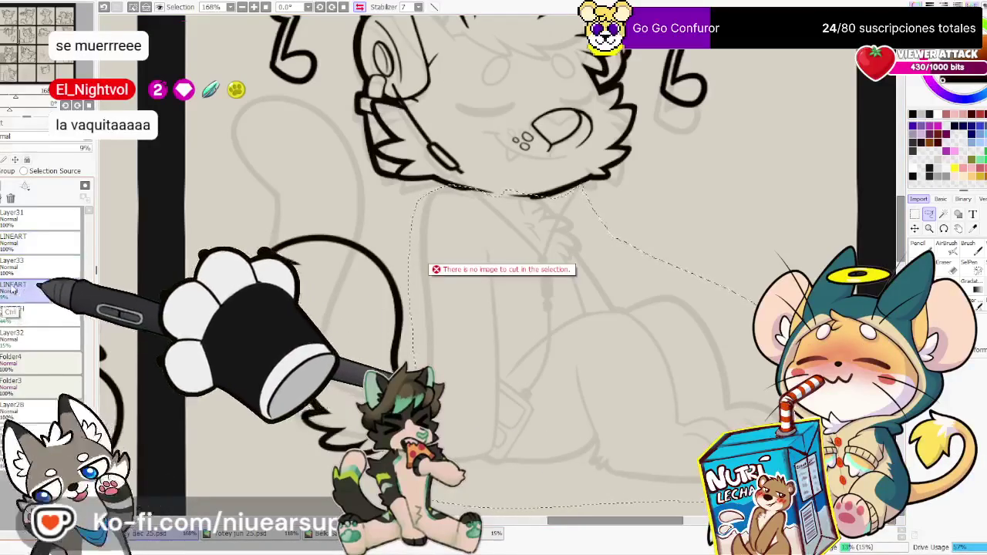
{"action": "left_click", "coordinate": [40, 245]}
{"action": "key", "text": "ctrl+shift+n"}
{"action": "left_click_drag", "start_coordinate": [606, 166], "coordinate": [652, 281]}
{"action": "key", "text": "e"}
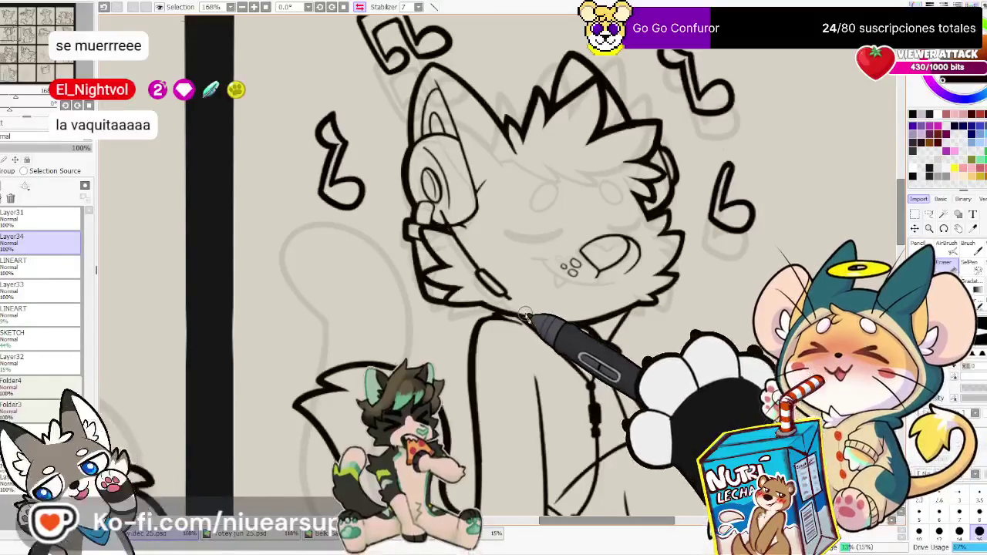
Mirror the canvas, zoom in, and add a small fang stroke under the cat's nose
{"action": "left_click", "coordinate": [360, 8]}
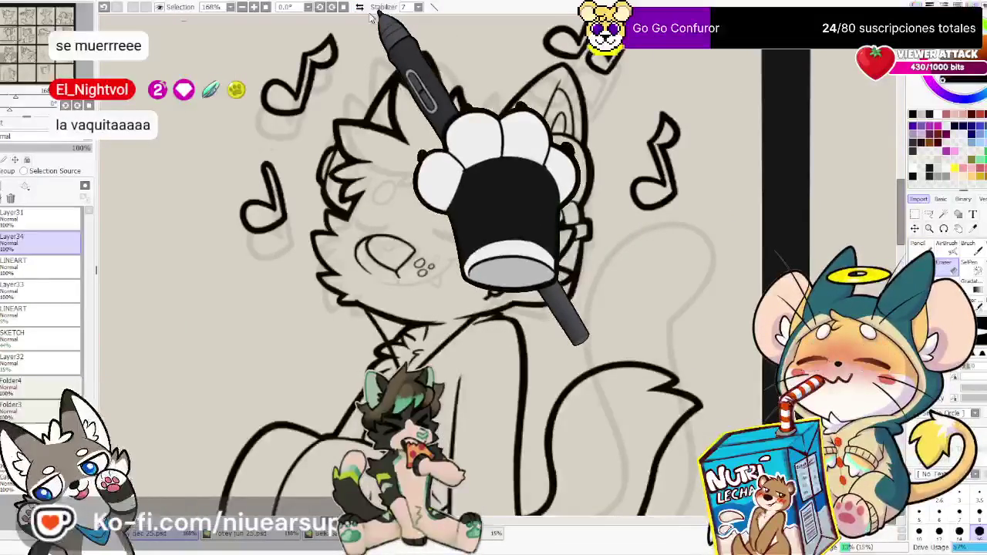
{"action": "scroll", "coordinate": [509, 270], "scroll_direction": "up", "scroll_amount": 2}
{"action": "scroll", "coordinate": [455, 292], "scroll_direction": "up", "scroll_amount": 2}
{"action": "left_click_drag", "start_coordinate": [431, 261], "coordinate": [450, 267]}
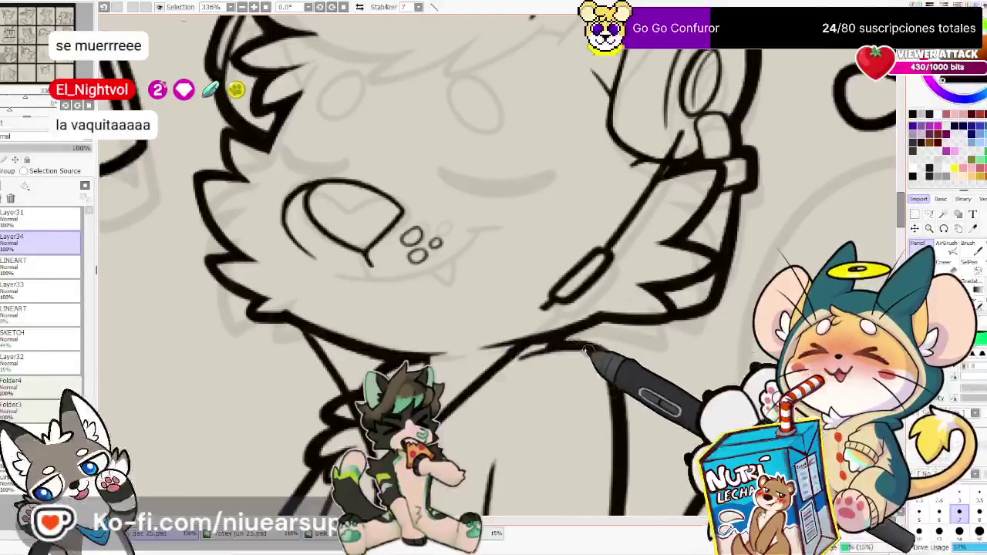
Delete the empty Layer34 and the spare LINEART layer with the trash button
{"action": "scroll", "coordinate": [463, 386], "scroll_direction": "down", "scroll_amount": 3}
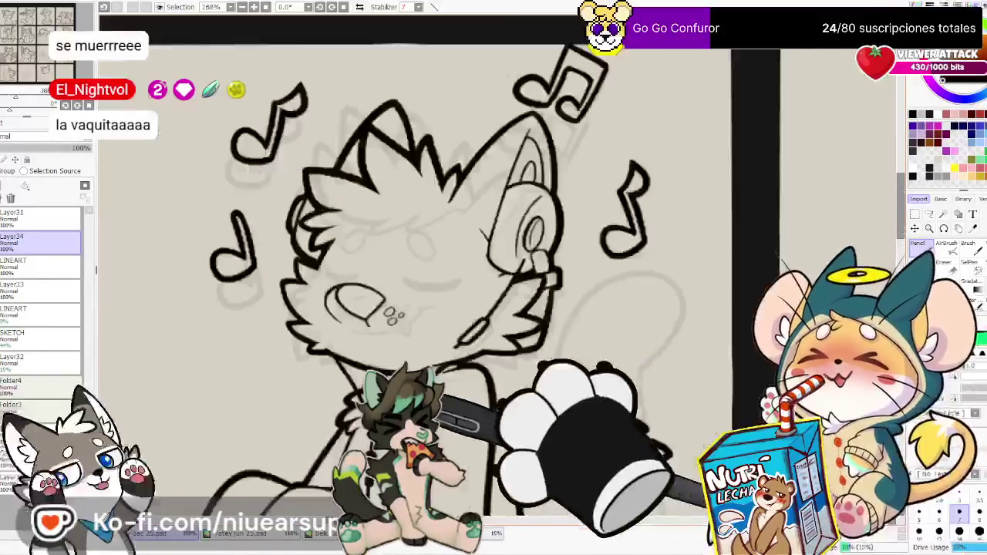
{"action": "scroll", "coordinate": [419, 396], "scroll_direction": "down", "scroll_amount": 2}
{"action": "scroll", "coordinate": [407, 341], "scroll_direction": "up", "scroll_amount": 2}
{"action": "scroll", "coordinate": [406, 341], "scroll_direction": "up", "scroll_amount": 2}
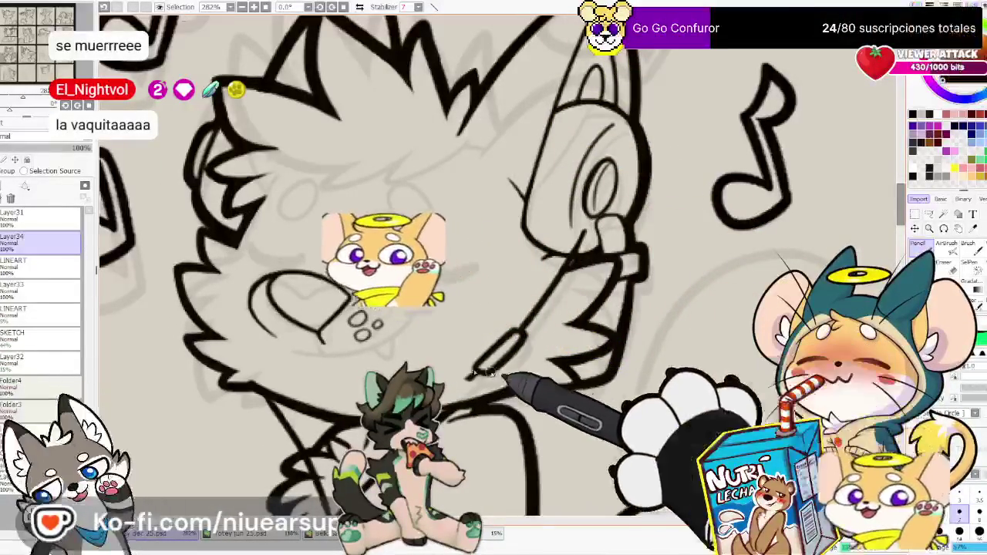
{"action": "left_click", "coordinate": [11, 198]}
{"action": "key", "text": "e"}
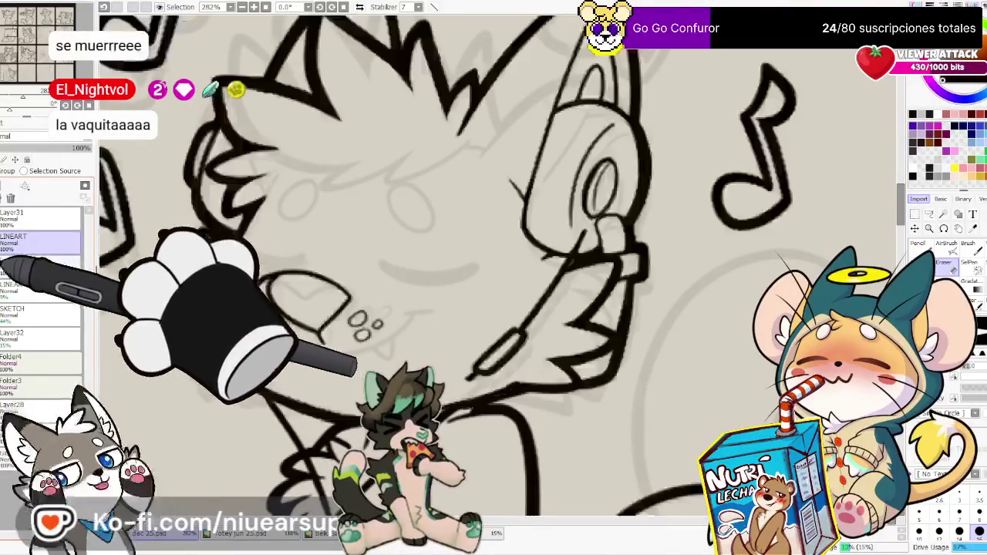
{"action": "left_click", "coordinate": [11, 199]}
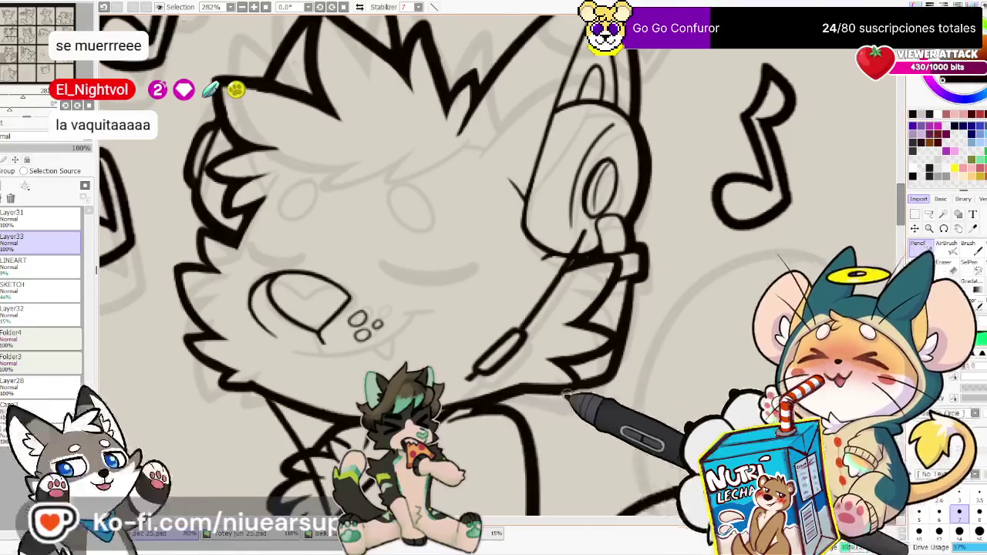
Undo the last mic stroke and refine the mic boom lines with Pencil and Eraser
{"action": "key", "text": "ctrl+z"}
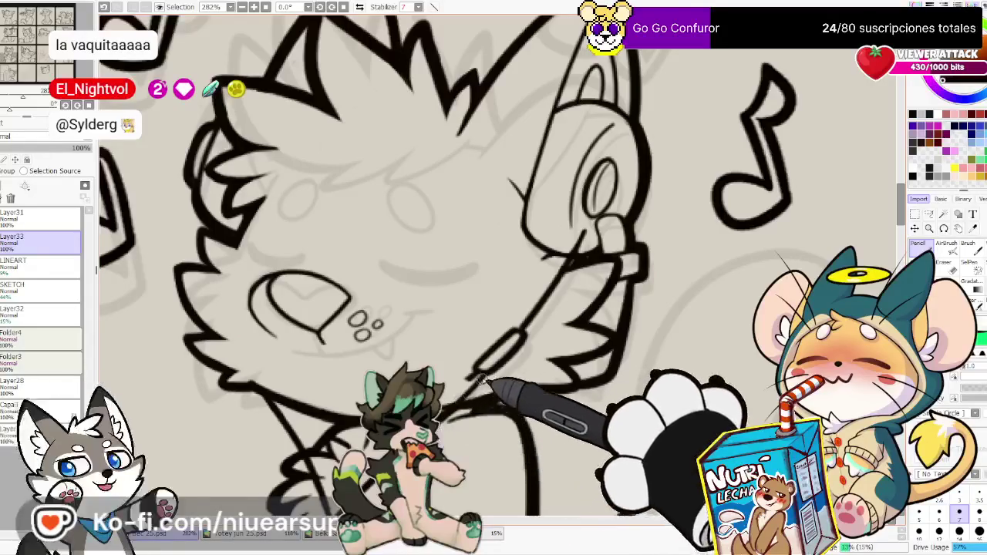
{"action": "key", "text": "e"}
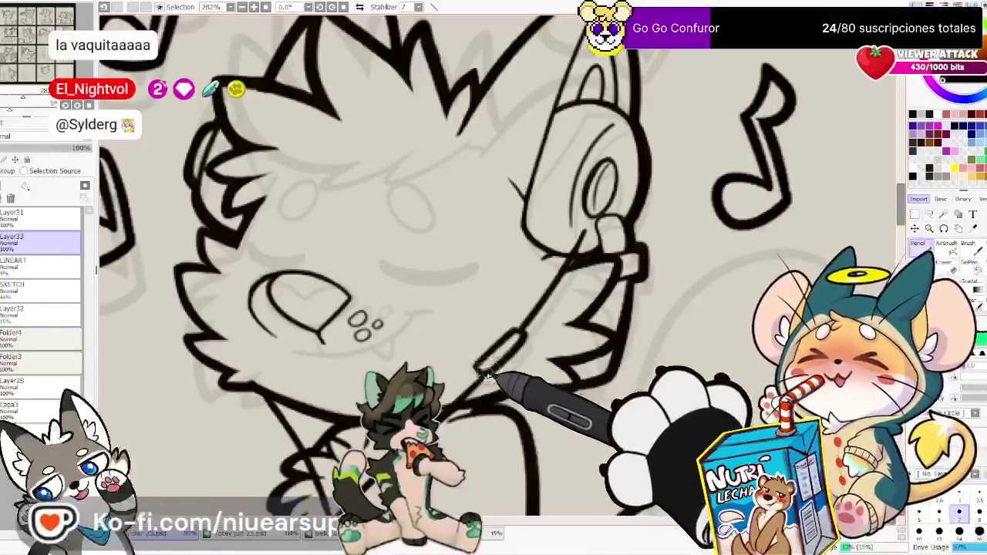
{"action": "key", "text": "e"}
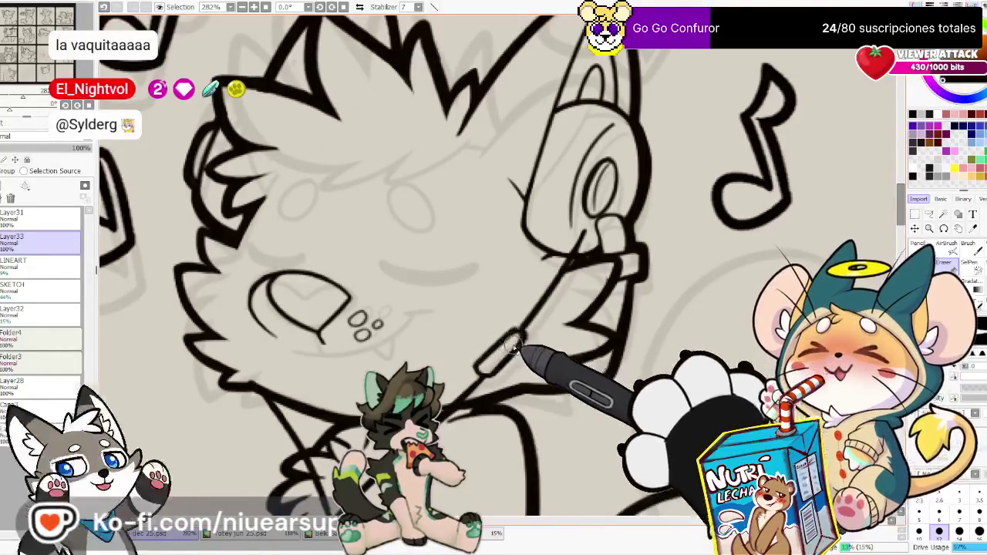
{"action": "key", "text": "n"}
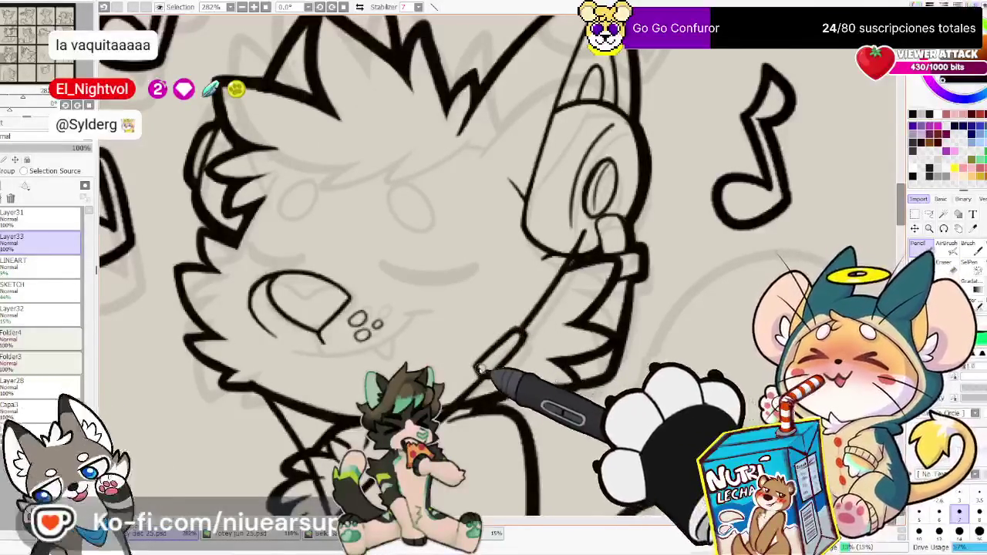
{"action": "key", "text": "e"}
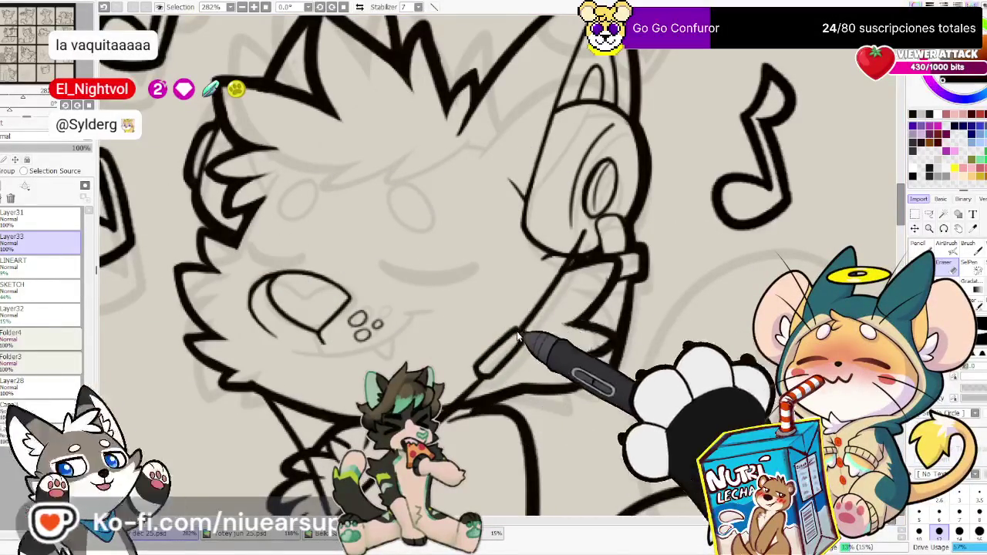
{"action": "scroll", "coordinate": [493, 330], "scroll_direction": "down", "scroll_amount": 3}
{"action": "scroll", "coordinate": [494, 330], "scroll_direction": "down", "scroll_amount": 2}
{"action": "scroll", "coordinate": [463, 316], "scroll_direction": "up", "scroll_amount": 1}
{"action": "scroll", "coordinate": [432, 308], "scroll_direction": "up", "scroll_amount": 3}
{"action": "scroll", "coordinate": [382, 284], "scroll_direction": "up", "scroll_amount": 2}
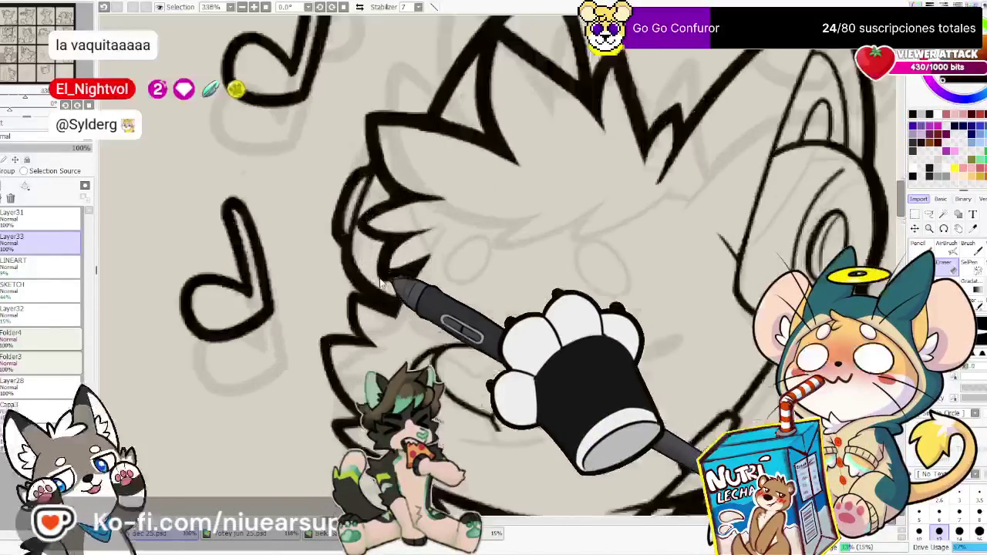
Lasso the cat's mouth and cheeks on LINEART and move those lines onto a new layer
{"action": "left_click", "coordinate": [42, 290]}
{"action": "left_click", "coordinate": [46, 266]}
{"action": "left_click", "coordinate": [943, 216]}
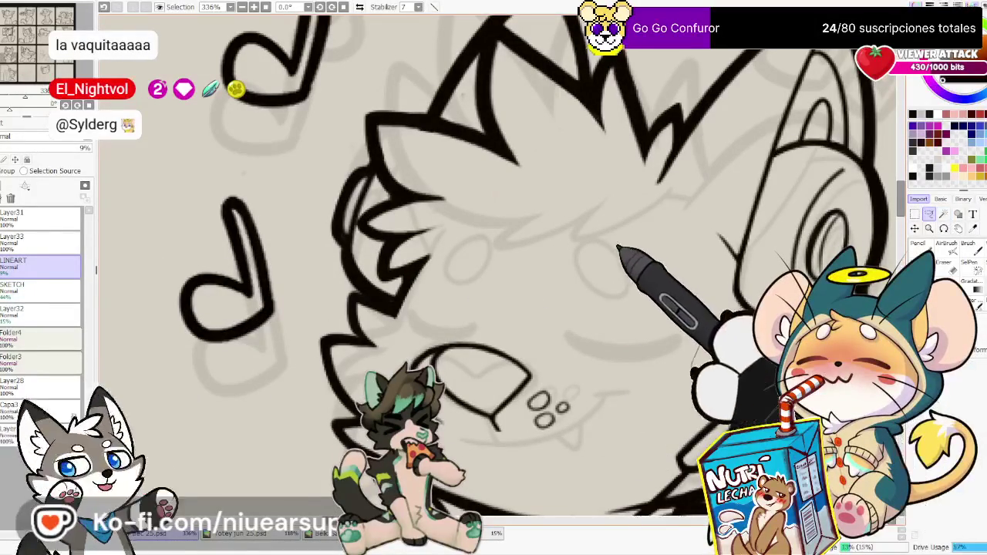
{"action": "mouse_move", "coordinate": [587, 244]}
{"action": "left_mouse_down"}
{"action": "mouse_move", "coordinate": [429, 300]}
{"action": "mouse_move", "coordinate": [552, 352]}
{"action": "mouse_move", "coordinate": [588, 380]}
{"action": "mouse_move", "coordinate": [562, 429]}
{"action": "mouse_move", "coordinate": [471, 440]}
{"action": "mouse_move", "coordinate": [555, 467]}
{"action": "mouse_move", "coordinate": [683, 391]}
{"action": "left_mouse_up"}
{"action": "key", "text": "Delete"}
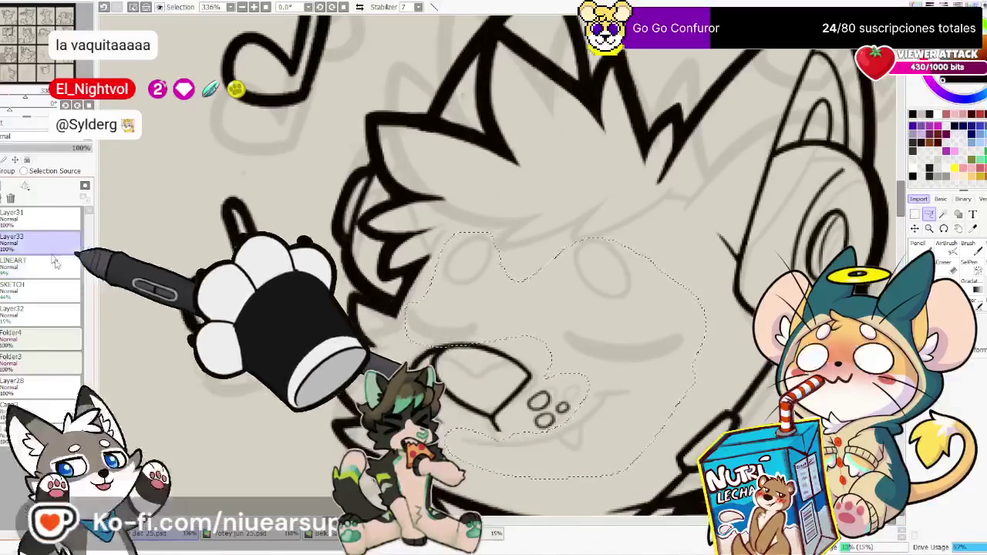
{"action": "key", "text": "ctrl+d"}
{"action": "key", "text": "ctrl+z"}
{"action": "key", "text": "e"}
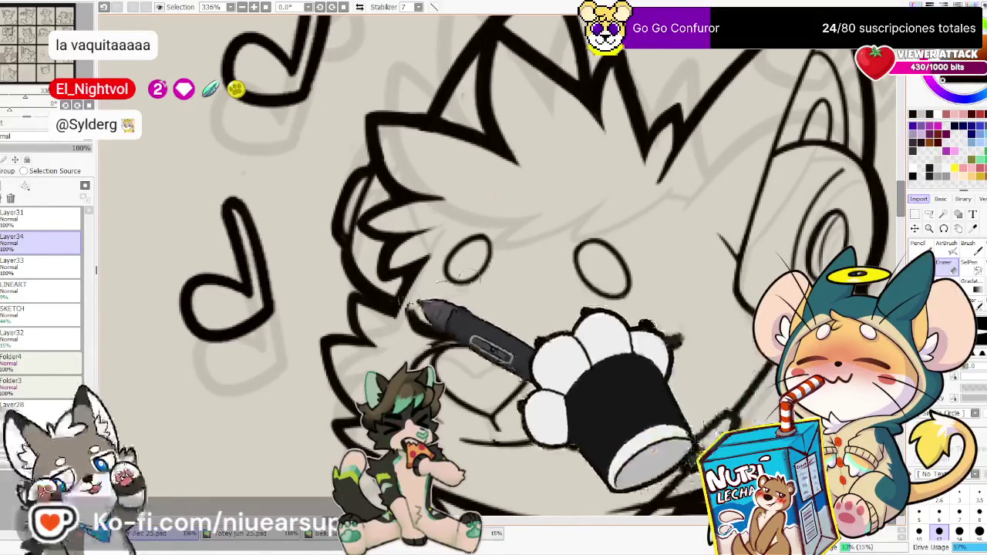
Redraw the closed eyes and smiling fanged mouth, mirroring the canvas to check the face
{"action": "key", "text": "n"}
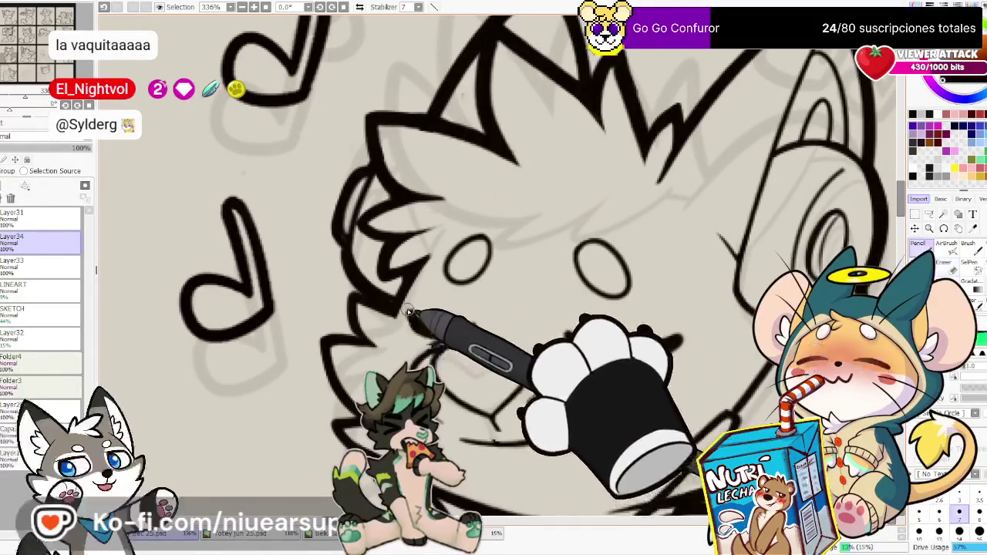
{"action": "left_click_drag", "start_coordinate": [438, 330], "coordinate": [474, 330]}
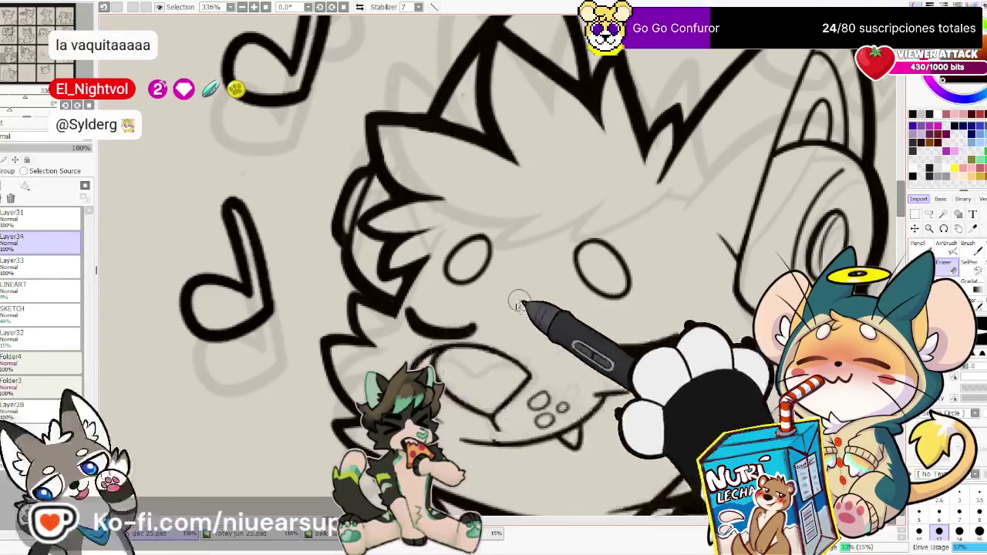
{"action": "key", "text": "n"}
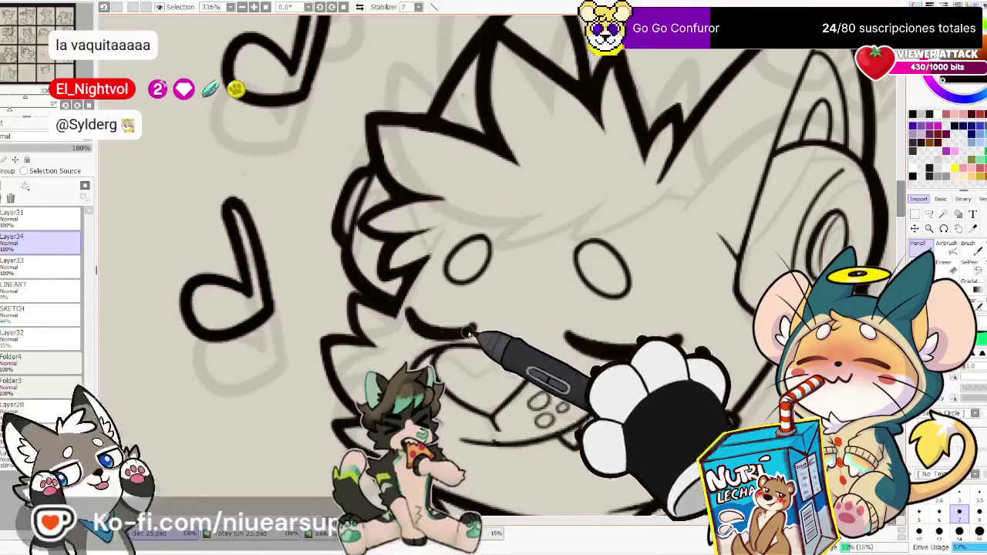
{"action": "key", "text": "e"}
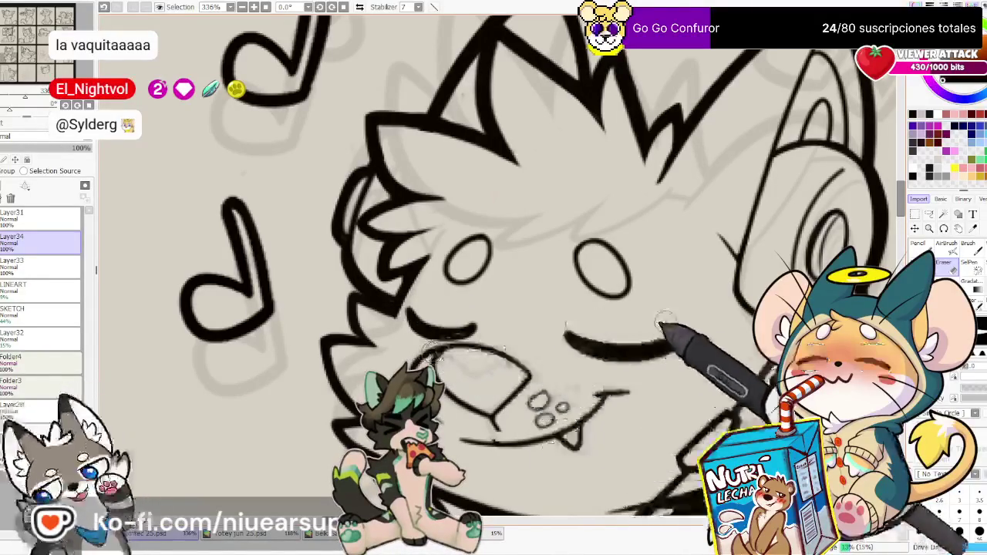
{"action": "key", "text": "n"}
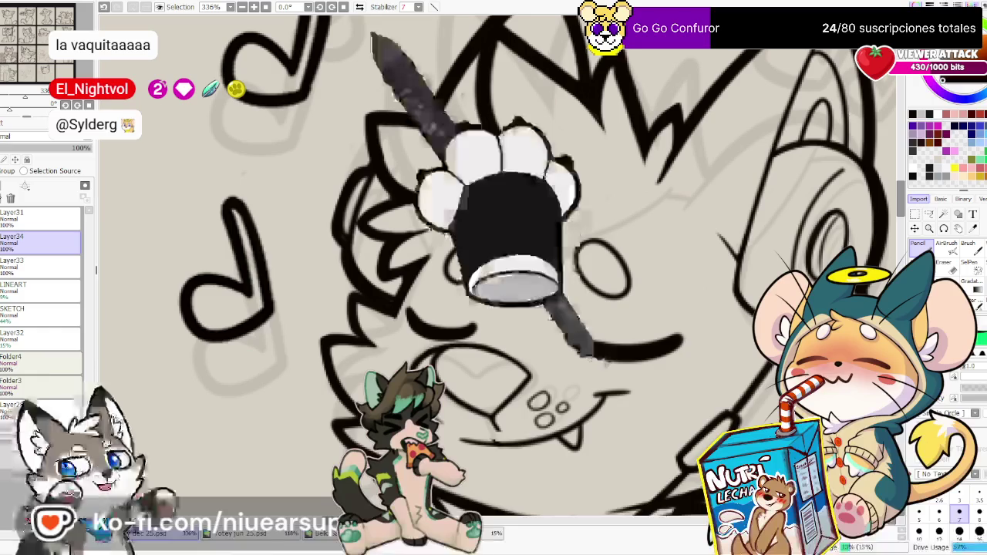
{"action": "left_click", "coordinate": [360, 6]}
{"action": "left_click_drag", "start_coordinate": [629, 397], "coordinate": [728, 370]}
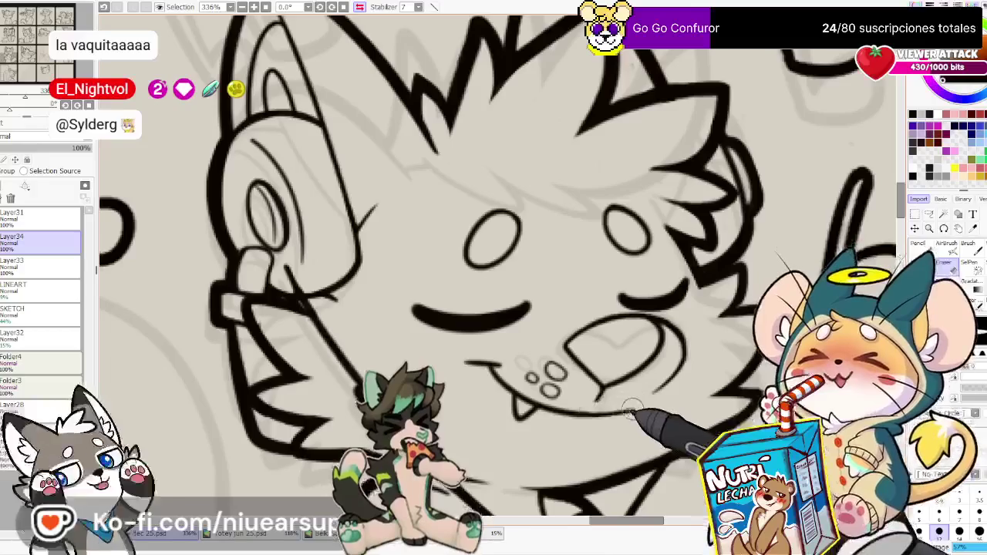
{"action": "key", "text": "n"}
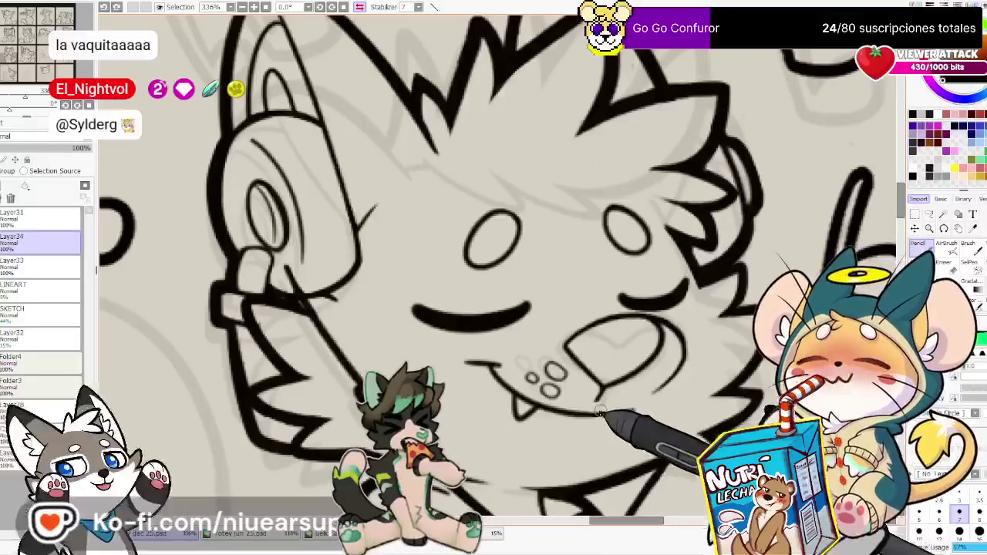
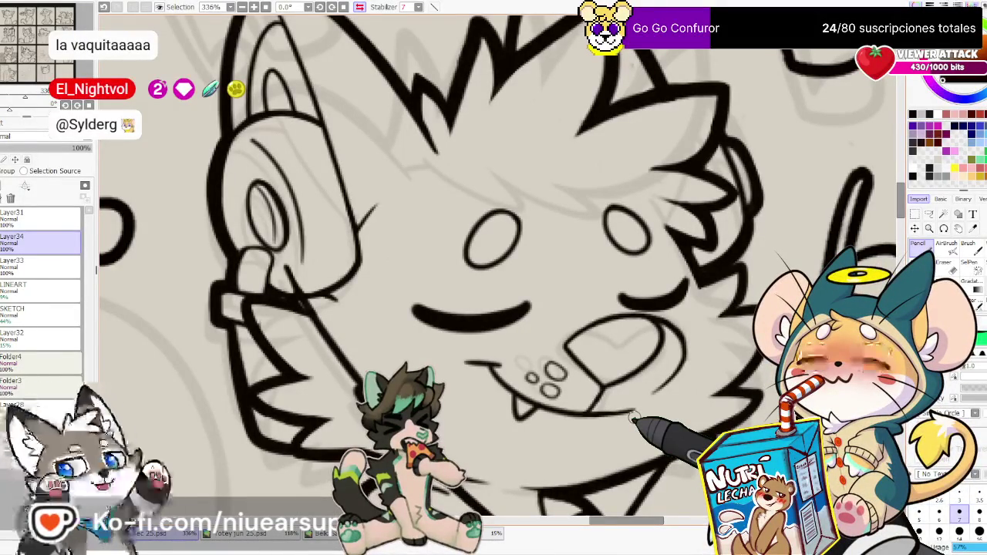
Switch to the Eraser and make Layer33 the working layer
{"action": "scroll", "coordinate": [640, 386], "scroll_direction": "down", "scroll_amount": 4}
{"action": "scroll", "coordinate": [695, 308], "scroll_direction": "down", "scroll_amount": 2}
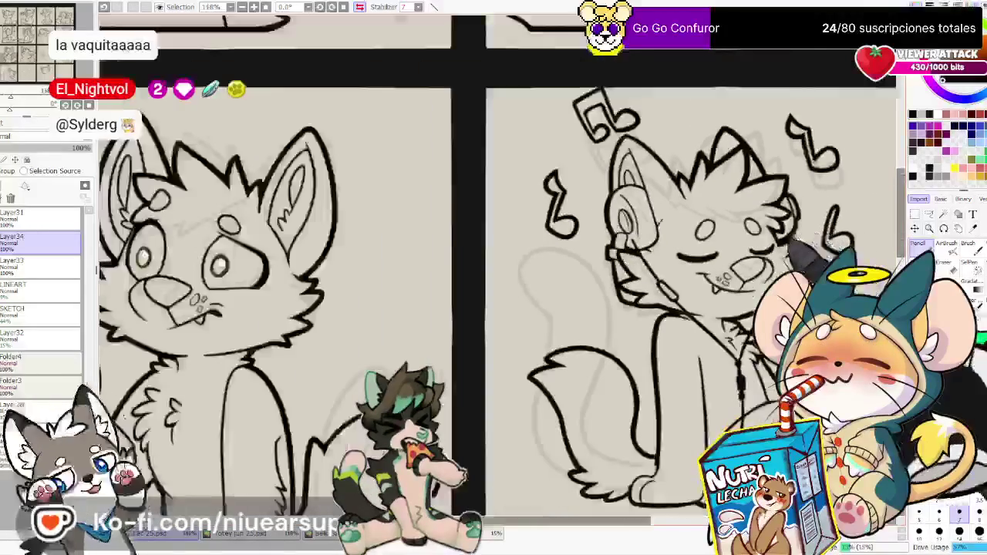
{"action": "scroll", "coordinate": [768, 202], "scroll_direction": "up", "scroll_amount": 2}
{"action": "scroll", "coordinate": [768, 202], "scroll_direction": "up", "scroll_amount": 2}
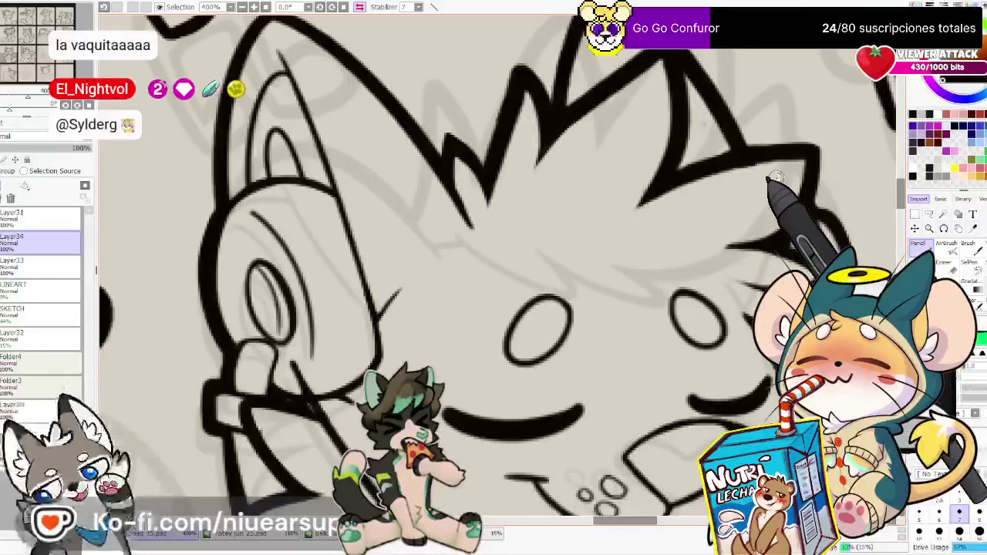
{"action": "scroll", "coordinate": [706, 266], "scroll_direction": "up", "scroll_amount": 1}
{"action": "key", "text": "e"}
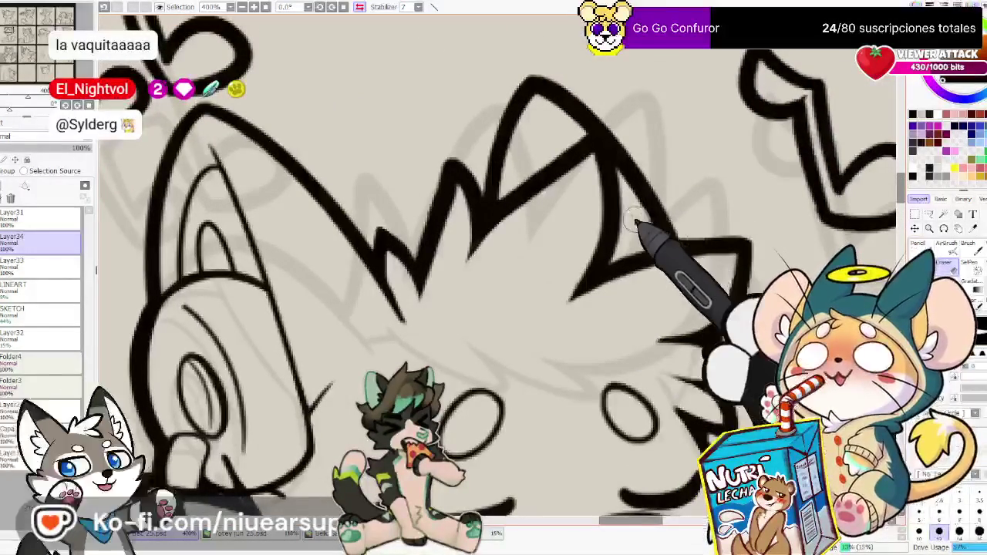
{"action": "left_click", "coordinate": [6, 244]}
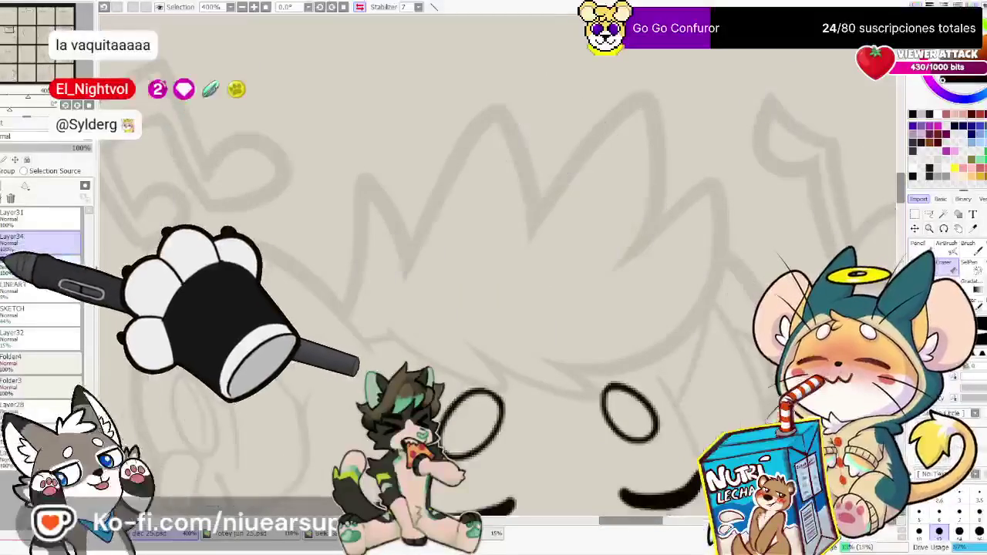
{"action": "left_click", "coordinate": [7, 244]}
Check each layer's face lines by toggling visibility, then merge Layer34 down into Layer33
{"action": "left_click", "coordinate": [64, 268]}
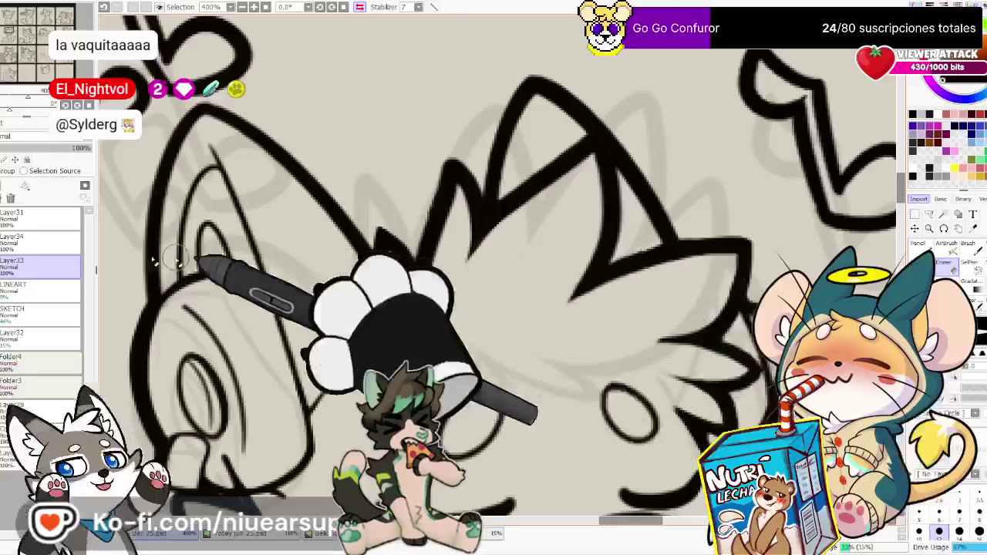
{"action": "left_click", "coordinate": [9, 245]}
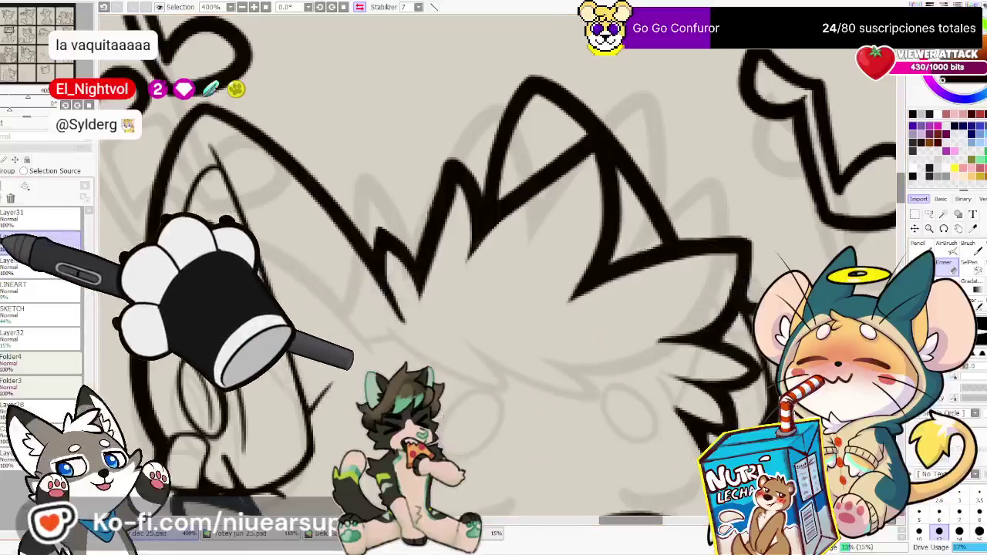
{"action": "left_click", "coordinate": [11, 199]}
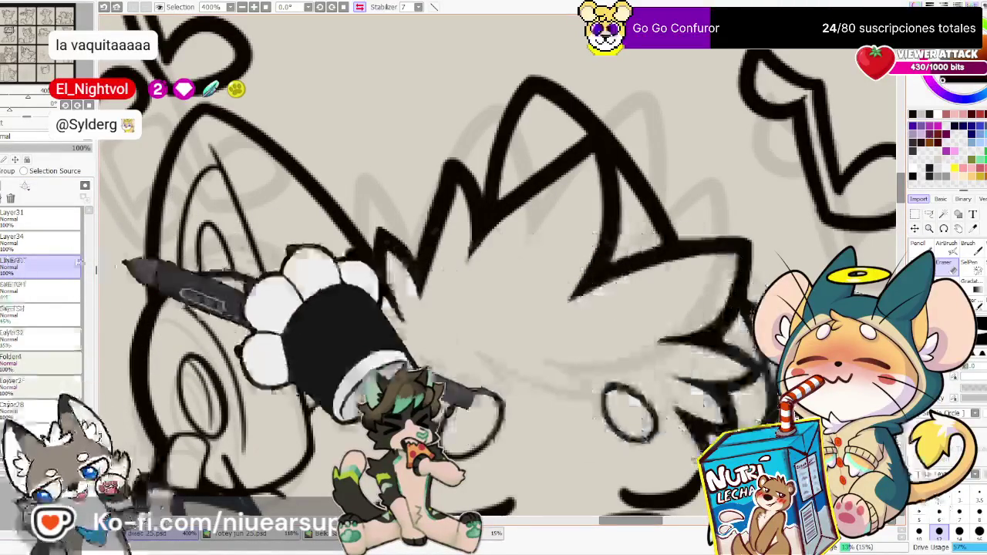
{"action": "left_click", "coordinate": [6, 187]}
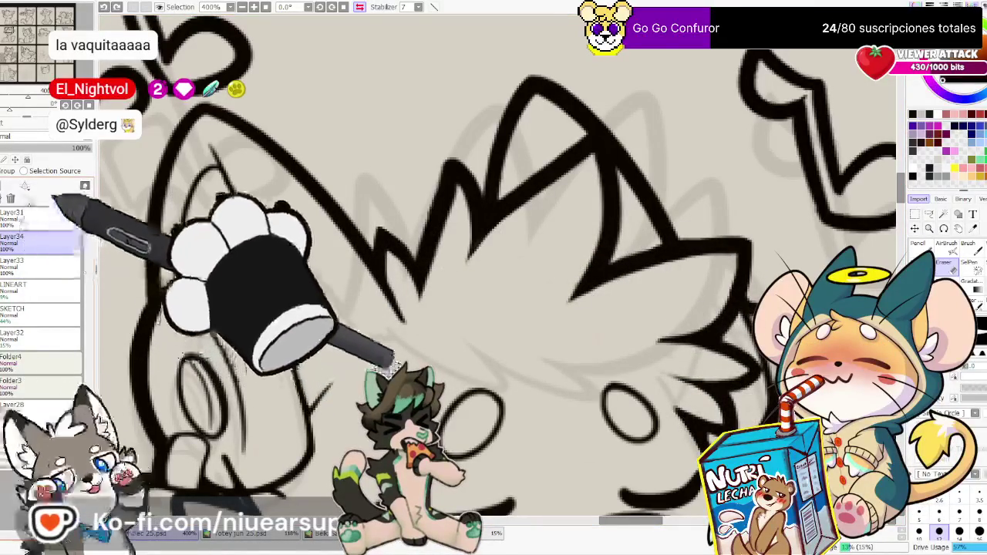
{"action": "left_click", "coordinate": [11, 198]}
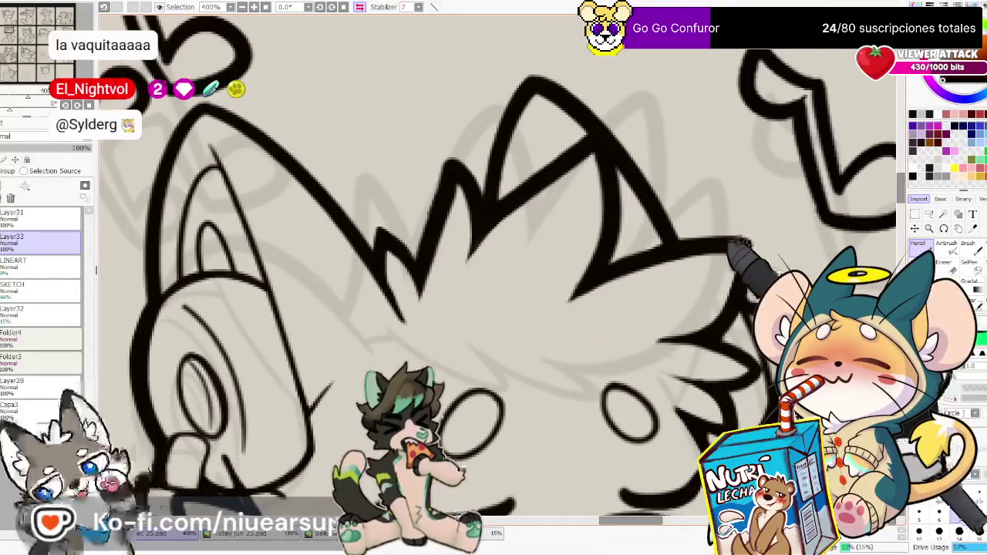
{"action": "left_click_drag", "start_coordinate": [737, 307], "coordinate": [717, 156]}
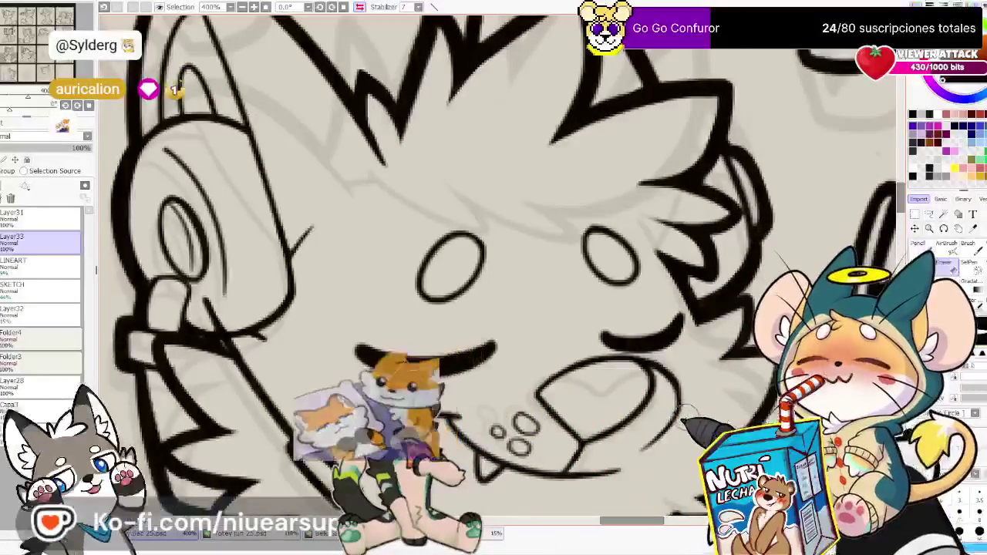
Toggle from the Eraser back to the Pencil
{"action": "key", "text": "e"}
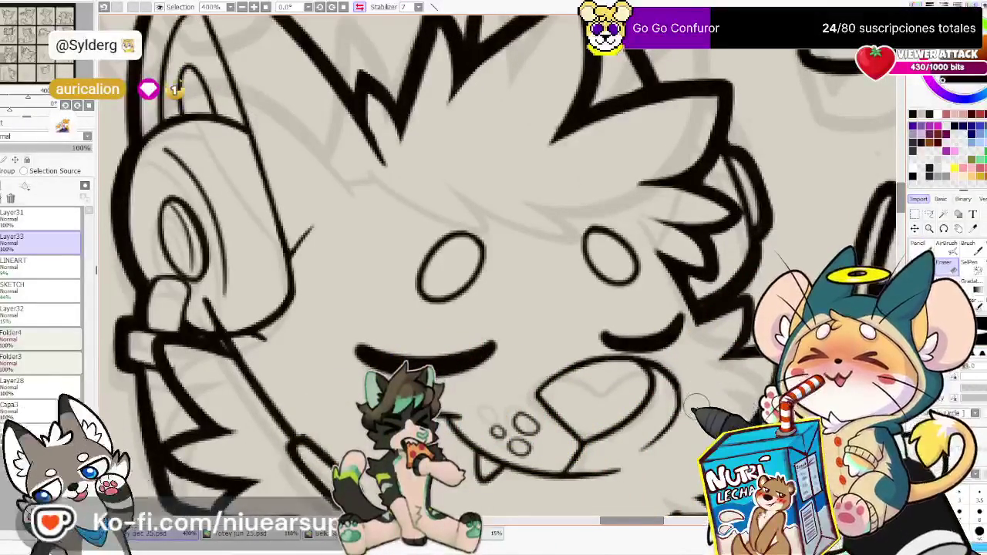
{"action": "scroll", "coordinate": [695, 402], "scroll_direction": "down", "scroll_amount": 5}
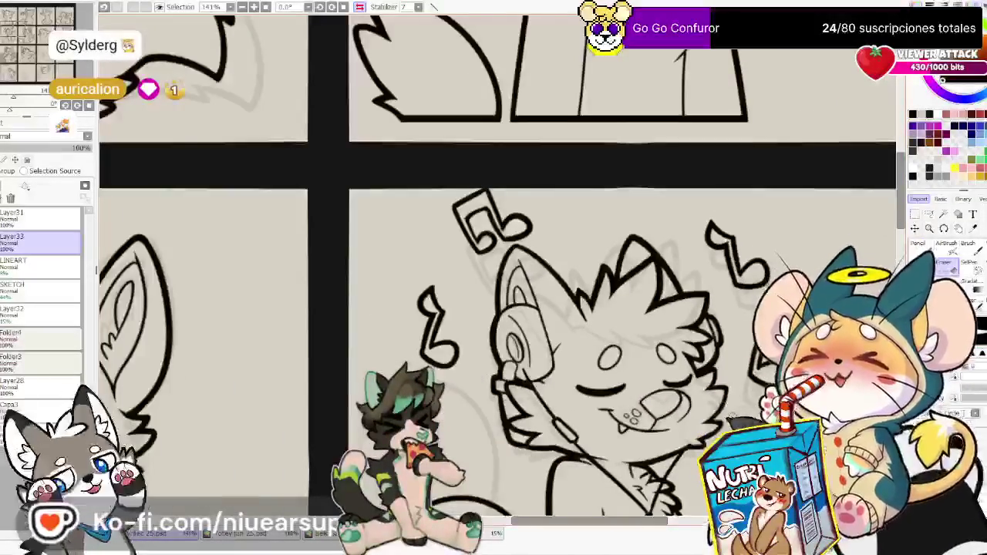
{"action": "scroll", "coordinate": [725, 416], "scroll_direction": "up", "scroll_amount": 3}
{"action": "key", "text": "n"}
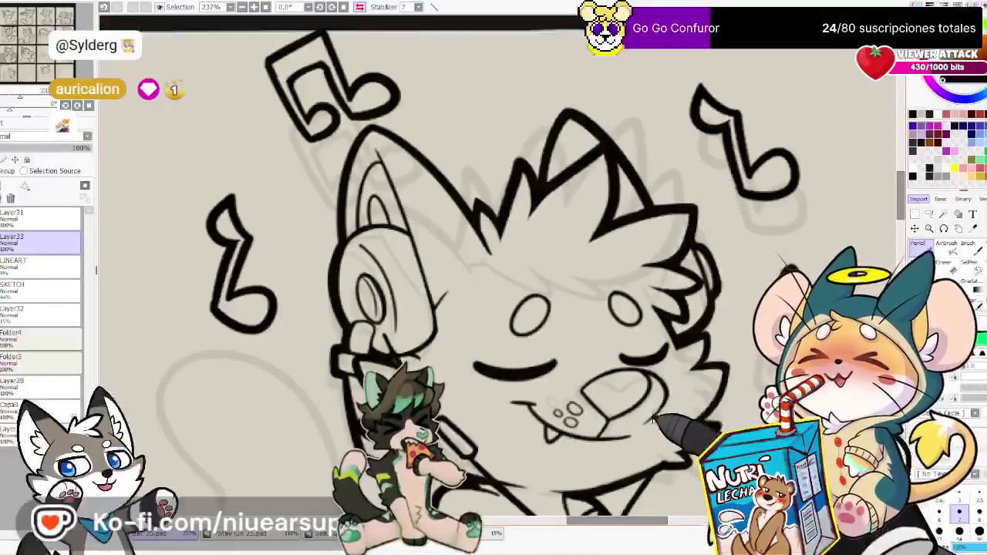
{"action": "scroll", "coordinate": [685, 376], "scroll_direction": "down", "scroll_amount": 4}
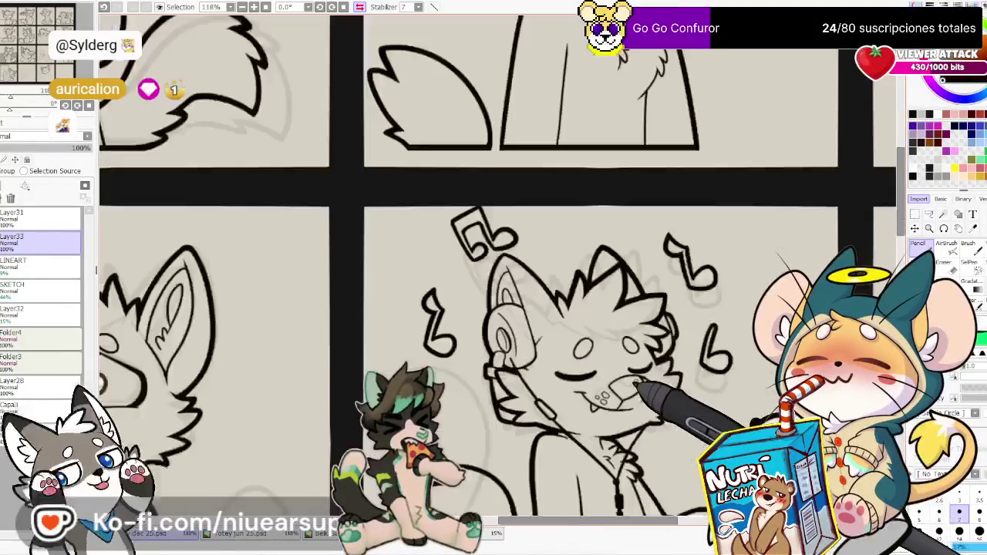
{"action": "scroll", "coordinate": [638, 384], "scroll_direction": "up", "scroll_amount": 5}
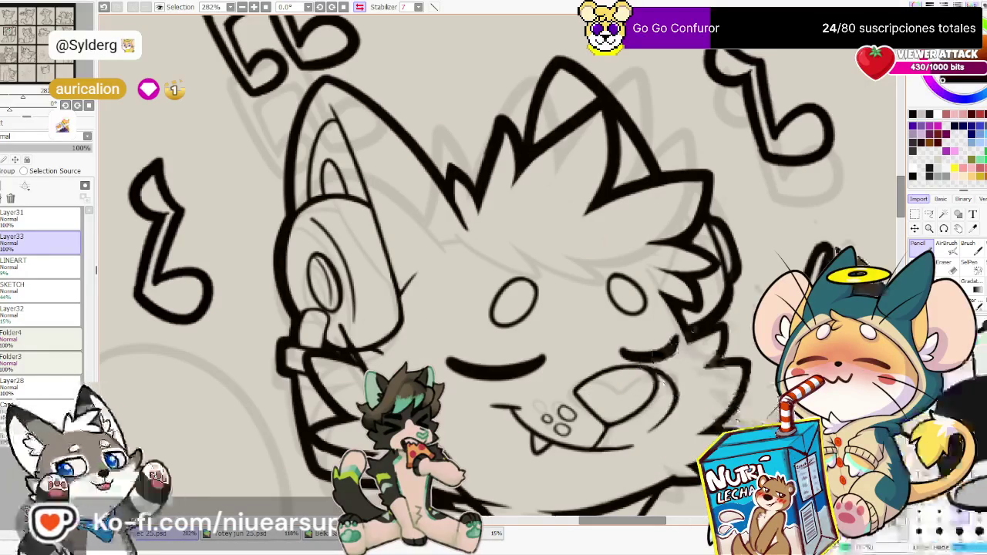
Zoom out and pan to view the full grid of cat sticker panels
{"action": "scroll", "coordinate": [637, 375], "scroll_direction": "down", "scroll_amount": 2}
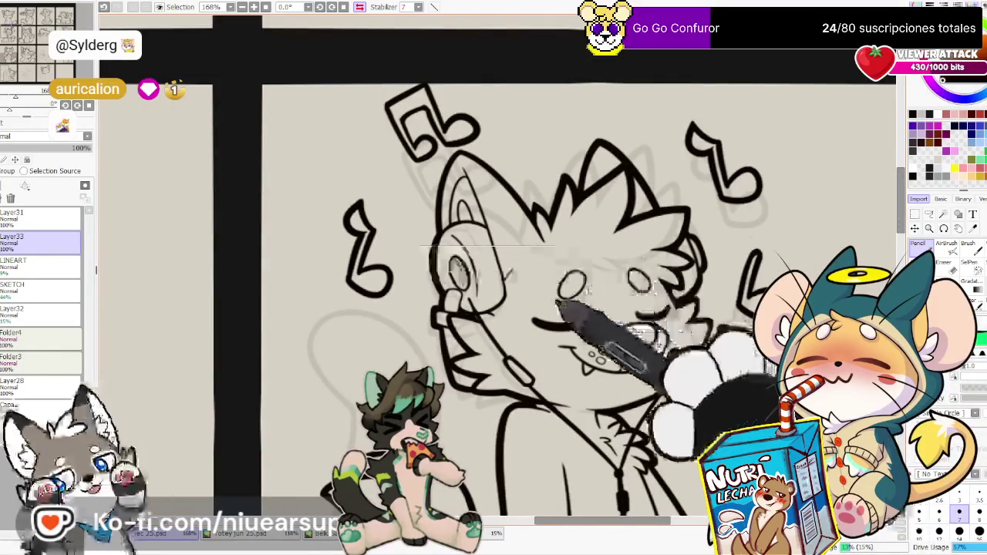
{"action": "scroll", "coordinate": [645, 262], "scroll_direction": "down", "scroll_amount": 2}
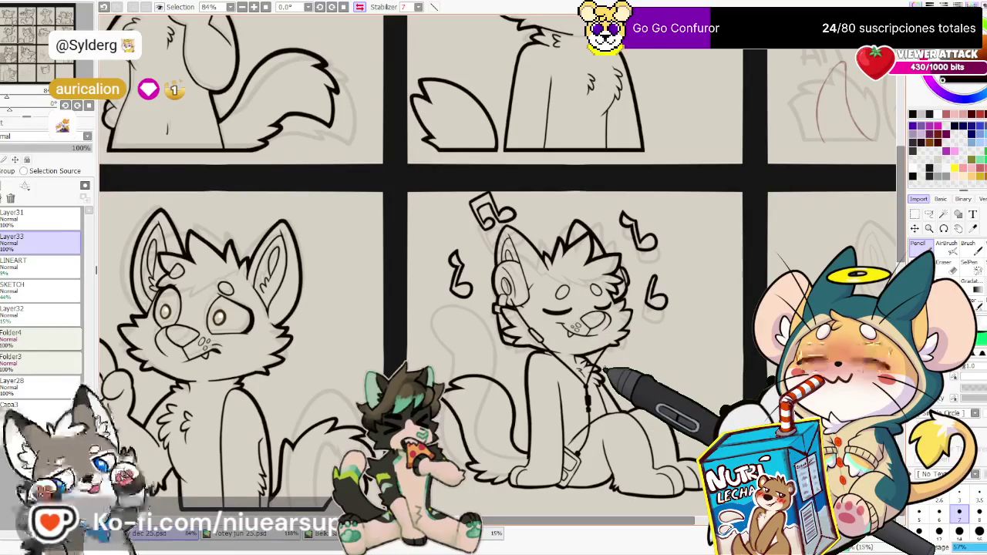
{"action": "scroll", "coordinate": [603, 371], "scroll_direction": "down", "scroll_amount": 1}
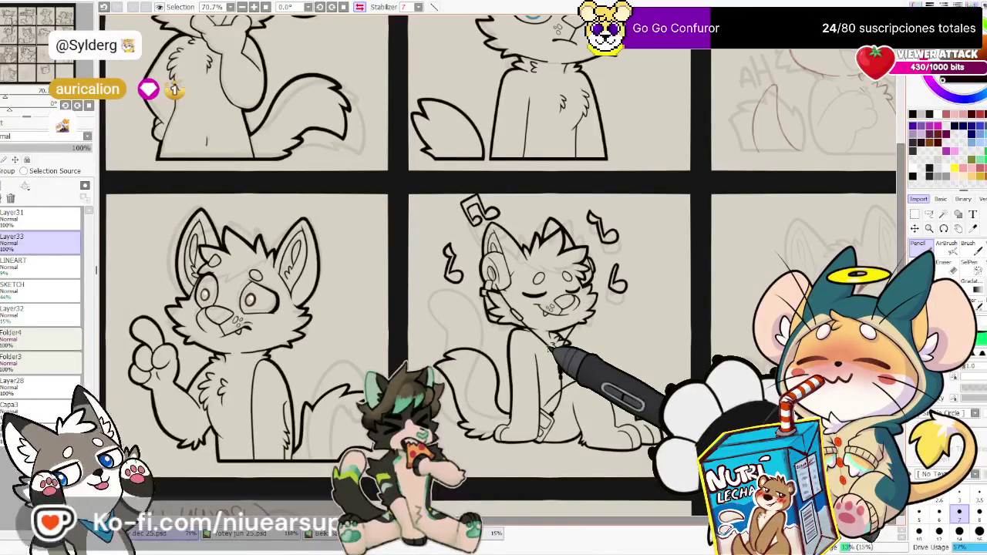
{"action": "scroll", "coordinate": [552, 347], "scroll_direction": "down", "scroll_amount": 1}
{"action": "scroll", "coordinate": [548, 347], "scroll_direction": "down", "scroll_amount": 1}
{"action": "scroll", "coordinate": [549, 347], "scroll_direction": "down", "scroll_amount": 2}
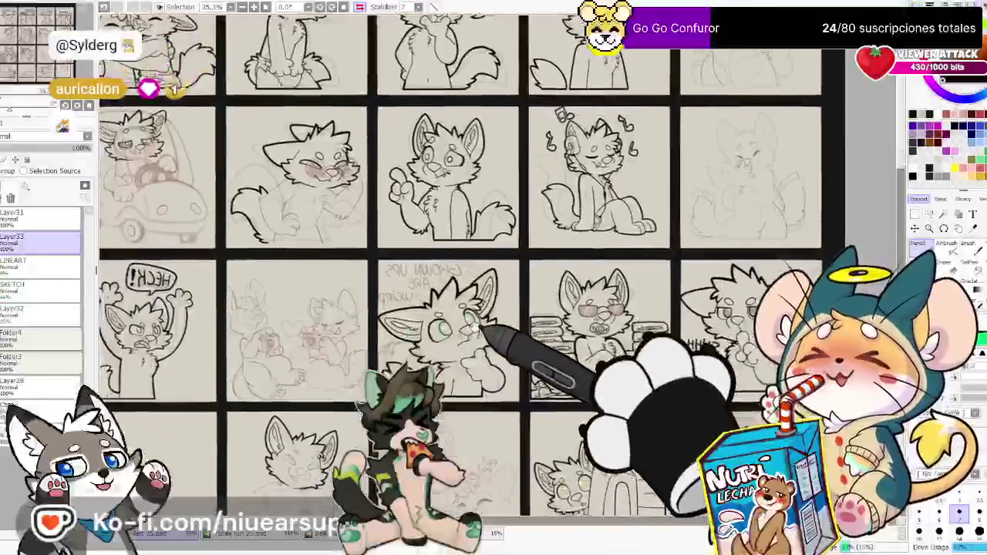
{"action": "mouse_move", "coordinate": [443, 398]}
{"action": "left_mouse_down"}
{"action": "mouse_move", "coordinate": [542, 301]}
{"action": "mouse_move", "coordinate": [513, 368]}
{"action": "left_mouse_up"}
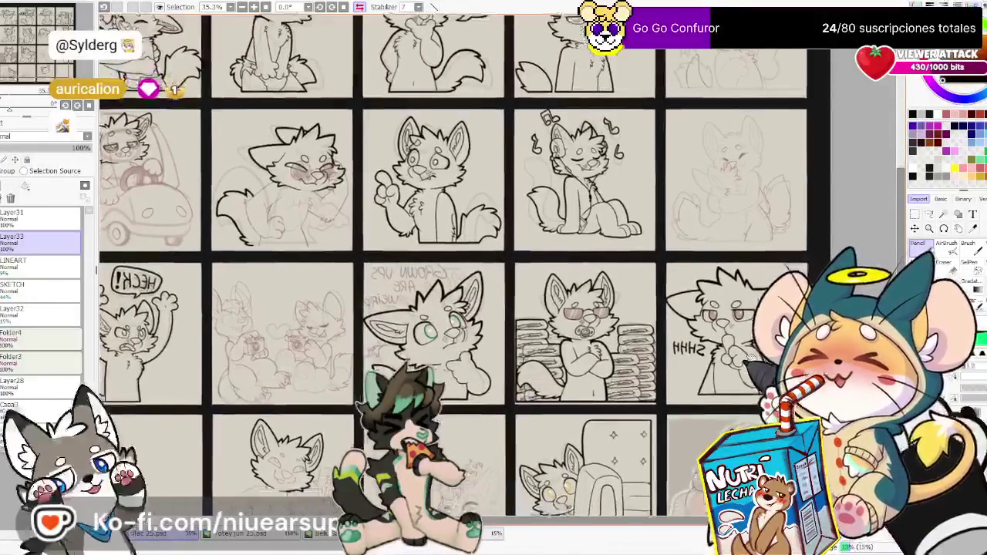
{"action": "key", "text": "ctrl+minus"}
{"action": "scroll", "coordinate": [531, 239], "scroll_direction": "down", "scroll_amount": 1}
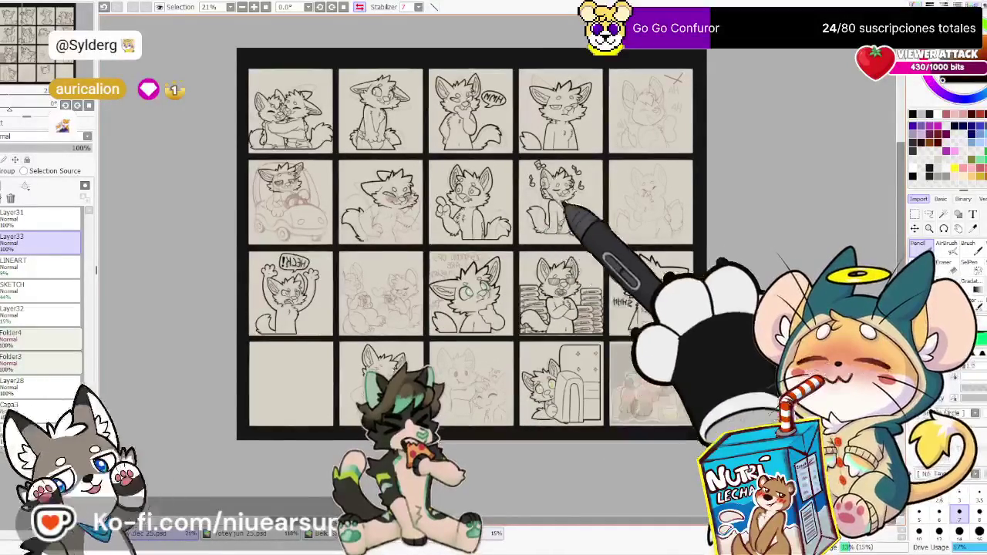
Select the LINEART and SKETCH layers, then enlarge the musical-notes cat and shift it down-right
{"action": "scroll", "coordinate": [561, 216], "scroll_direction": "up", "scroll_amount": 3}
{"action": "scroll", "coordinate": [560, 216], "scroll_direction": "up", "scroll_amount": 3}
{"action": "scroll", "coordinate": [561, 216], "scroll_direction": "up", "scroll_amount": 1}
{"action": "left_click", "coordinate": [46, 289], "text": "ctrl"}
{"action": "left_click", "coordinate": [47, 265], "text": "ctrl"}
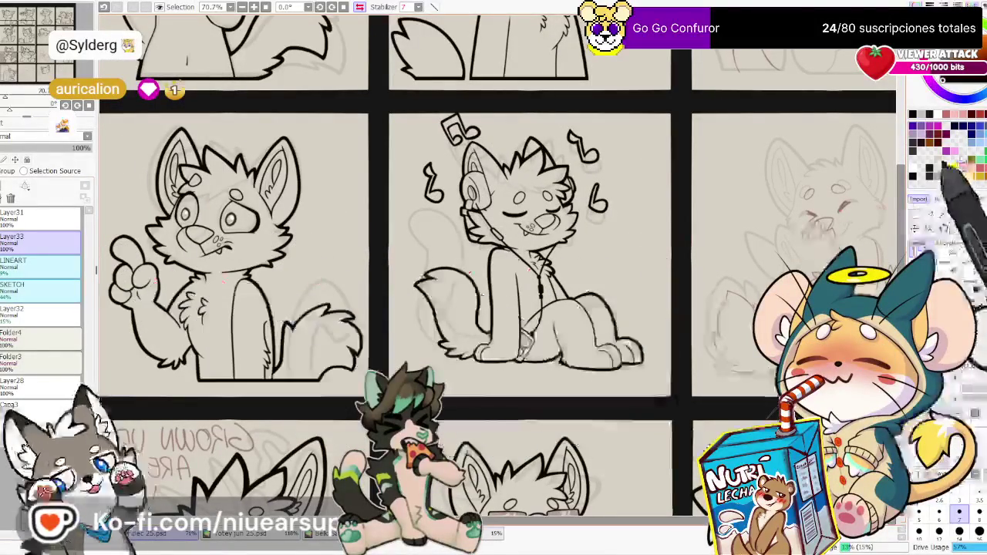
{"action": "left_click_drag", "start_coordinate": [393, 110], "coordinate": [645, 324]}
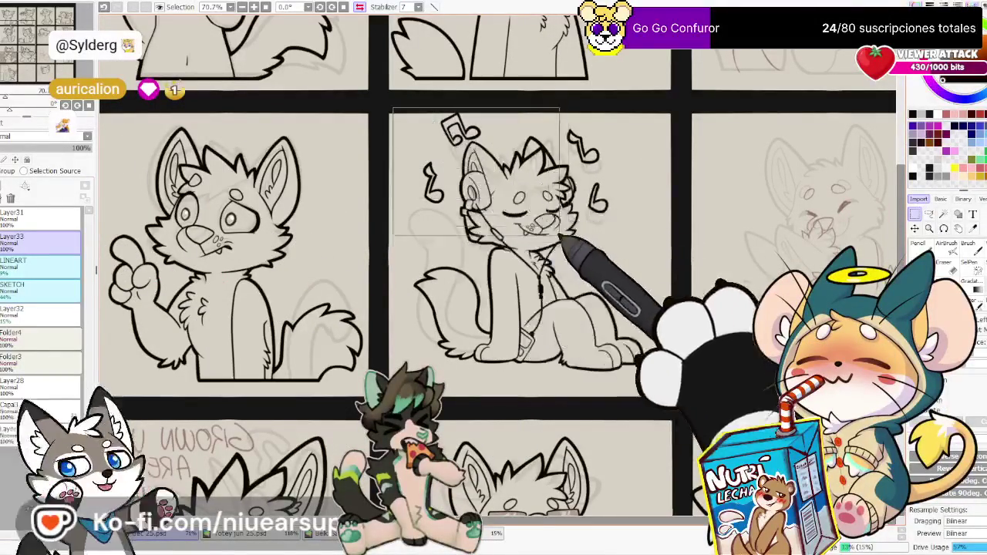
{"action": "key", "text": "ctrl+t"}
{"action": "left_click_drag", "start_coordinate": [628, 375], "coordinate": [605, 368]}
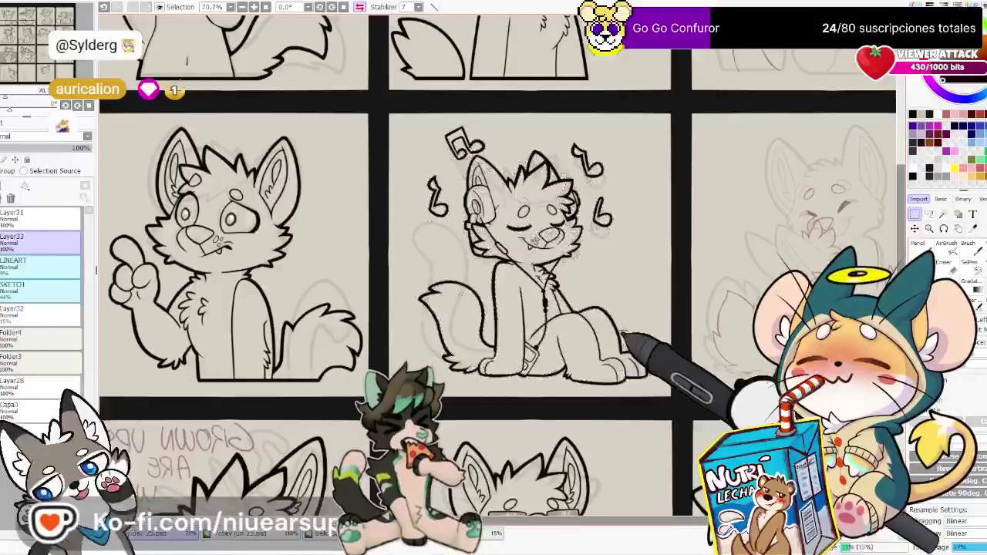
Pan and zoom to bring the speech-bubble cat panel into view
{"action": "scroll", "coordinate": [617, 331], "scroll_direction": "down", "scroll_amount": 3}
{"action": "scroll", "coordinate": [624, 332], "scroll_direction": "down", "scroll_amount": 2}
{"action": "scroll", "coordinate": [639, 330], "scroll_direction": "up", "scroll_amount": 1}
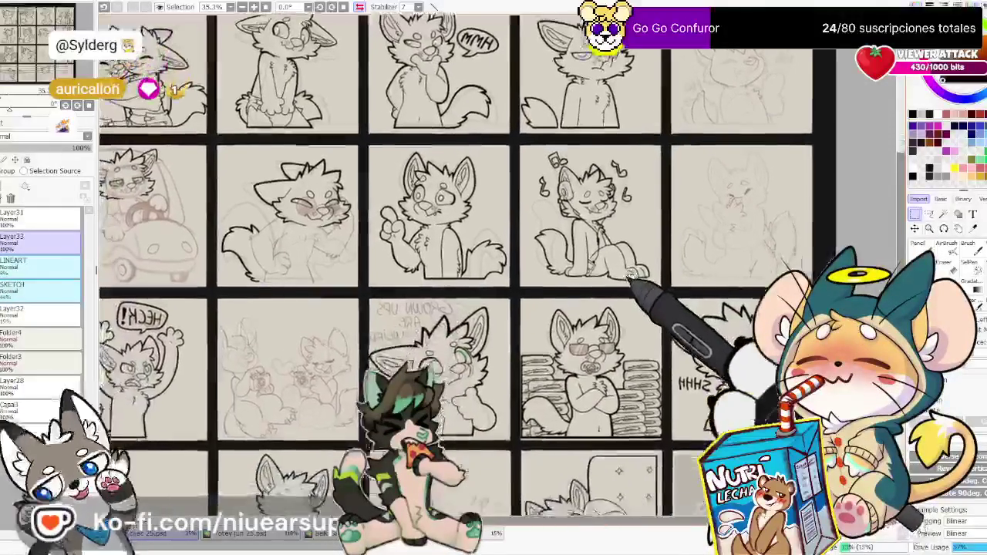
{"action": "scroll", "coordinate": [663, 270], "scroll_direction": "up", "scroll_amount": 1}
{"action": "left_click_drag", "start_coordinate": [682, 220], "coordinate": [702, 170]}
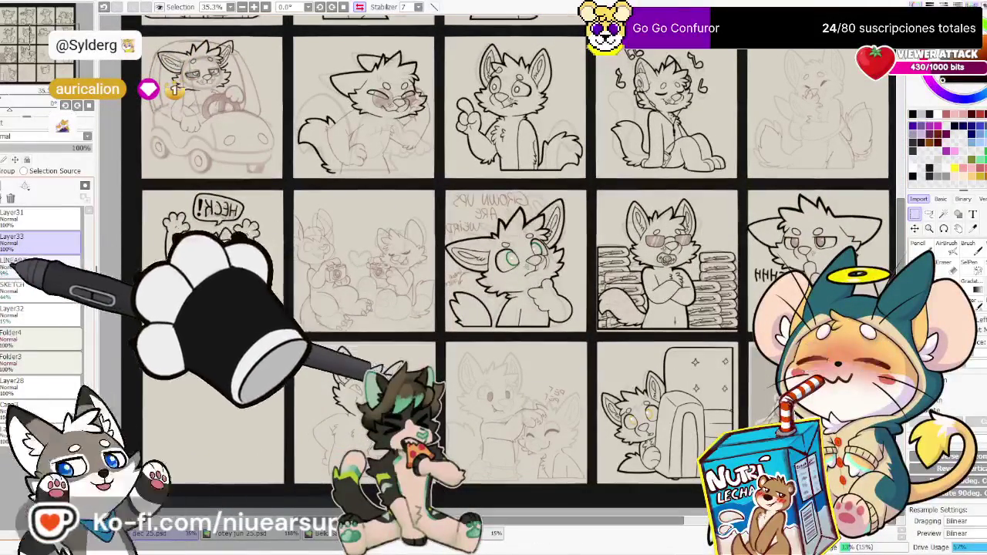
{"action": "scroll", "coordinate": [285, 454], "scroll_direction": "up", "scroll_amount": 2}
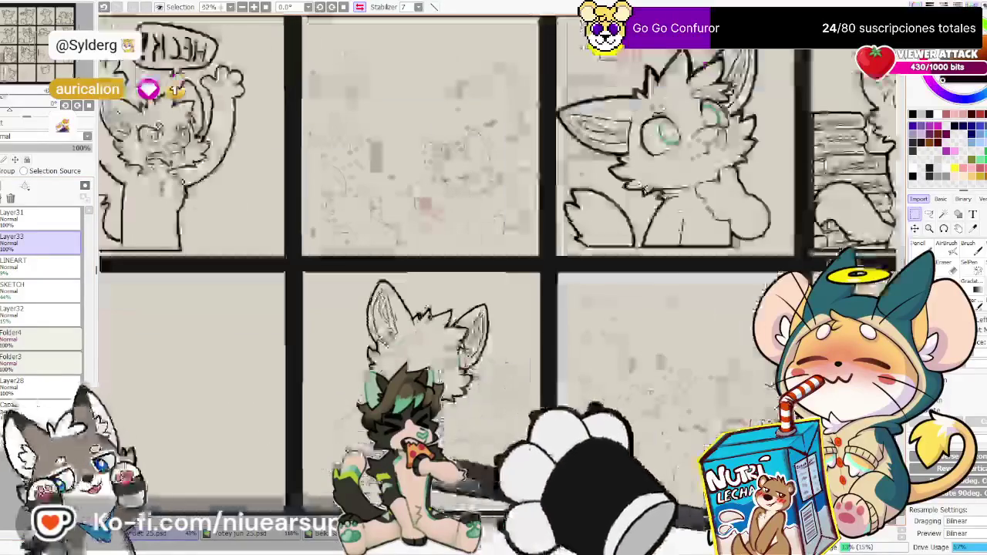
{"action": "left_click_drag", "start_coordinate": [473, 420], "coordinate": [458, 373]}
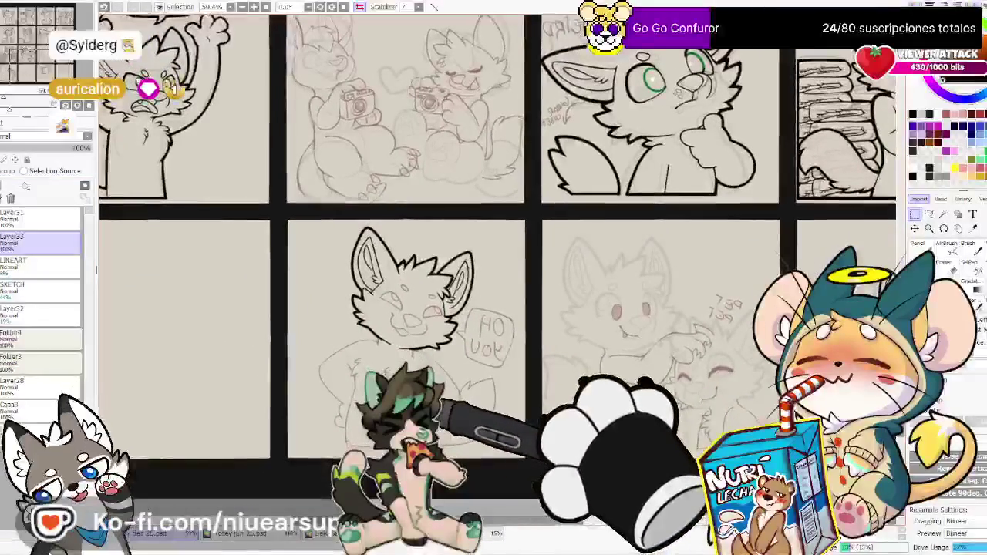
{"action": "scroll", "coordinate": [460, 373], "scroll_direction": "up", "scroll_amount": 2}
{"action": "scroll", "coordinate": [460, 372], "scroll_direction": "up", "scroll_amount": 2}
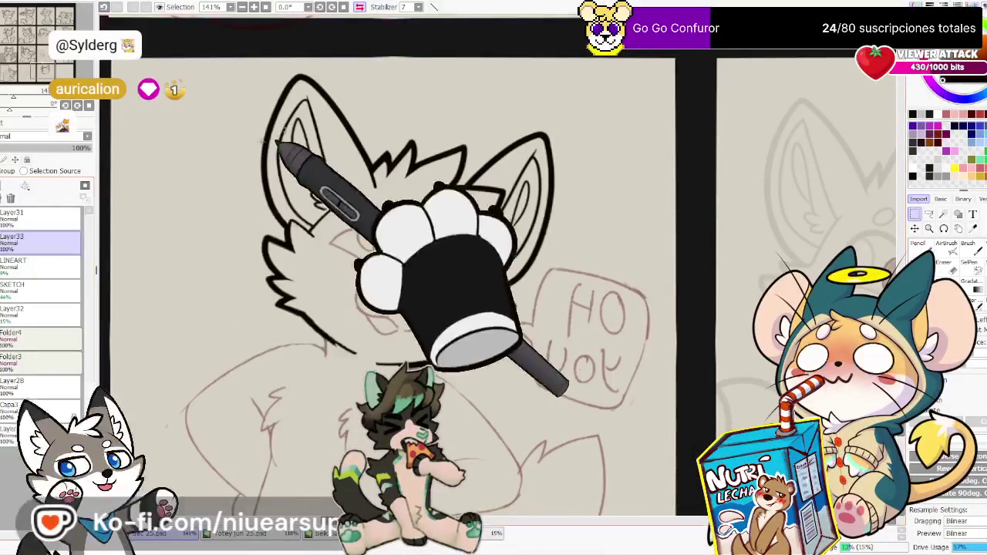
Box the inked 'HO YOU' cat head, free-transform it into place, and commit
{"action": "mouse_move", "coordinate": [216, 61]}
{"action": "left_mouse_down"}
{"action": "mouse_move", "coordinate": [386, 281]}
{"action": "mouse_move", "coordinate": [595, 423]}
{"action": "left_mouse_up"}
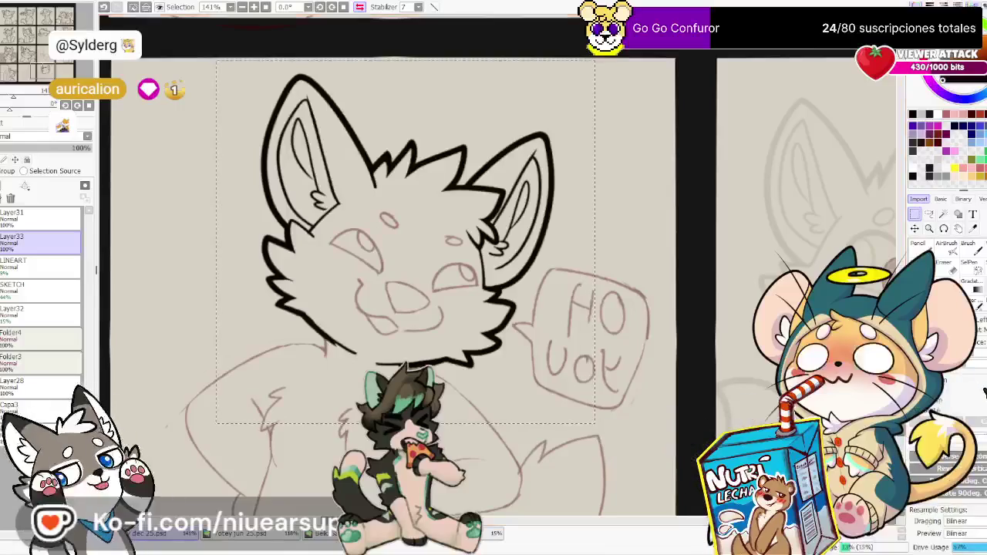
{"action": "key", "text": "ctrl+t"}
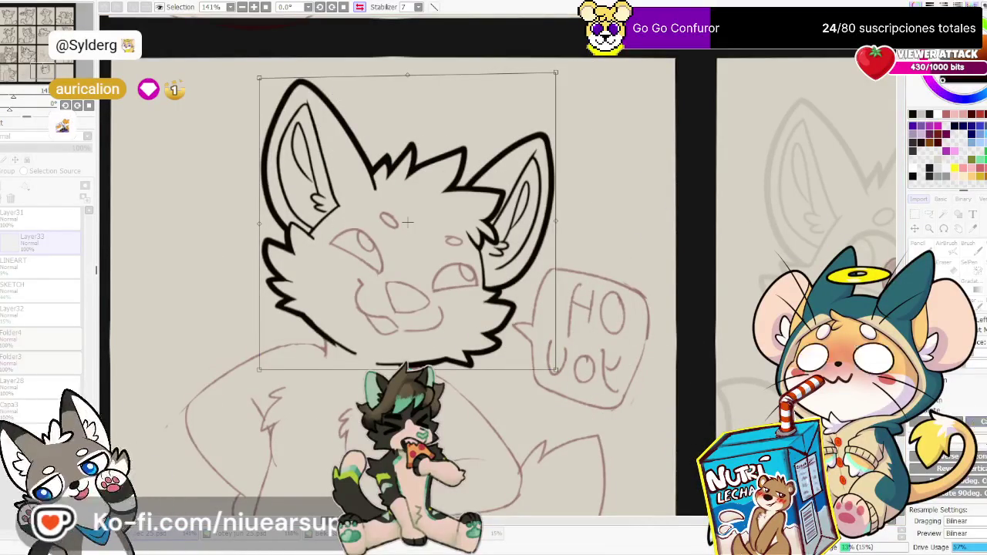
{"action": "key", "text": "Return"}
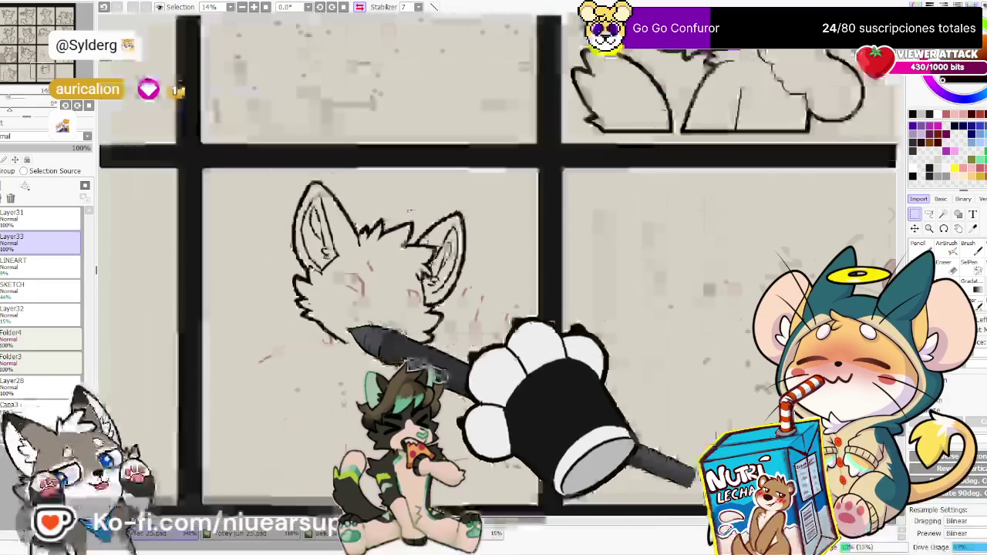
Ink the chin and lower jaw line with the Pencil, retracing it to thicken
{"action": "scroll", "coordinate": [334, 361], "scroll_direction": "up", "scroll_amount": 2}
{"action": "scroll", "coordinate": [332, 360], "scroll_direction": "up", "scroll_amount": 2}
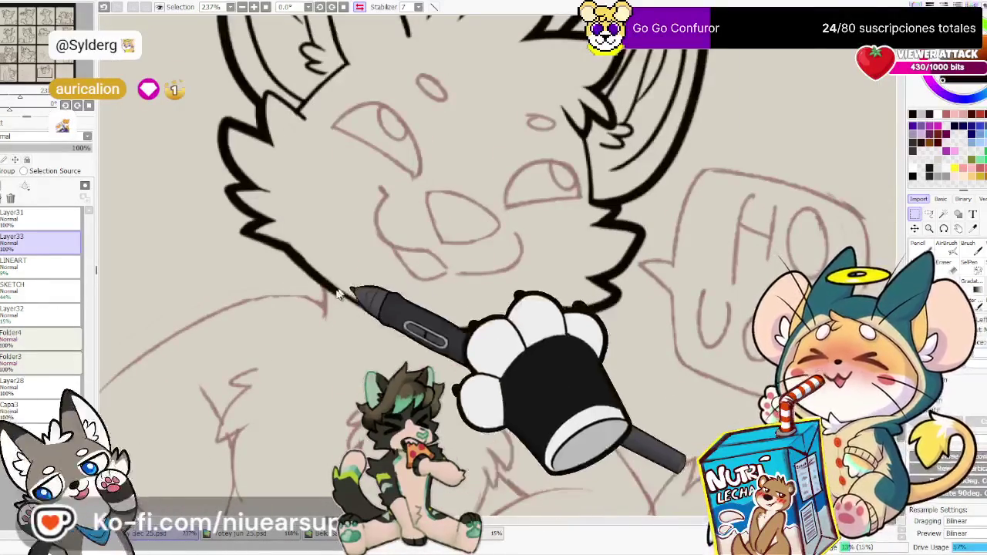
{"action": "key", "text": "n"}
{"action": "left_click_drag", "start_coordinate": [338, 290], "coordinate": [377, 312]}
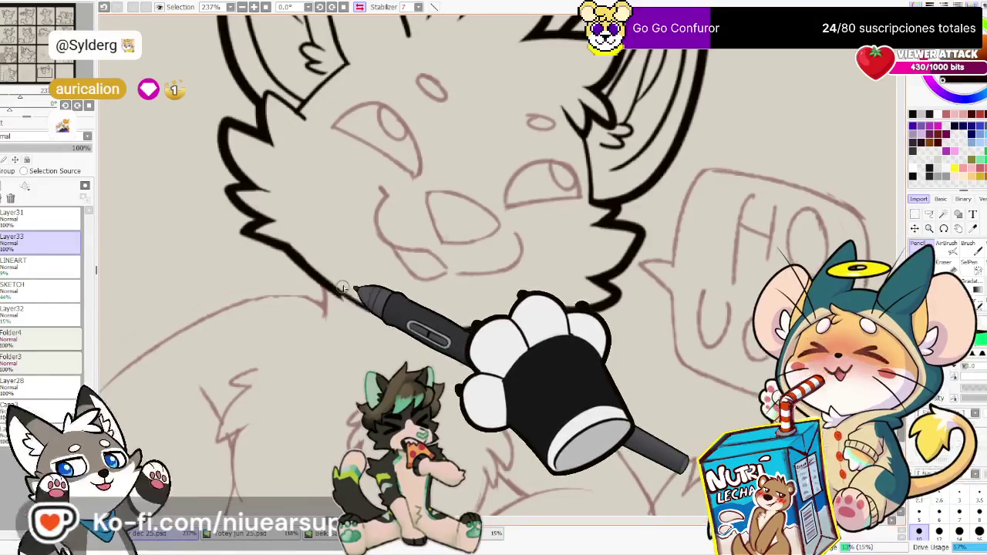
{"action": "left_click_drag", "start_coordinate": [609, 307], "coordinate": [378, 329]}
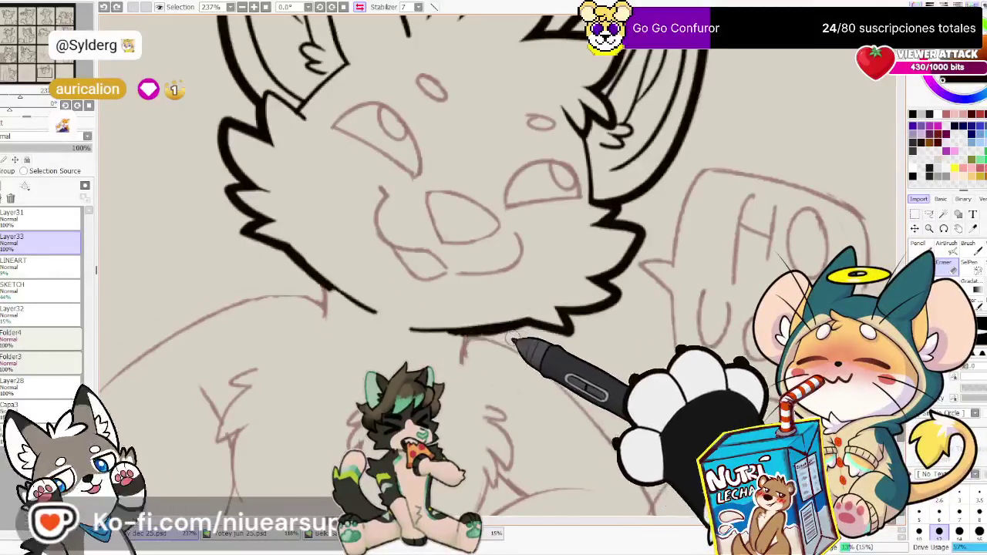
{"action": "left_click_drag", "start_coordinate": [503, 339], "coordinate": [497, 355]}
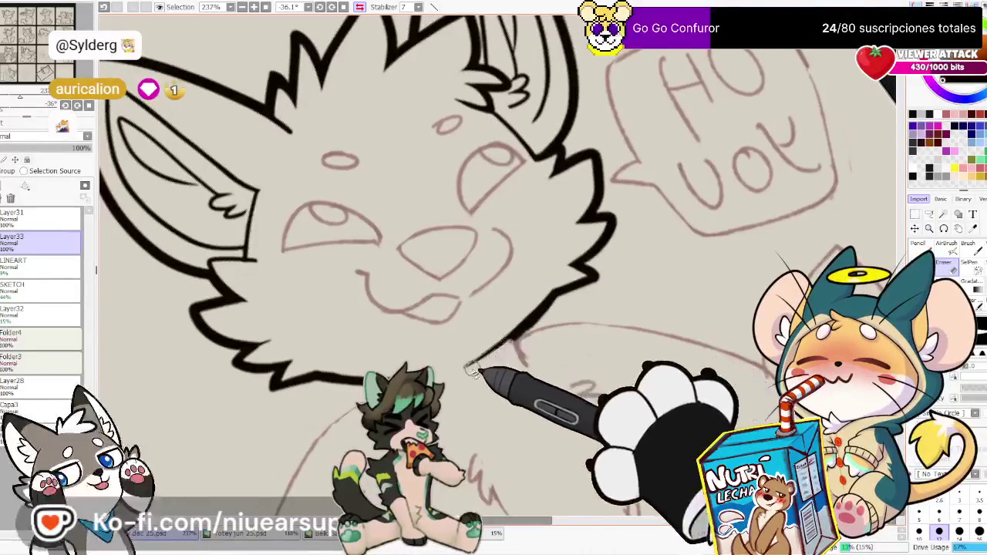
{"action": "left_click_drag", "start_coordinate": [465, 368], "coordinate": [533, 312]}
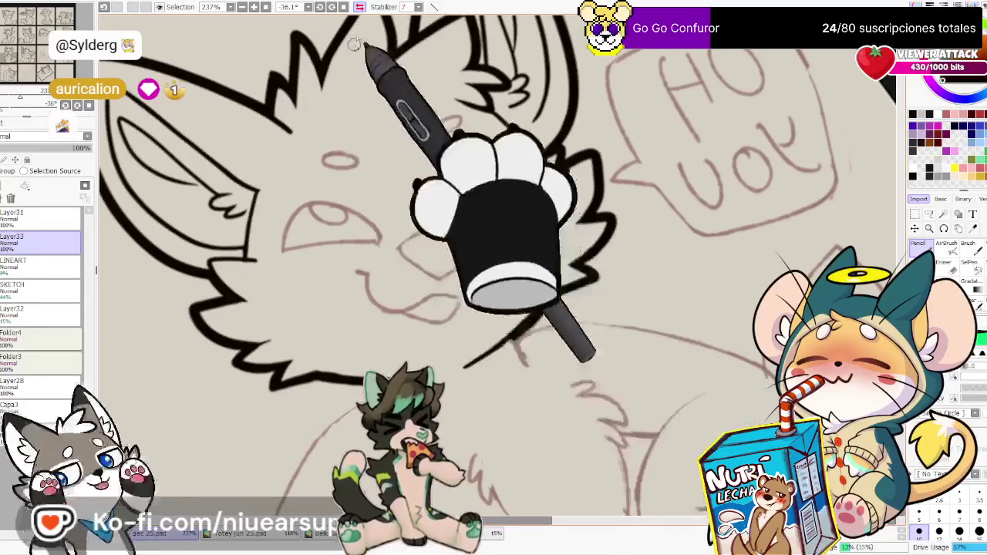
{"action": "key", "text": "Home"}
{"action": "left_click_drag", "start_coordinate": [407, 379], "coordinate": [328, 285]}
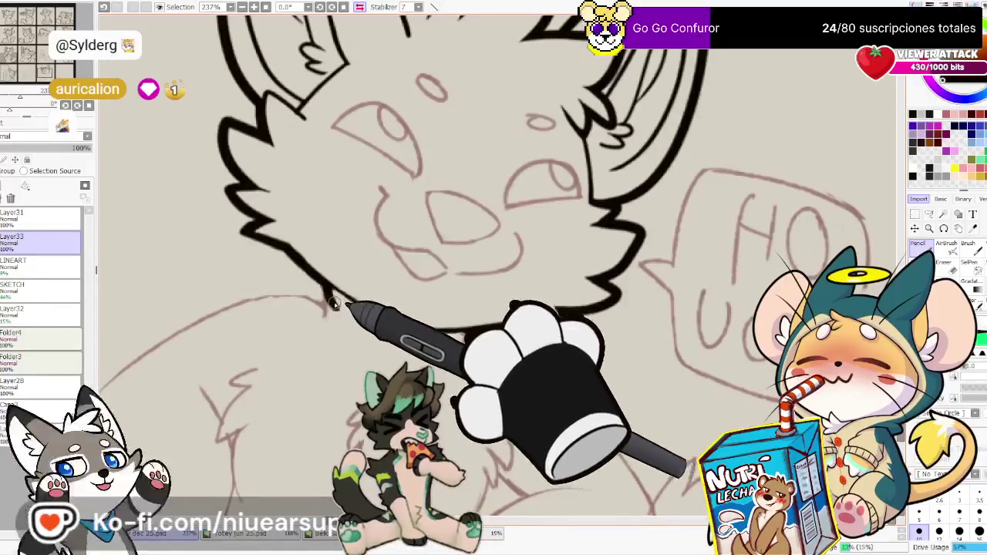
Erase the excess part of the jaw line
{"action": "key", "text": "e"}
{"action": "left_click_drag", "start_coordinate": [371, 313], "coordinate": [413, 326]}
{"action": "key", "text": "n"}
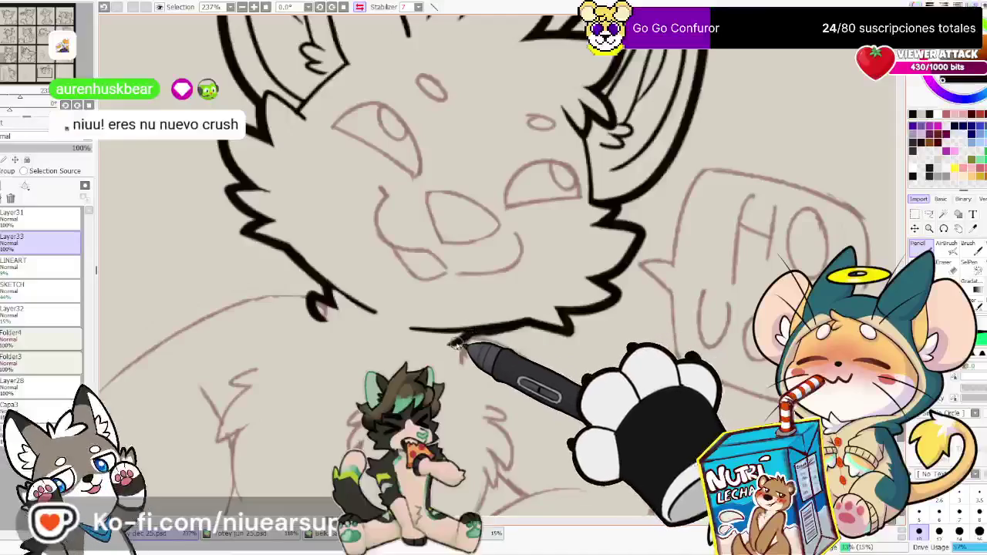
{"action": "key", "text": "e"}
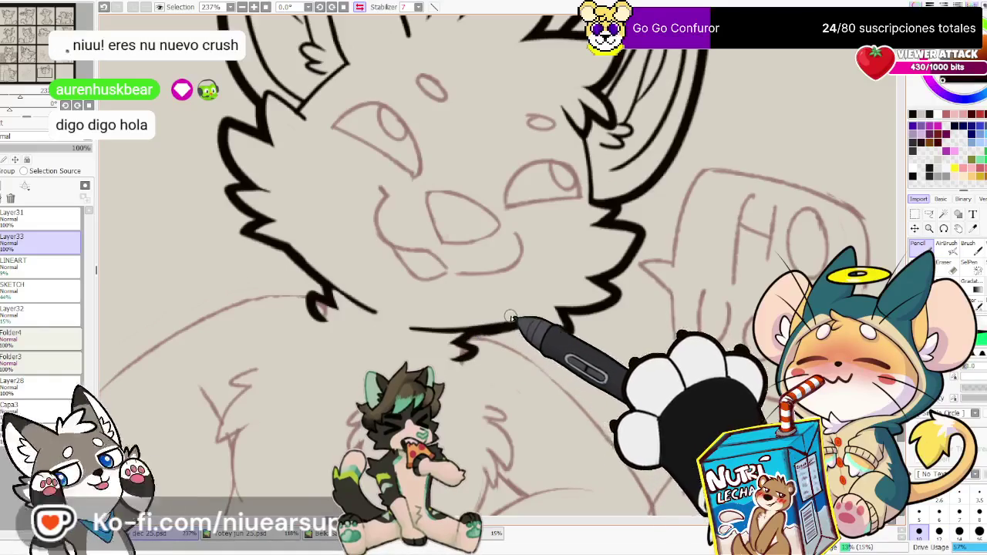
{"action": "left_click_drag", "start_coordinate": [542, 320], "coordinate": [600, 322]}
{"action": "key", "text": "e"}
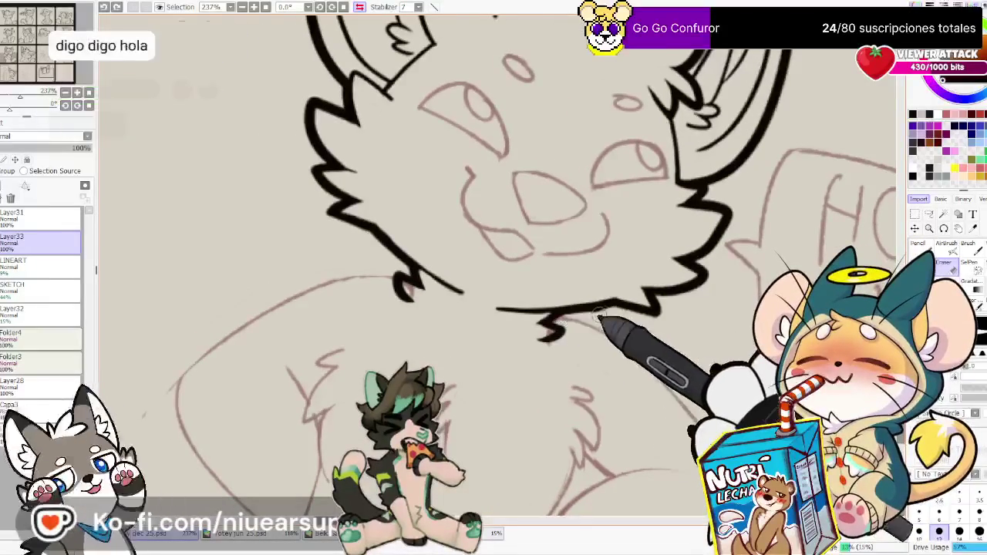
{"action": "key", "text": "l"}
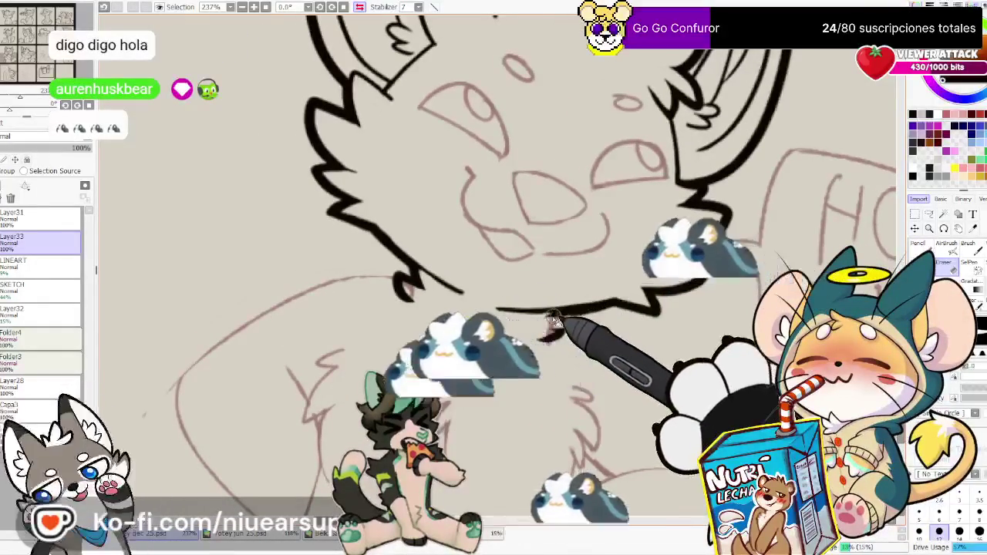
{"action": "left_click_drag", "start_coordinate": [627, 361], "coordinate": [565, 287]}
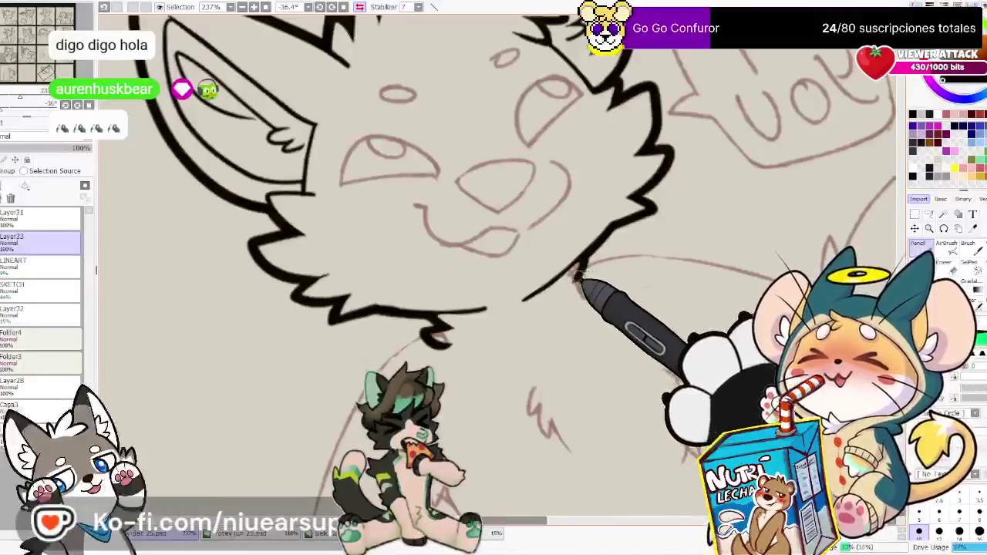
{"action": "mouse_move", "coordinate": [561, 288]}
{"action": "left_mouse_down"}
{"action": "mouse_move", "coordinate": [568, 172]}
{"action": "mouse_move", "coordinate": [470, 23]}
{"action": "mouse_move", "coordinate": [487, 286]}
{"action": "left_mouse_up"}
Redraw the chin fur tuft and ink zigzag fur strokes up to the cheek spike
{"action": "left_click_drag", "start_coordinate": [455, 322], "coordinate": [420, 341]}
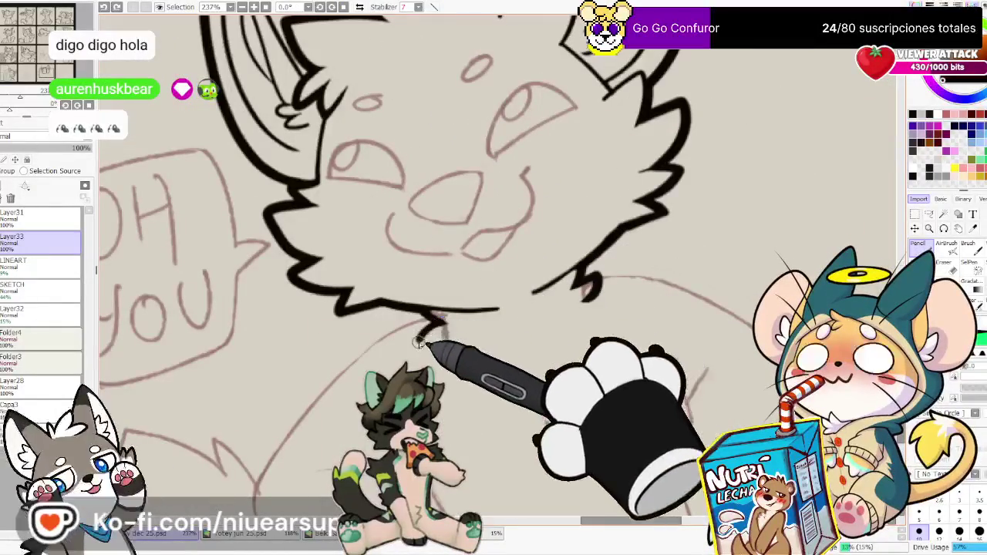
{"action": "left_click_drag", "start_coordinate": [532, 293], "coordinate": [613, 274]}
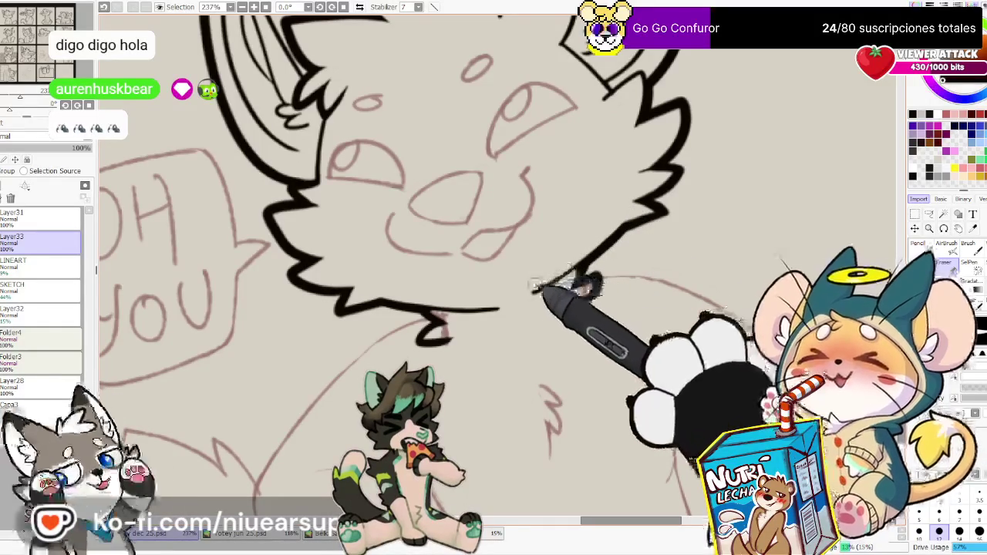
{"action": "left_click_drag", "start_coordinate": [580, 296], "coordinate": [613, 239]}
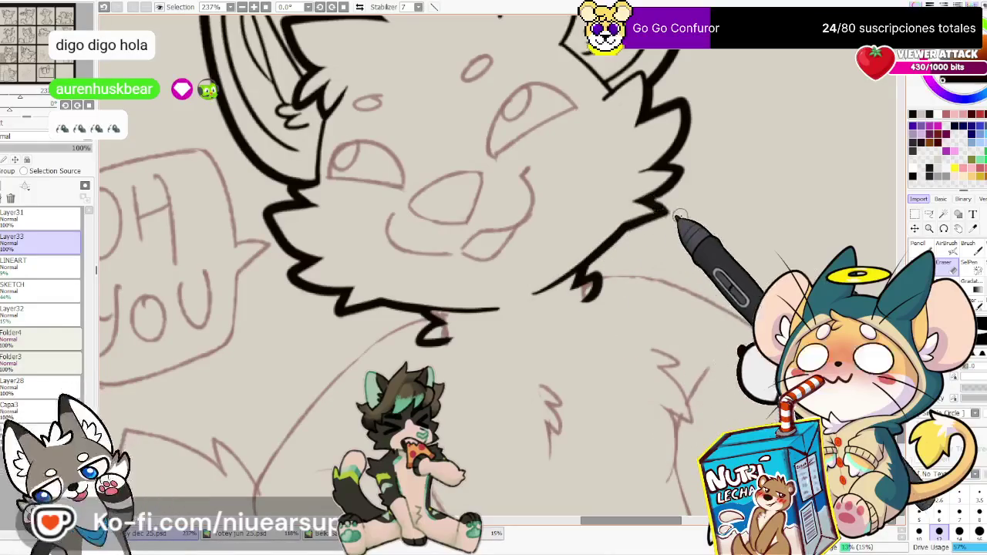
{"action": "left_click_drag", "start_coordinate": [650, 233], "coordinate": [683, 323]}
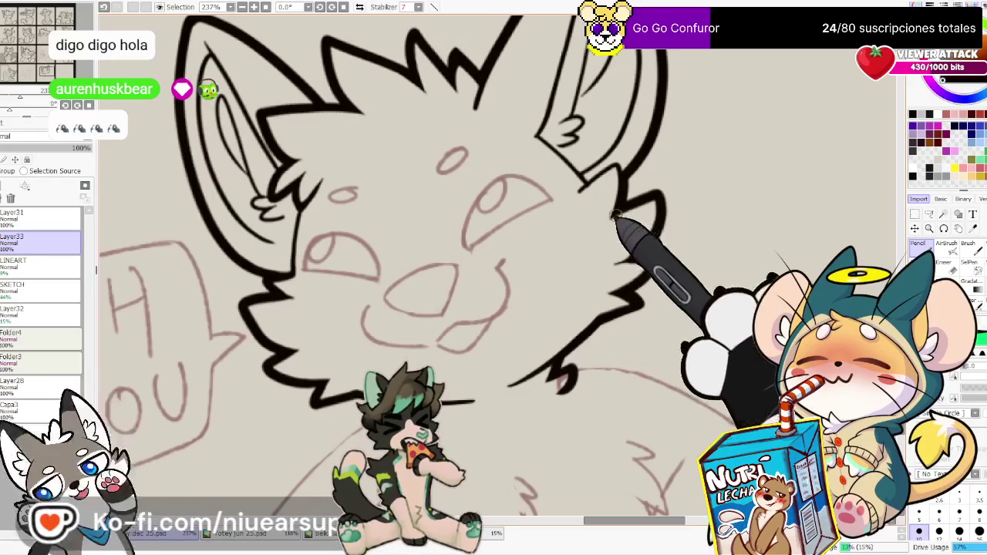
{"action": "key", "text": "n"}
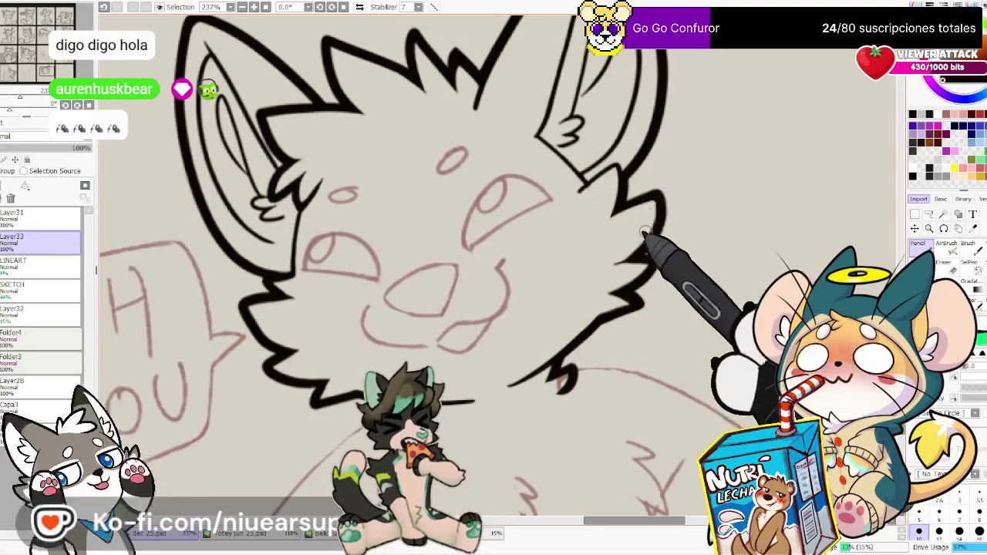
{"action": "left_click_drag", "start_coordinate": [520, 357], "coordinate": [624, 332]}
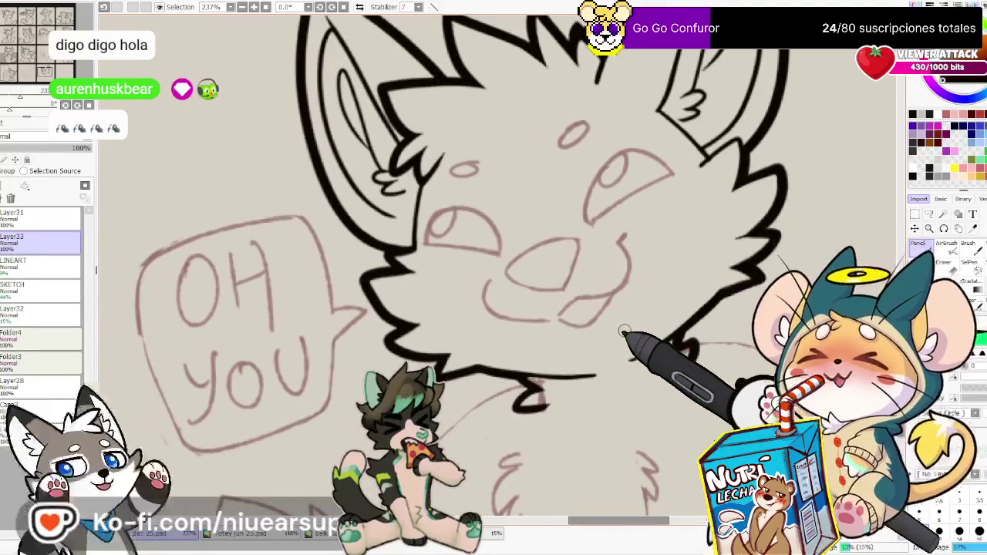
{"action": "key", "text": "e"}
{"action": "key", "text": "n"}
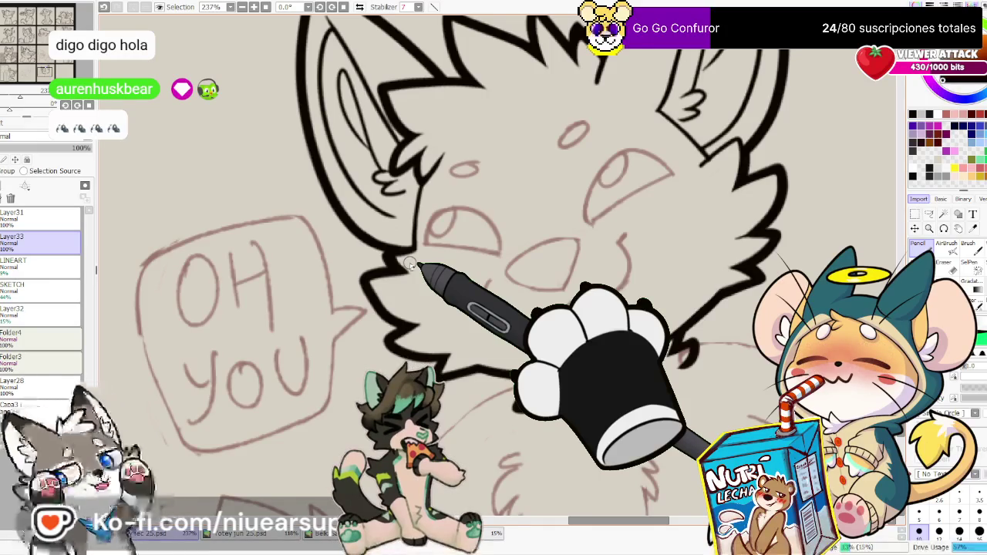
{"action": "scroll", "coordinate": [411, 264], "scroll_direction": "down", "scroll_amount": 3}
{"action": "scroll", "coordinate": [711, 299], "scroll_direction": "down", "scroll_amount": 2}
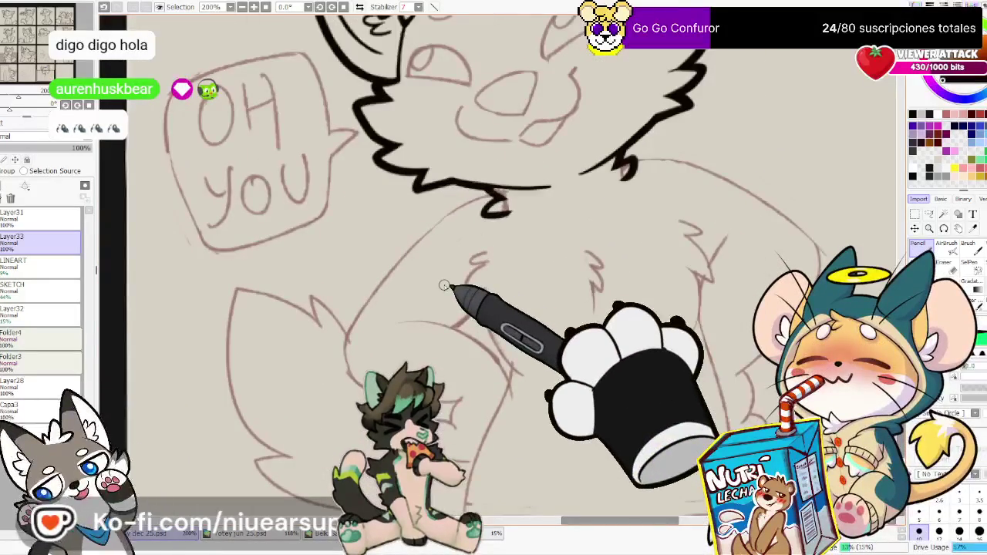
Ink a bold line from the chin down-left, trimming its overshoot, and extend it toward the paw
{"action": "left_click_drag", "start_coordinate": [467, 221], "coordinate": [396, 404]}
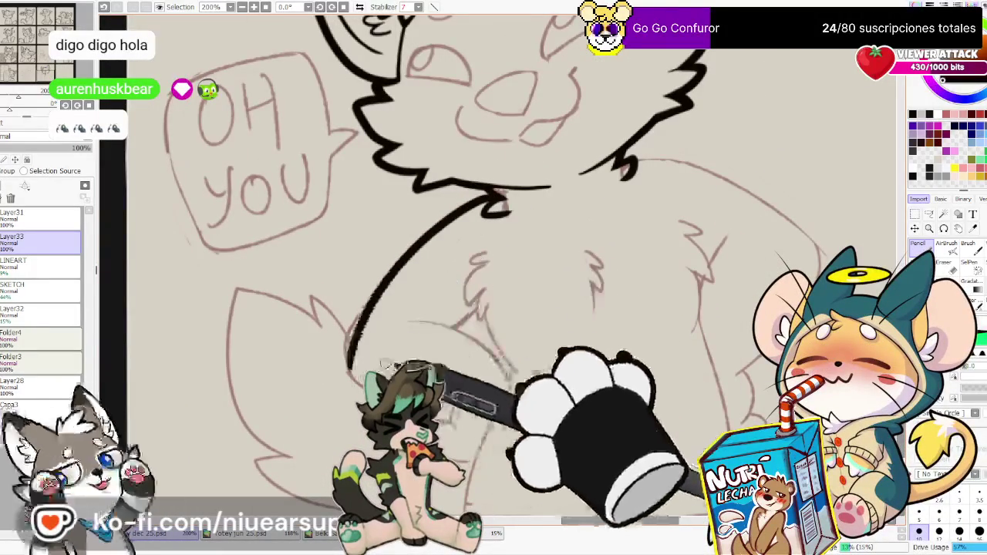
{"action": "left_click_drag", "start_coordinate": [499, 202], "coordinate": [333, 367]}
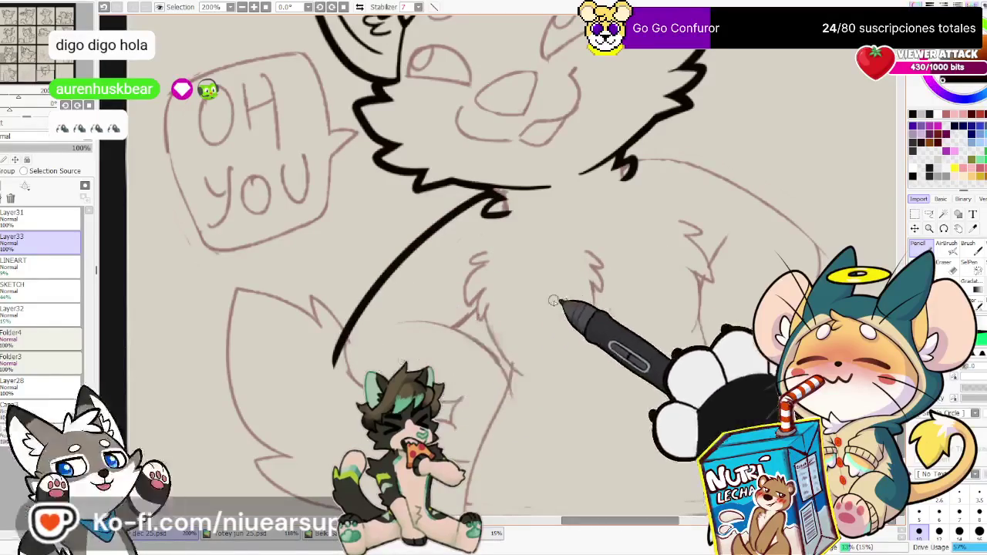
{"action": "key", "text": "e"}
{"action": "left_click_drag", "start_coordinate": [344, 341], "coordinate": [333, 369]}
{"action": "key", "text": "n"}
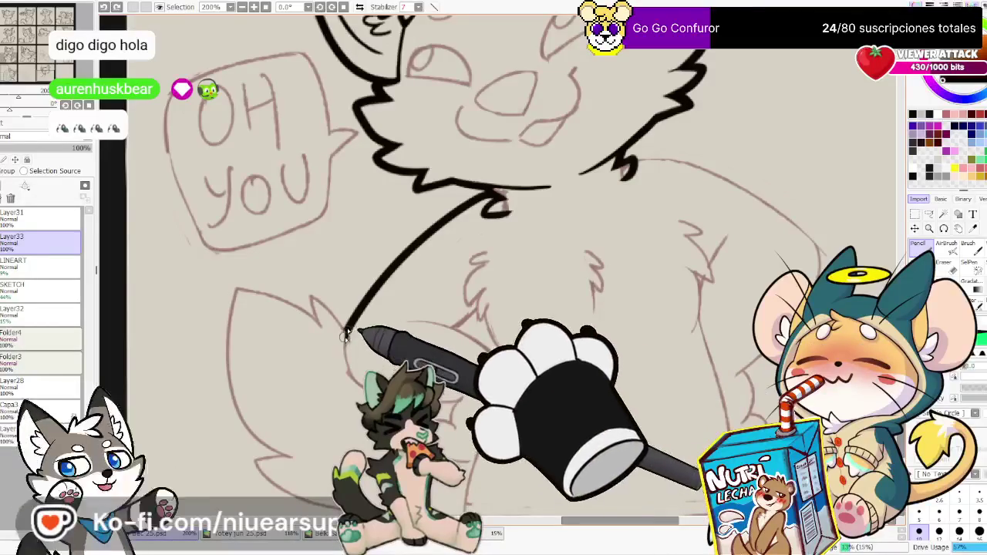
{"action": "left_click_drag", "start_coordinate": [345, 330], "coordinate": [361, 379]}
With the view mirrored, ink the paw's hooked top, left edge and lower curve
{"action": "left_click", "coordinate": [359, 7]}
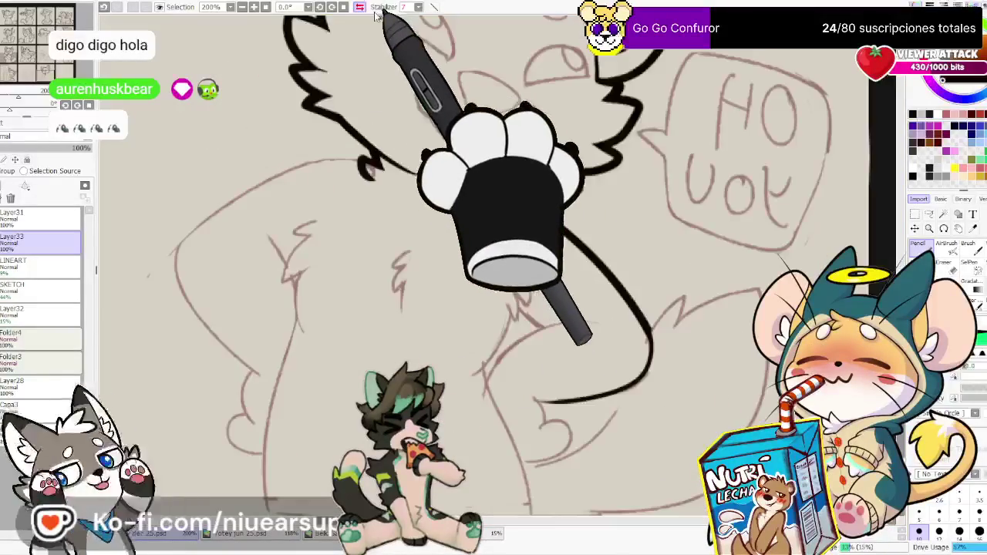
{"action": "scroll", "coordinate": [506, 391], "scroll_direction": "up", "scroll_amount": 1}
{"action": "scroll", "coordinate": [606, 419], "scroll_direction": "up", "scroll_amount": 1}
{"action": "scroll", "coordinate": [561, 317], "scroll_direction": "up", "scroll_amount": 1}
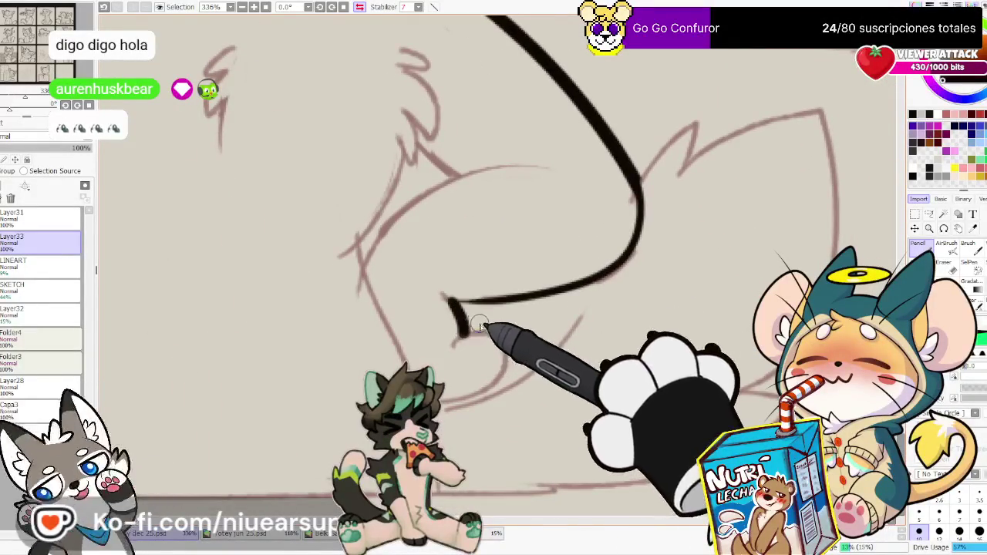
{"action": "left_click_drag", "start_coordinate": [464, 334], "coordinate": [482, 393]}
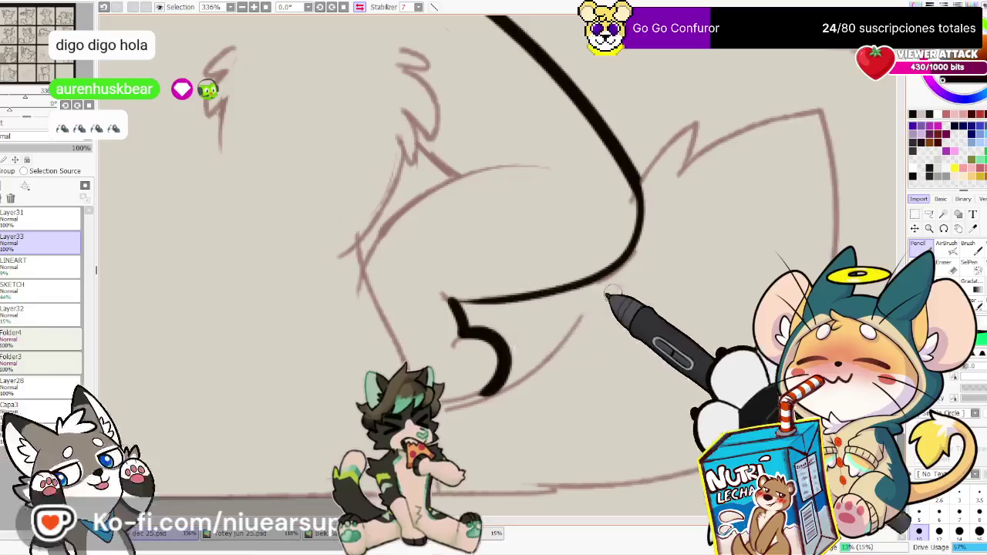
{"action": "mouse_move", "coordinate": [587, 309]}
{"action": "left_mouse_down"}
{"action": "mouse_move", "coordinate": [502, 408]}
{"action": "mouse_move", "coordinate": [482, 379]}
{"action": "left_mouse_up"}
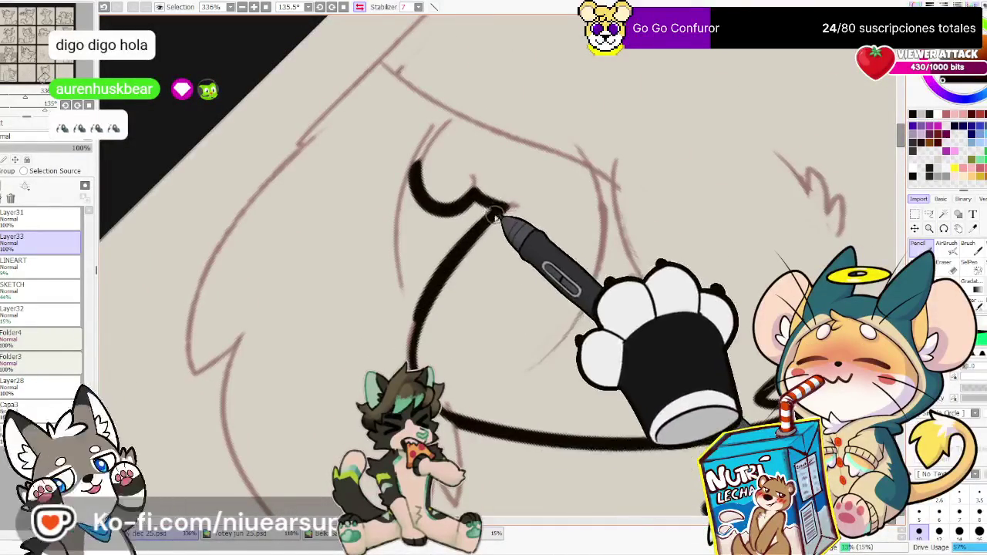
{"action": "left_click_drag", "start_coordinate": [415, 165], "coordinate": [423, 311]}
{"action": "key", "text": "ctrl+z"}
{"action": "mouse_move", "coordinate": [628, 331]}
{"action": "left_mouse_down"}
{"action": "mouse_move", "coordinate": [410, 180]}
{"action": "mouse_move", "coordinate": [417, 324]}
{"action": "left_mouse_up"}
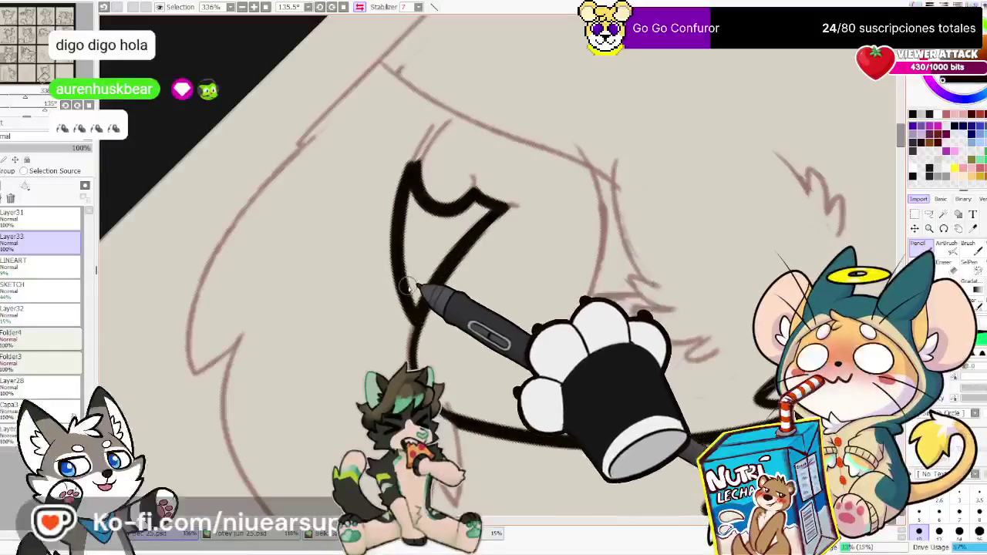
Reset the view upright and extend the paw's lower edge line
{"action": "key", "text": "e"}
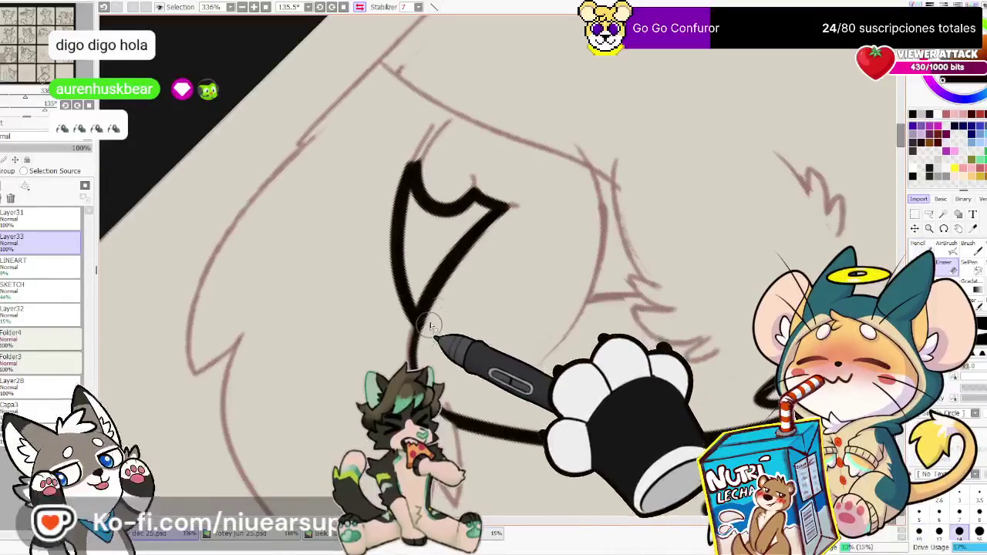
{"action": "left_click", "coordinate": [343, 7]}
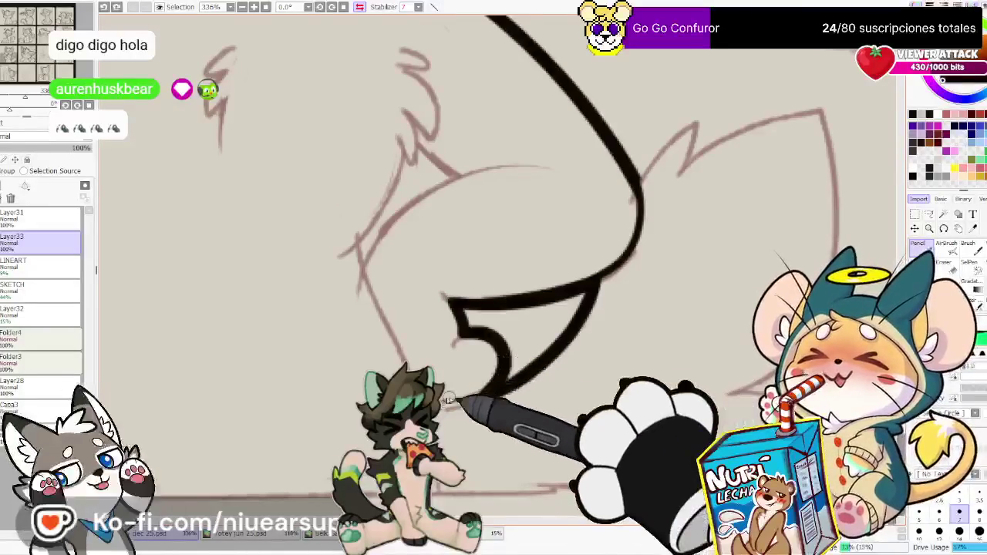
{"action": "left_click_drag", "start_coordinate": [442, 407], "coordinate": [494, 379]}
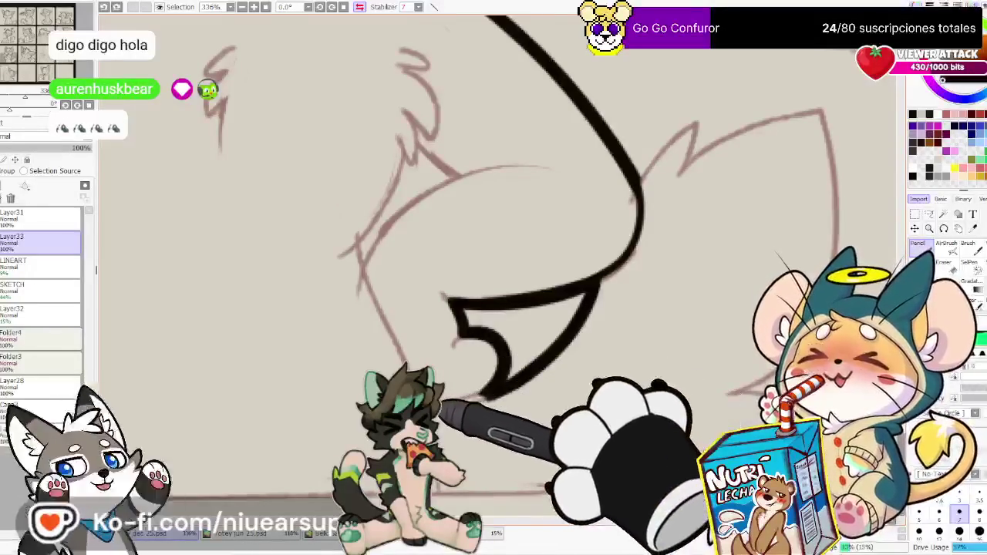
{"action": "key", "text": "e"}
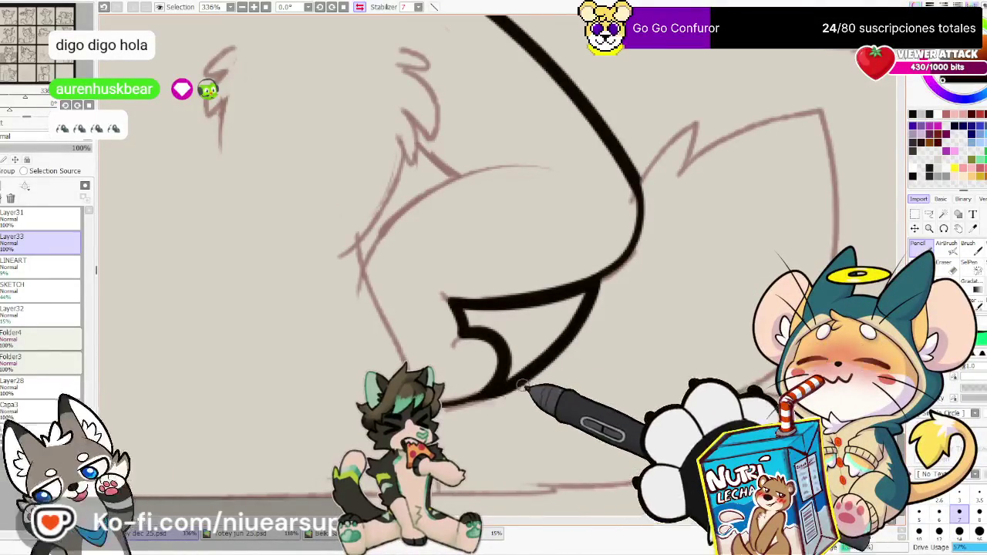
{"action": "key", "text": "n"}
{"action": "left_click_drag", "start_coordinate": [595, 363], "coordinate": [513, 479]}
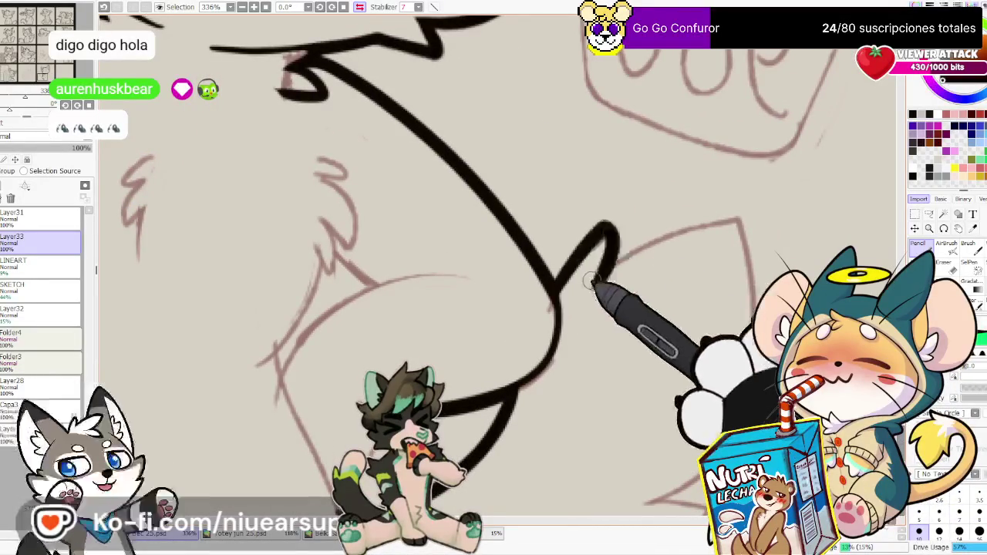
Ink the ear's zigzag stroke and bottom edge, redraw the ear outline to its tip, then zoom out
{"action": "left_click_drag", "start_coordinate": [554, 289], "coordinate": [723, 213]}
{"action": "left_click_drag", "start_coordinate": [647, 461], "coordinate": [648, 331]}
{"action": "left_click_drag", "start_coordinate": [470, 441], "coordinate": [590, 428]}
{"action": "left_click_drag", "start_coordinate": [675, 337], "coordinate": [691, 381]}
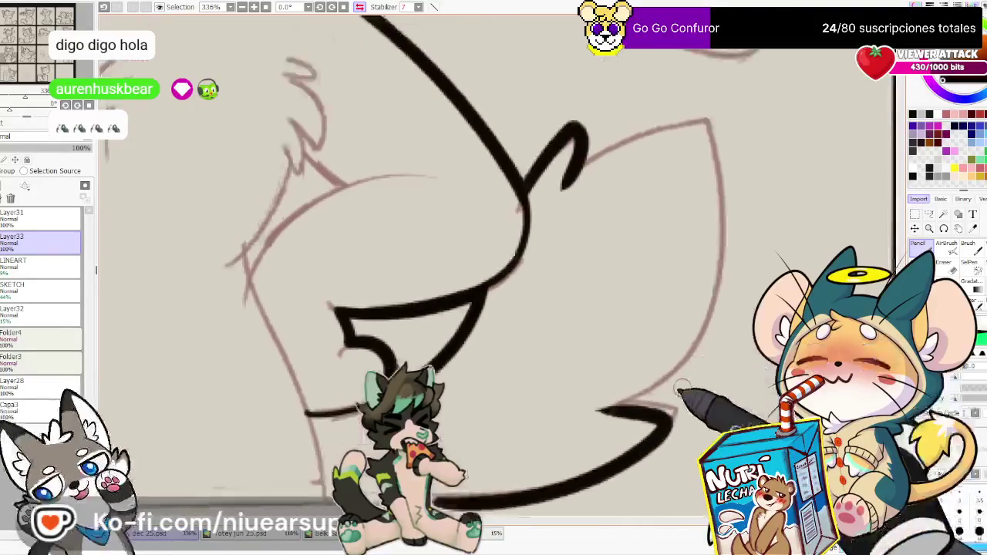
{"action": "mouse_move", "coordinate": [727, 230]}
{"action": "left_mouse_down"}
{"action": "mouse_move", "coordinate": [592, 115]}
{"action": "mouse_move", "coordinate": [559, 197]}
{"action": "left_mouse_up"}
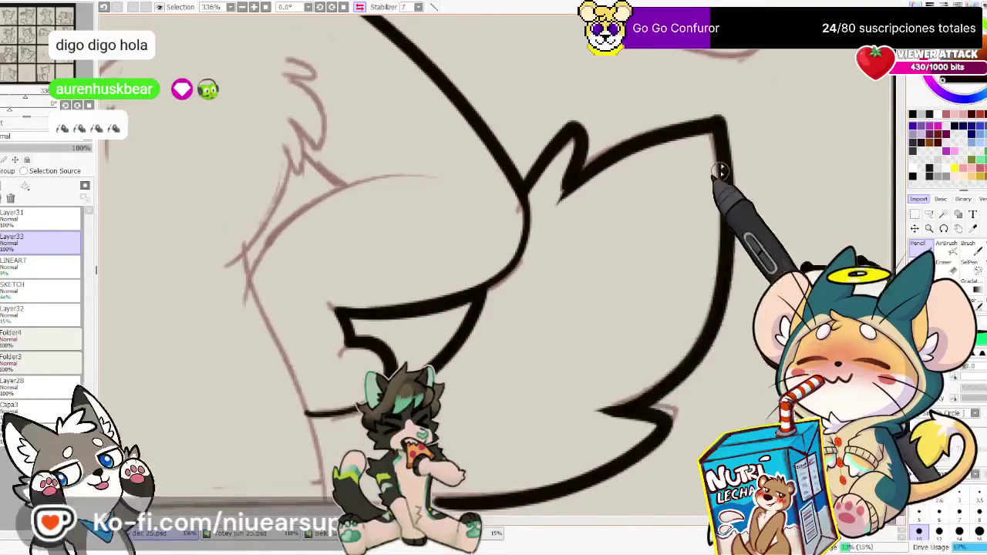
{"action": "key", "text": "ctrl+z"}
{"action": "mouse_move", "coordinate": [715, 275]}
{"action": "left_mouse_down"}
{"action": "mouse_move", "coordinate": [710, 194]}
{"action": "mouse_move", "coordinate": [676, 125]}
{"action": "mouse_move", "coordinate": [591, 125]}
{"action": "mouse_move", "coordinate": [560, 197]}
{"action": "left_mouse_up"}
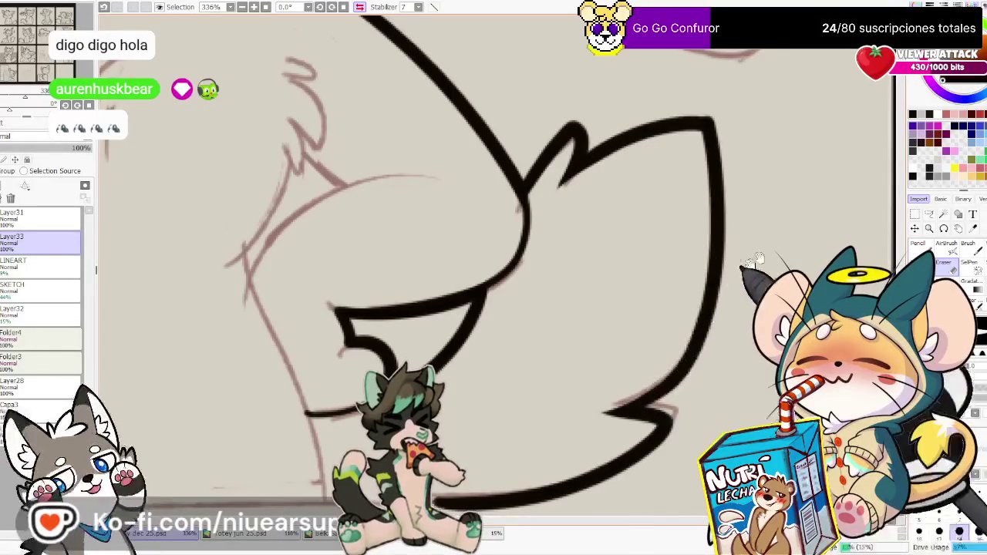
{"action": "scroll", "coordinate": [732, 257], "scroll_direction": "up", "scroll_amount": 2}
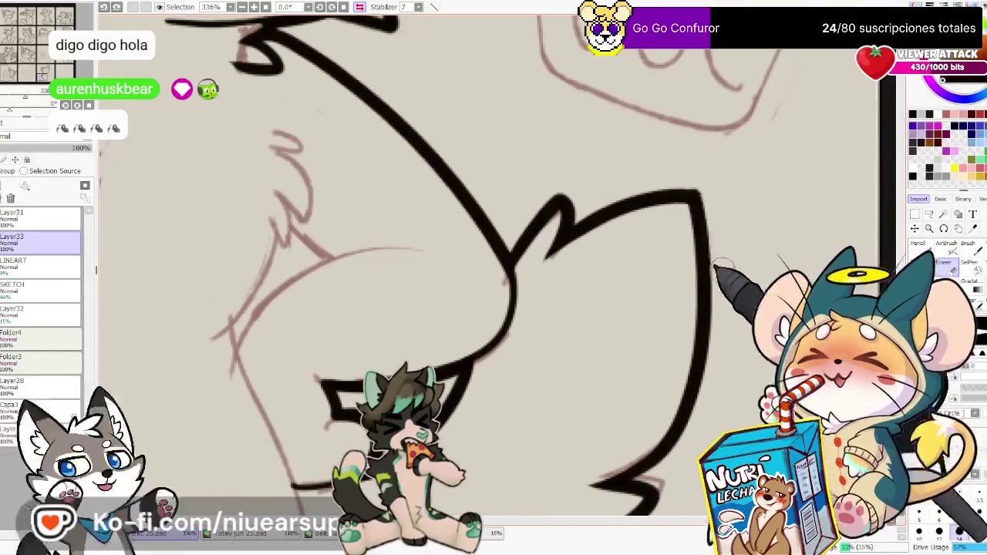
{"action": "scroll", "coordinate": [713, 189], "scroll_direction": "down", "scroll_amount": 2}
{"action": "scroll", "coordinate": [713, 189], "scroll_direction": "down", "scroll_amount": 1}
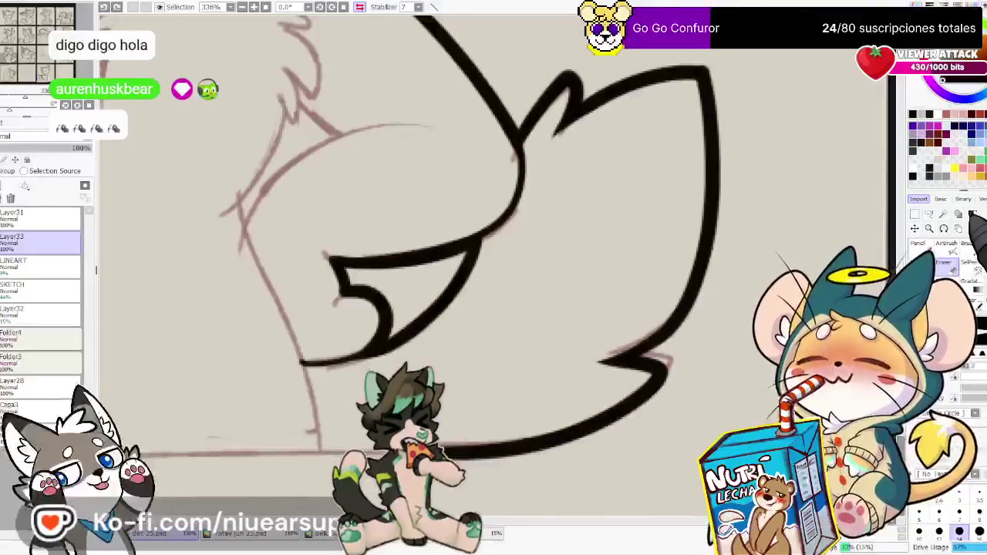
{"action": "scroll", "coordinate": [717, 239], "scroll_direction": "down", "scroll_amount": 4}
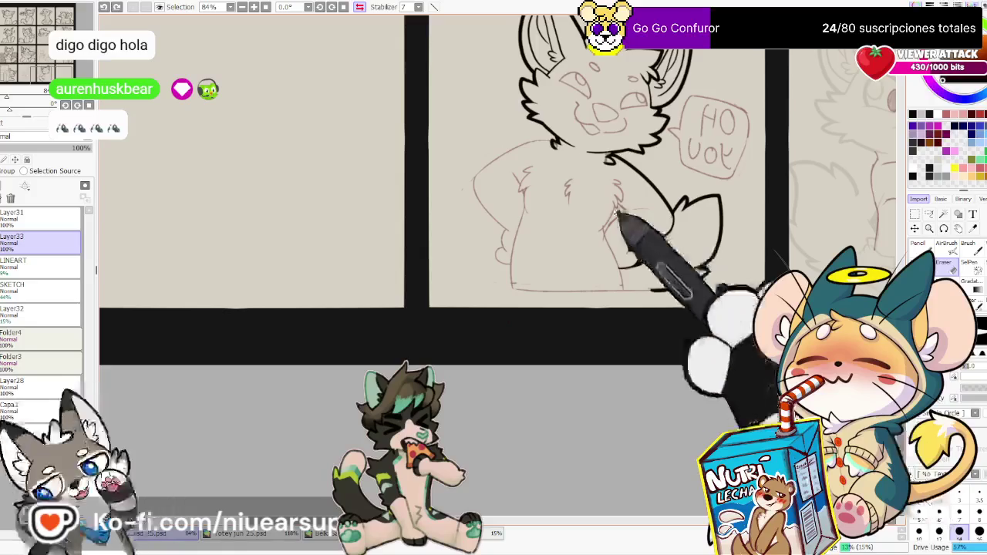
Ink a fur line down the chest and a curved fur stroke up to the right
{"action": "scroll", "coordinate": [623, 219], "scroll_direction": "up", "scroll_amount": 1}
{"action": "scroll", "coordinate": [617, 219], "scroll_direction": "up", "scroll_amount": 1}
{"action": "scroll", "coordinate": [610, 219], "scroll_direction": "up", "scroll_amount": 2}
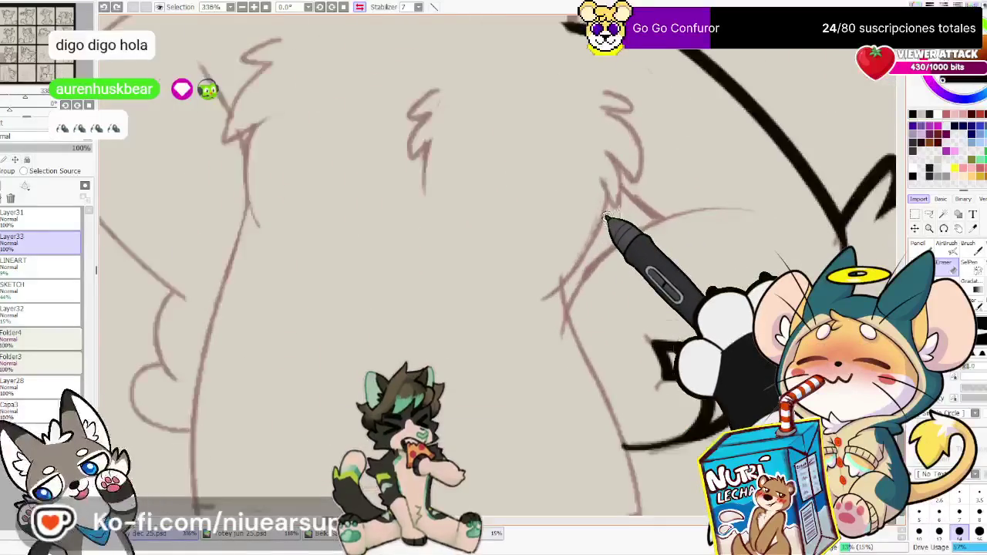
{"action": "left_click_drag", "start_coordinate": [606, 218], "coordinate": [611, 284]}
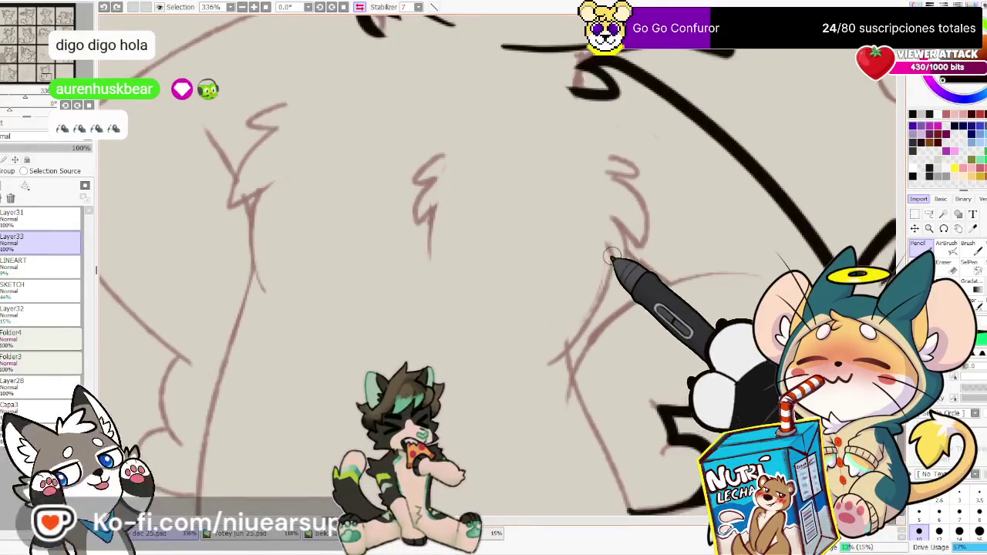
{"action": "left_click_drag", "start_coordinate": [611, 253], "coordinate": [567, 351]}
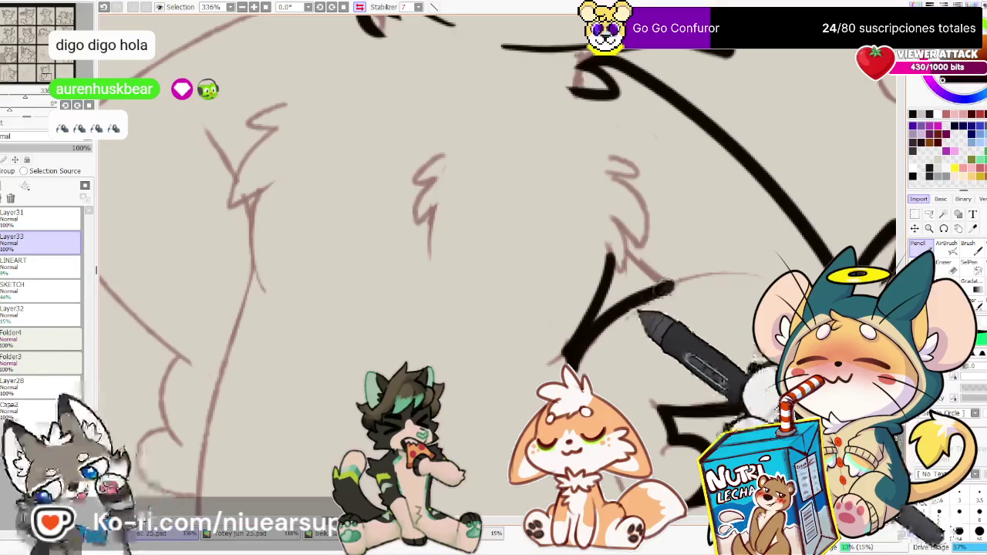
{"action": "left_click_drag", "start_coordinate": [567, 354], "coordinate": [671, 293]}
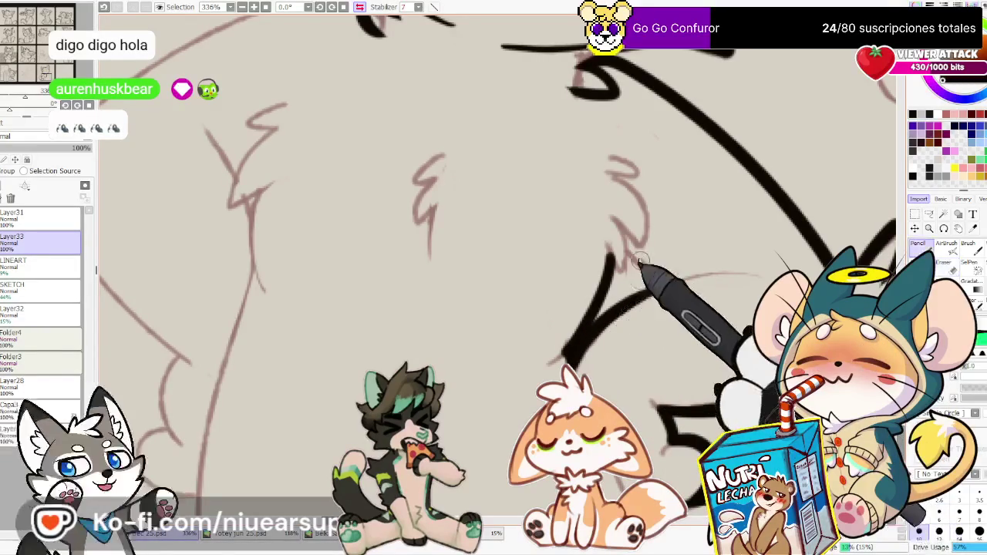
Add short fur strokes and a small curved tuft over the chest sketch
{"action": "key", "text": "h"}
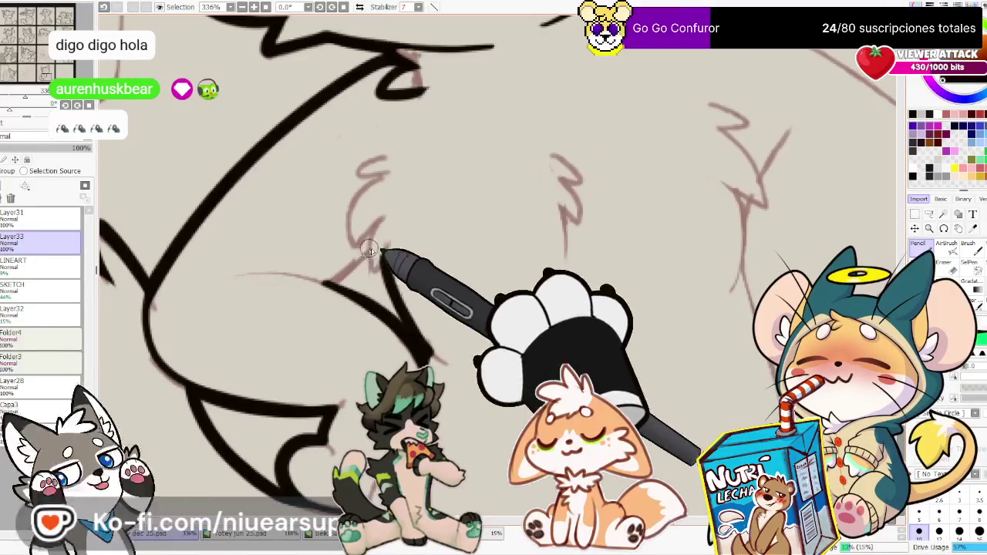
{"action": "key", "text": "e"}
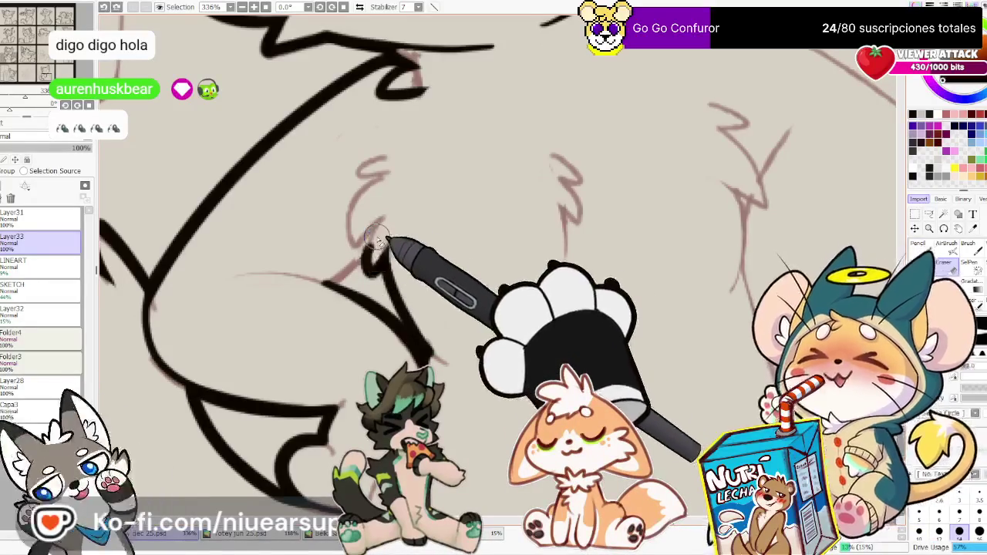
{"action": "key", "text": "n"}
{"action": "left_click_drag", "start_coordinate": [325, 283], "coordinate": [351, 264]}
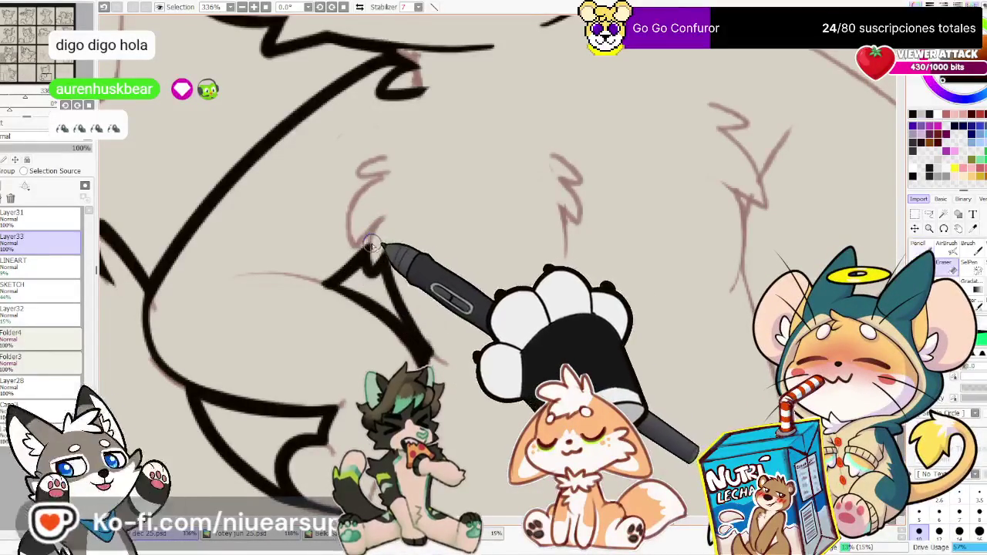
{"action": "left_click_drag", "start_coordinate": [361, 247], "coordinate": [379, 240]}
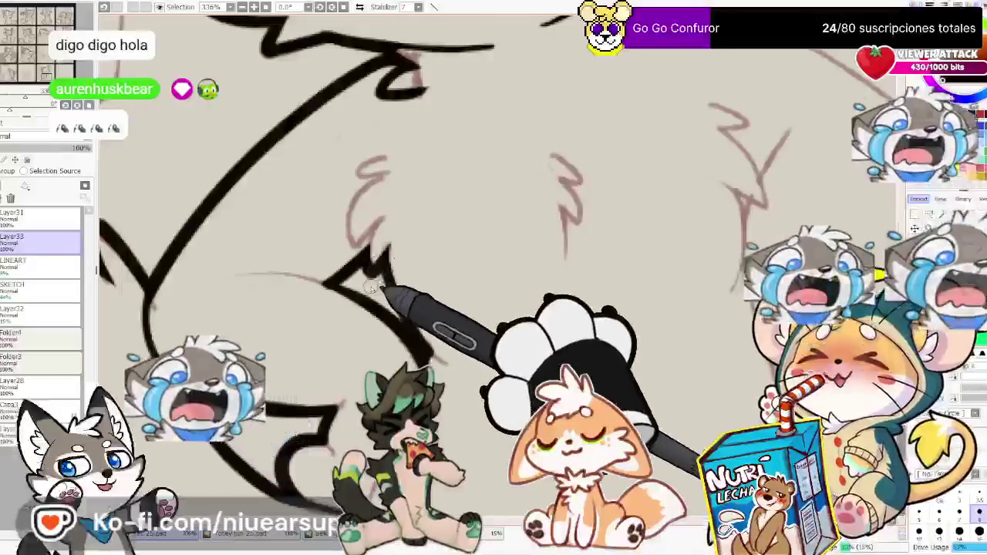
{"action": "left_click", "coordinate": [359, 7]}
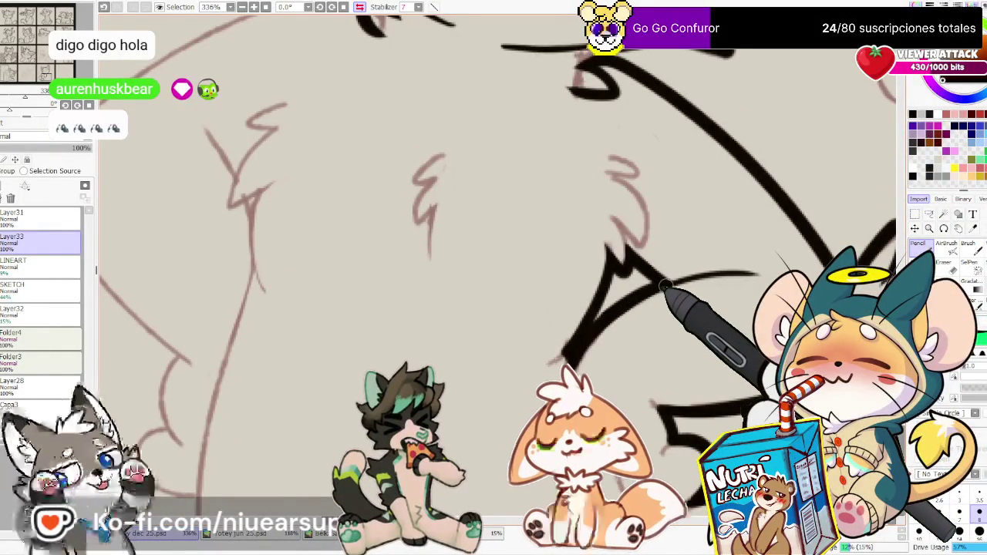
{"action": "key", "text": "h"}
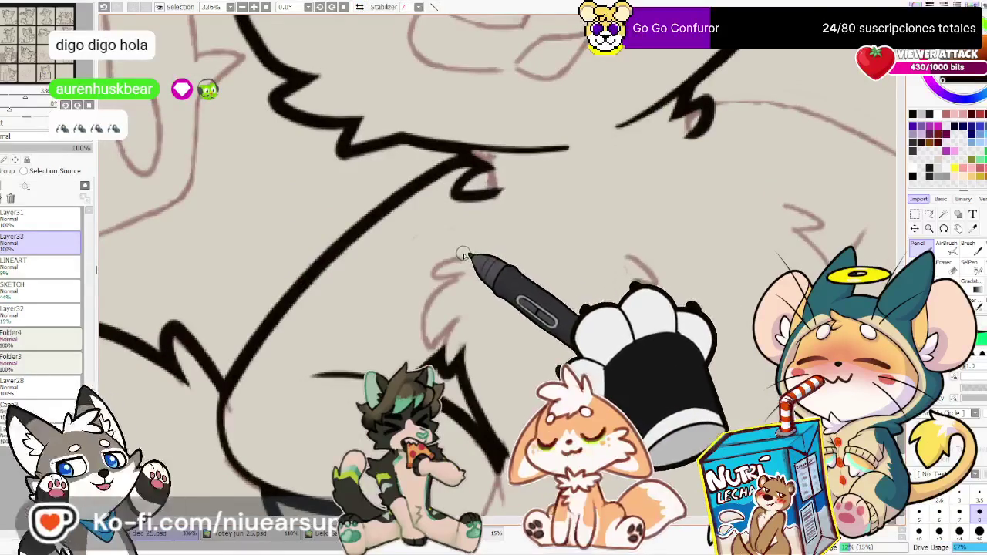
{"action": "left_click_drag", "start_coordinate": [462, 253], "coordinate": [447, 326]}
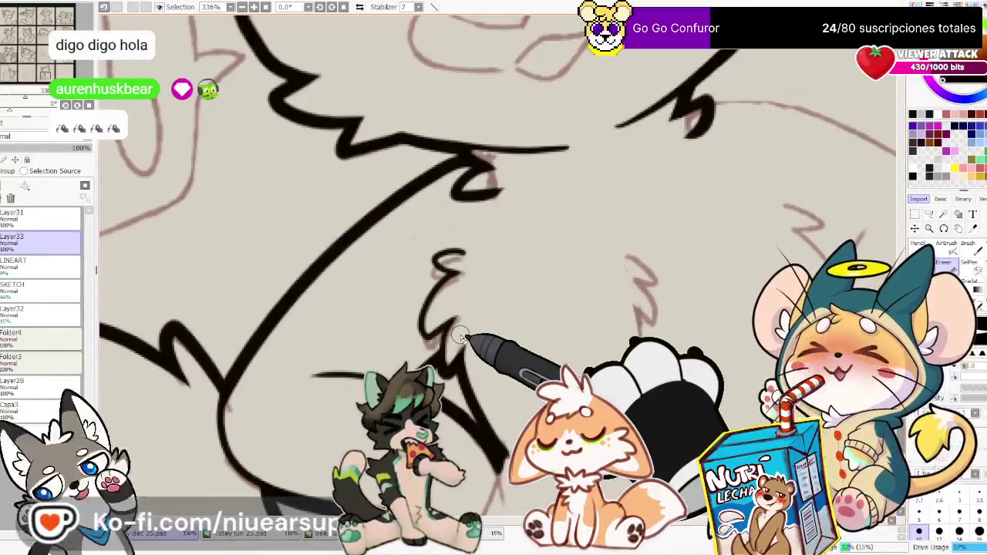
On the mirrored view, ink two small fur curls on the chest
{"action": "scroll", "coordinate": [540, 323], "scroll_direction": "down", "scroll_amount": 2}
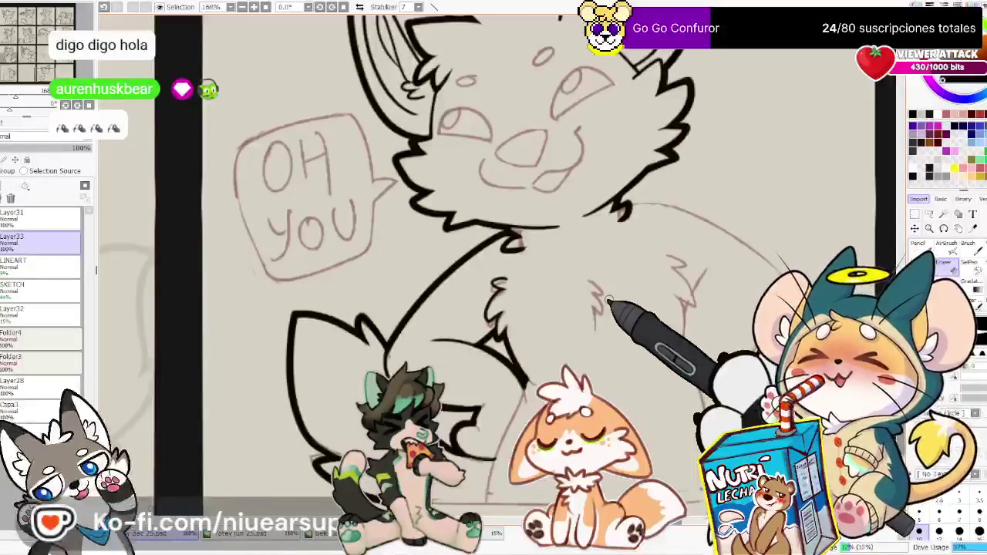
{"action": "scroll", "coordinate": [609, 299], "scroll_direction": "up", "scroll_amount": 1}
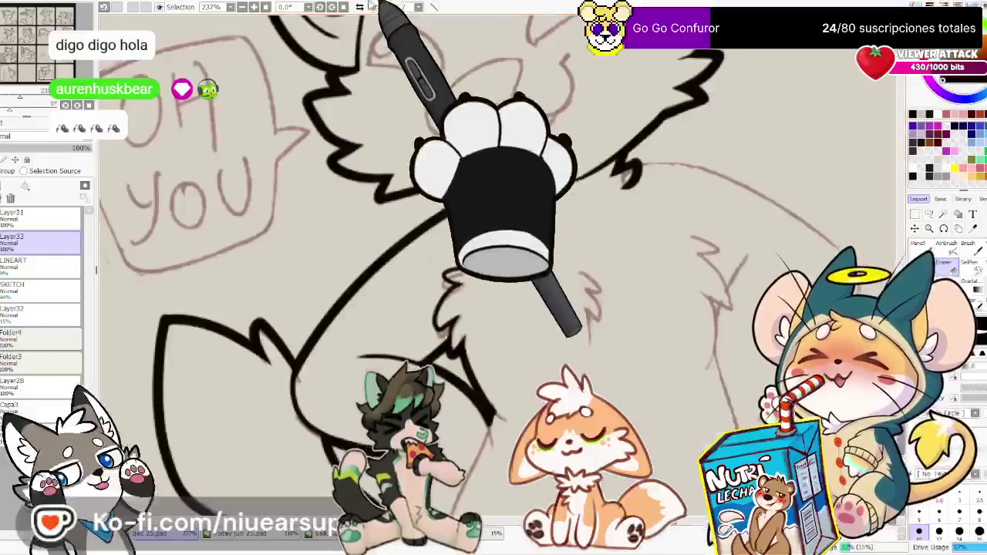
{"action": "left_click", "coordinate": [360, 6]}
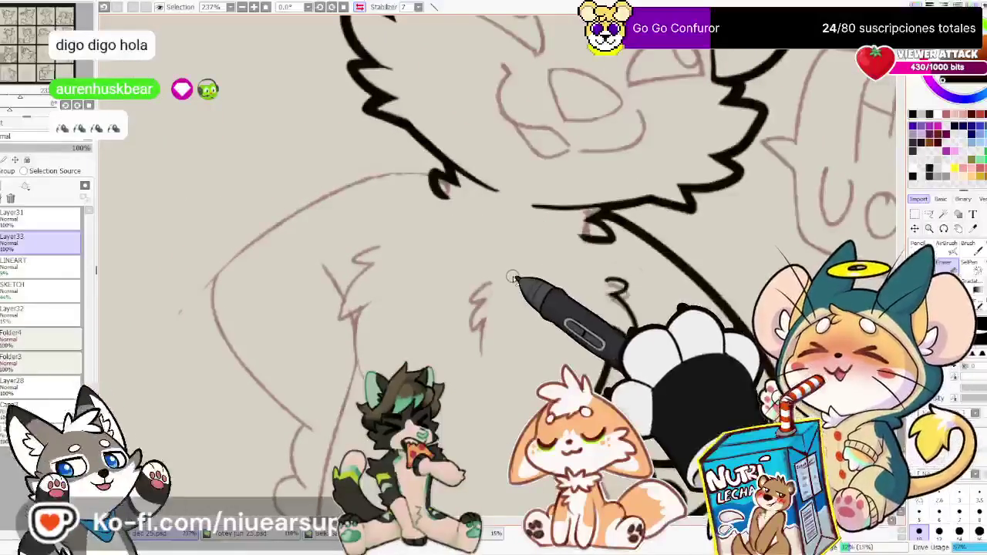
{"action": "left_click_drag", "start_coordinate": [482, 284], "coordinate": [484, 291]}
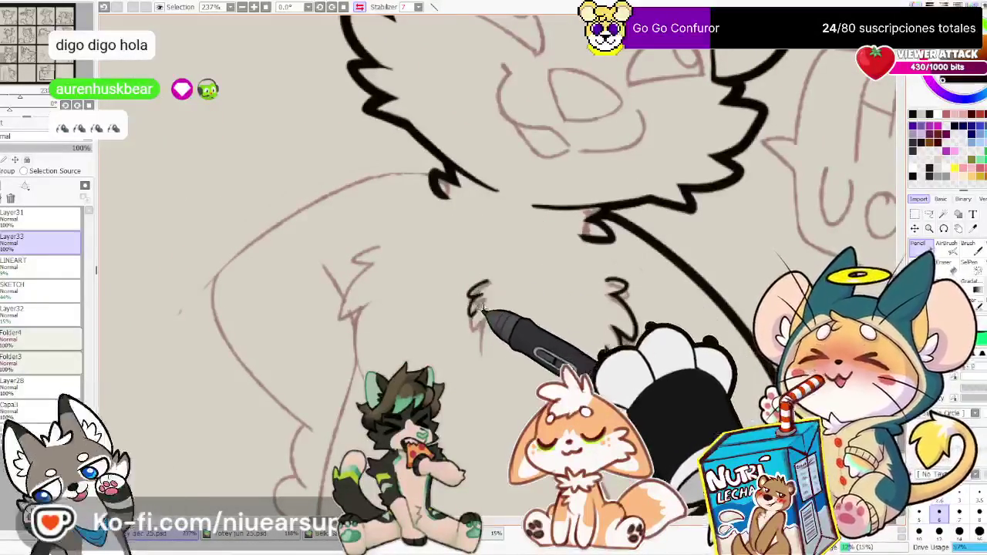
{"action": "left_click_drag", "start_coordinate": [480, 298], "coordinate": [488, 306]}
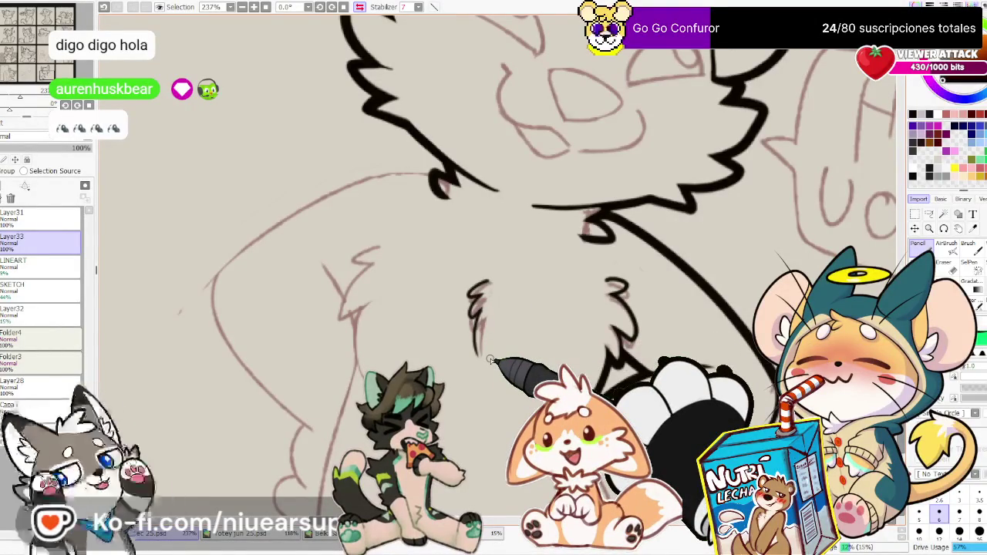
{"action": "key", "text": "e"}
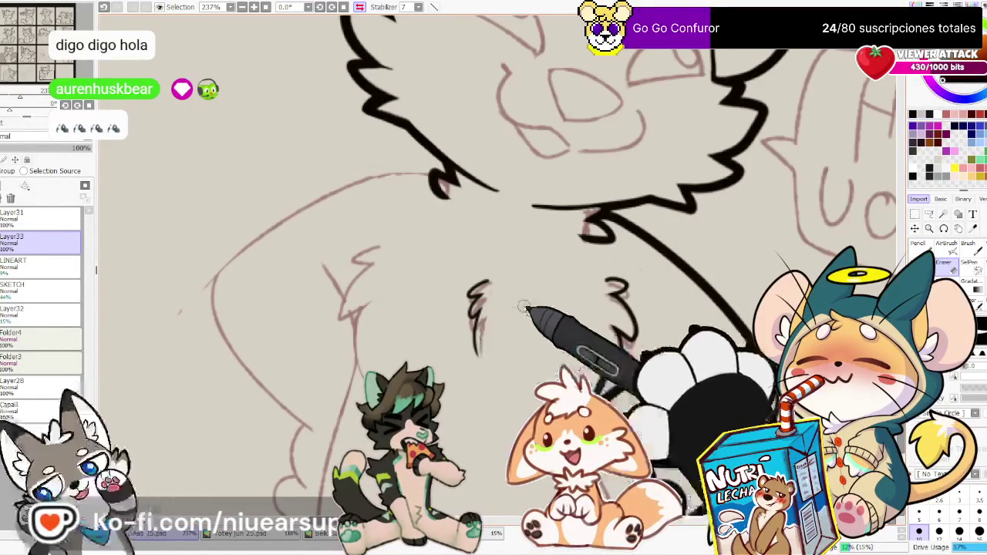
Enlarge the brush one size, complete the ε-shaped chest tuft, and add fur lines below it
{"action": "left_click_drag", "start_coordinate": [594, 309], "coordinate": [661, 287]}
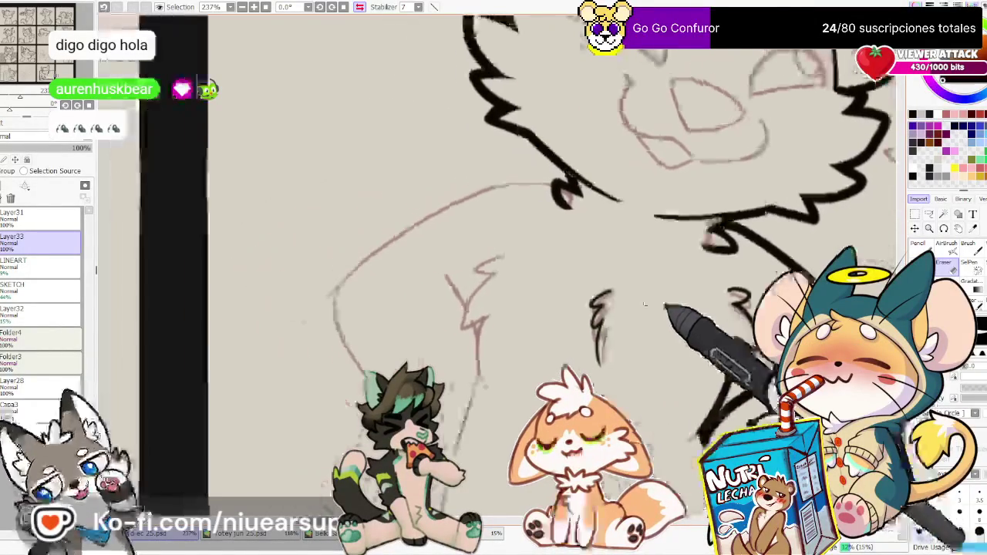
{"action": "key", "text": "n"}
{"action": "key", "text": "bracketright"}
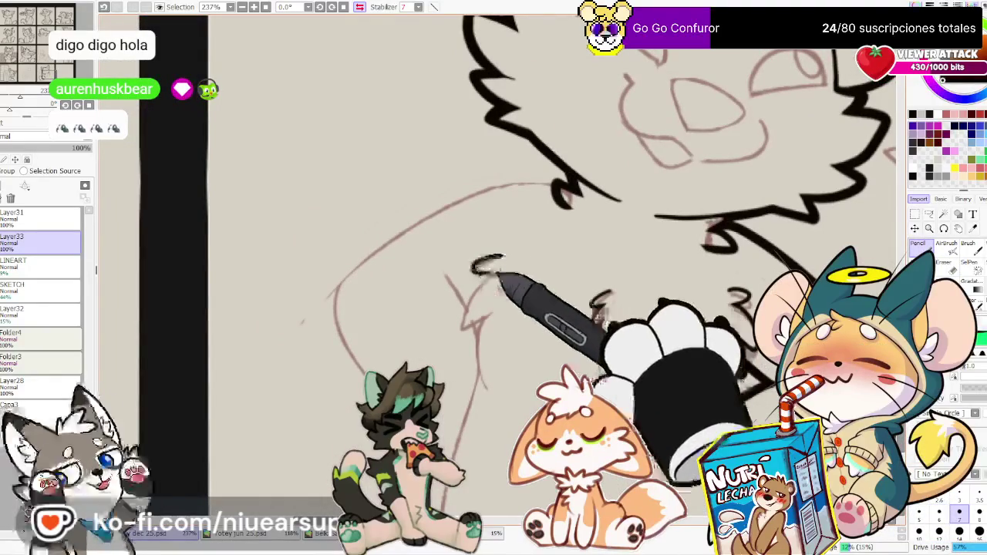
{"action": "left_click_drag", "start_coordinate": [476, 272], "coordinate": [489, 310]}
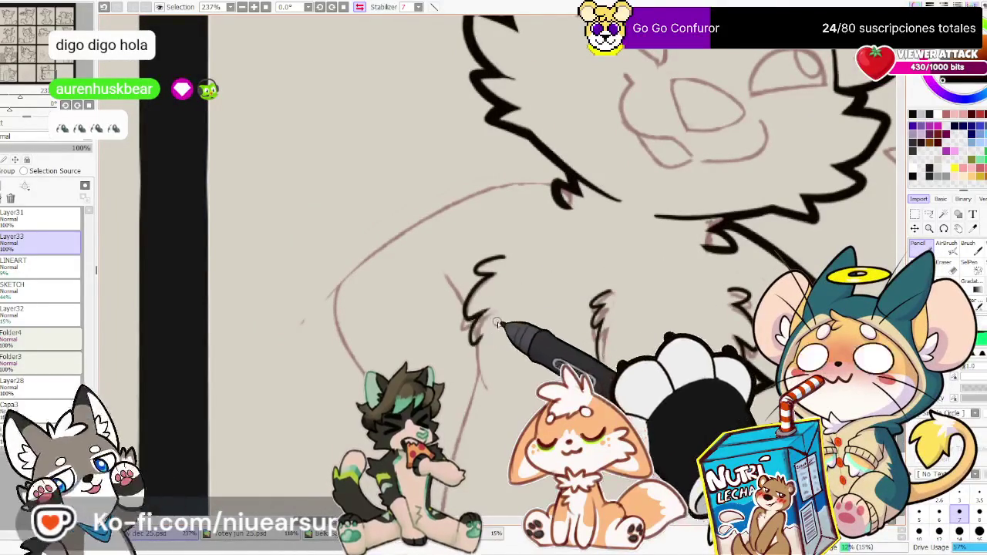
{"action": "left_click_drag", "start_coordinate": [484, 339], "coordinate": [487, 393]}
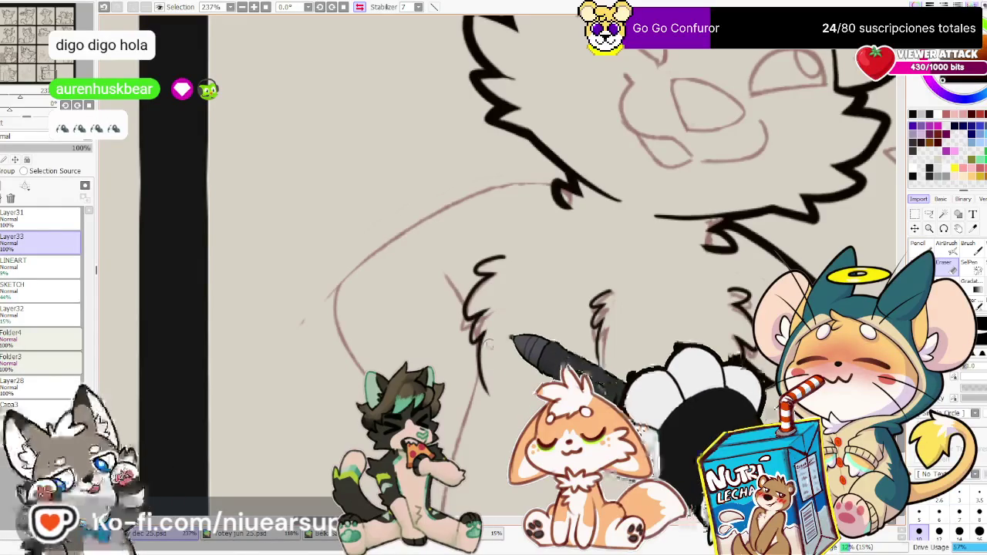
{"action": "left_click", "coordinate": [359, 7]}
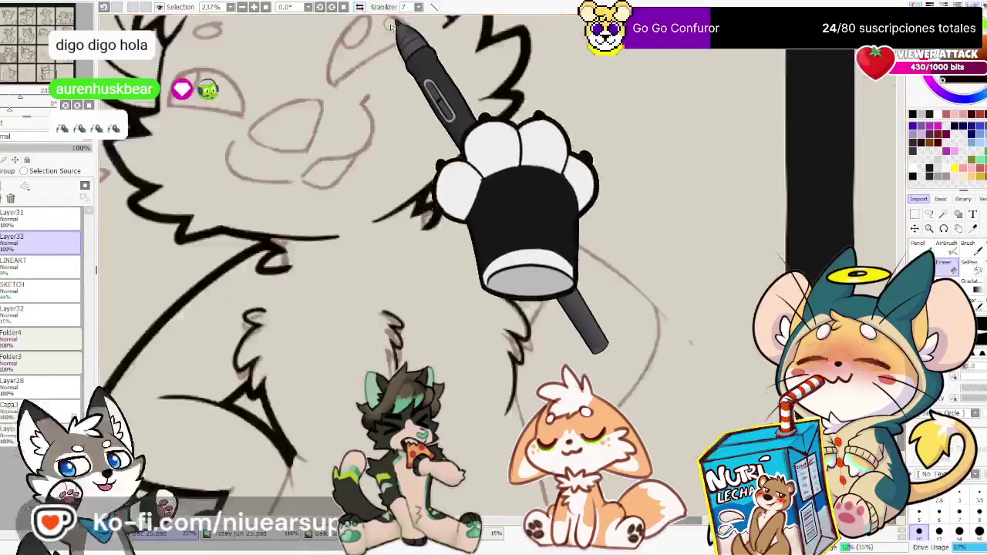
{"action": "key", "text": "n"}
{"action": "left_click_drag", "start_coordinate": [546, 297], "coordinate": [522, 346]}
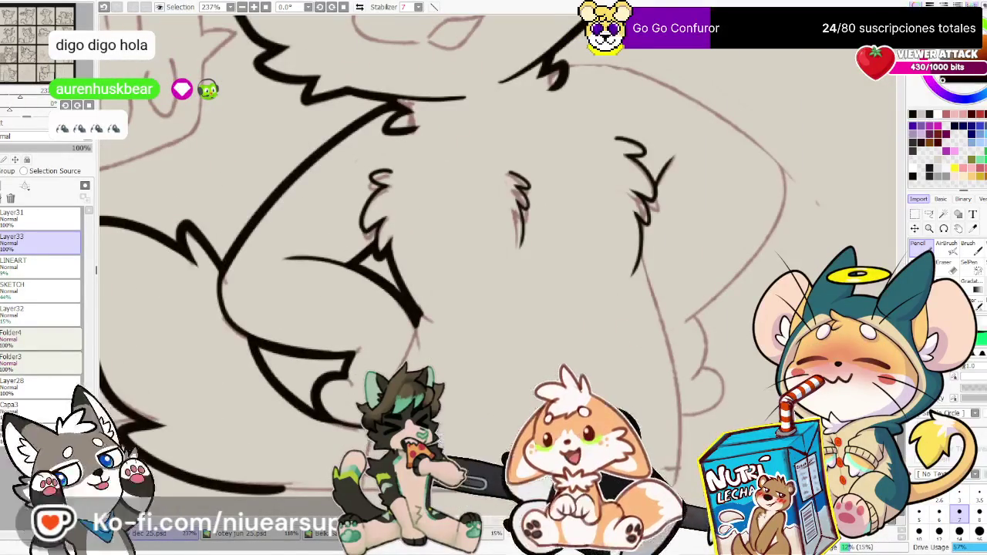
Ink a bold black contour along the cat's lower body edge, ending in rounded toe bumps
{"action": "key", "text": "e"}
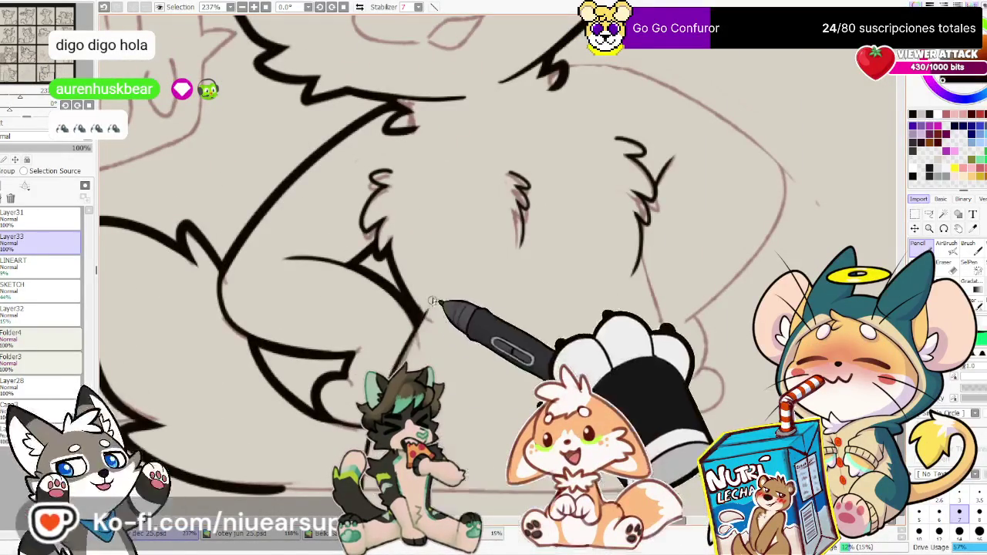
{"action": "key", "text": "n"}
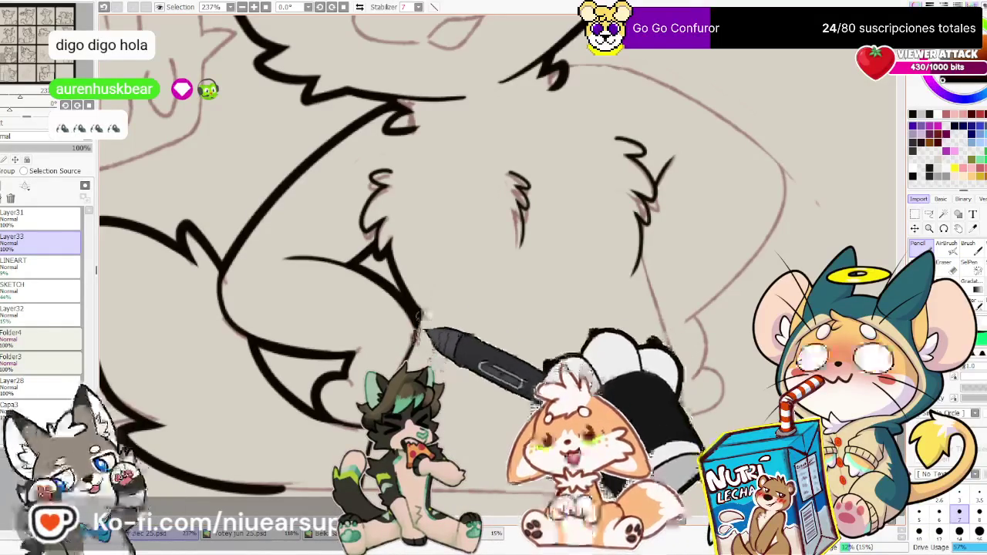
{"action": "key", "text": "e"}
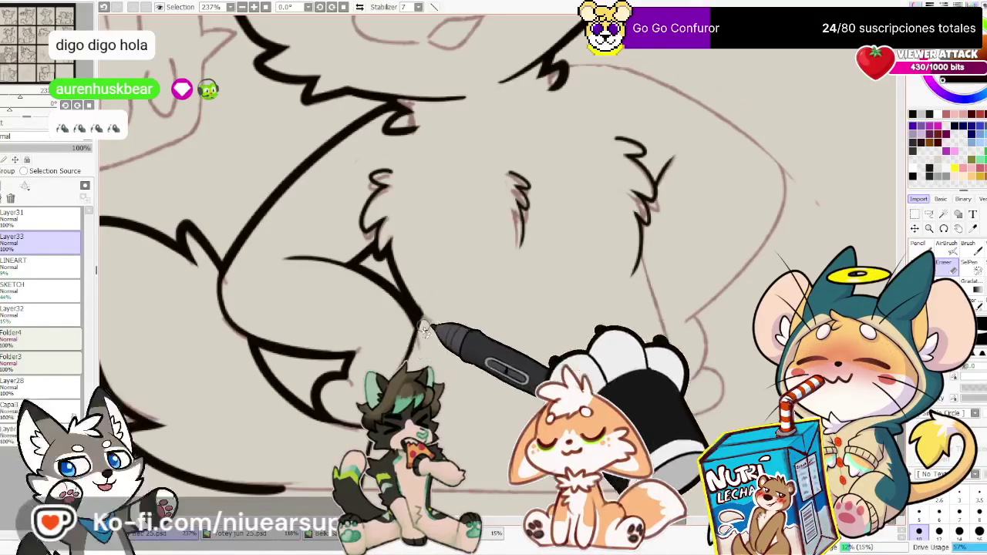
{"action": "left_click_drag", "start_coordinate": [509, 368], "coordinate": [567, 349]}
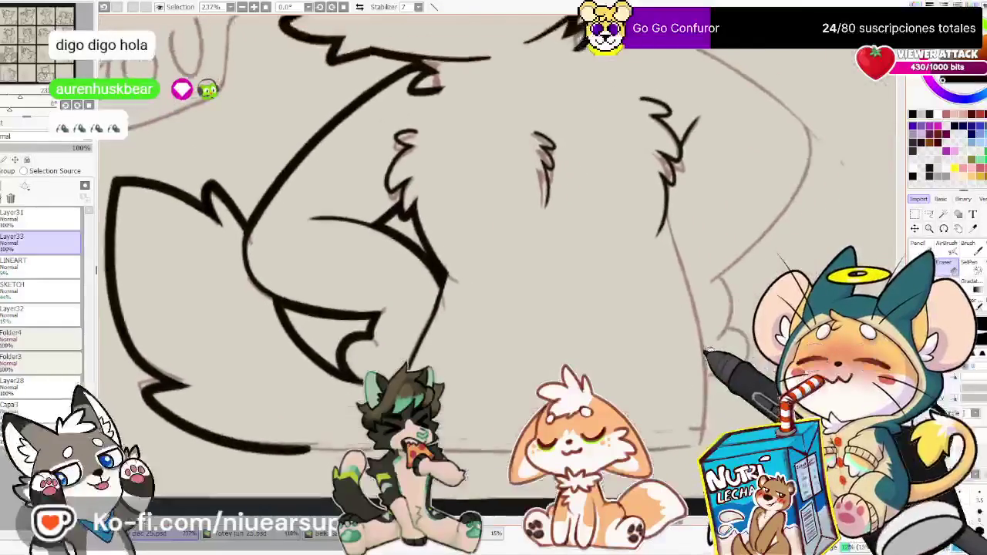
{"action": "key", "text": "n"}
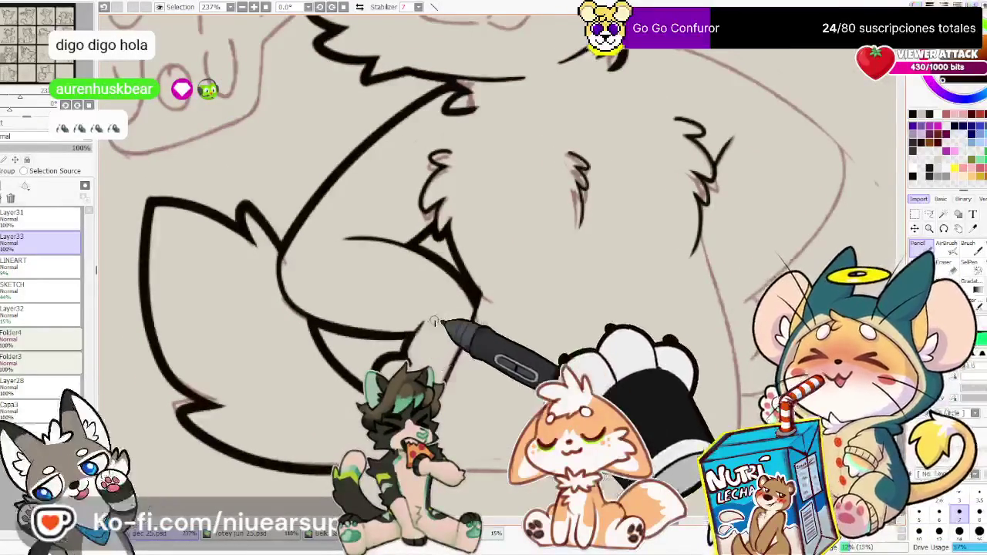
{"action": "key", "text": "e"}
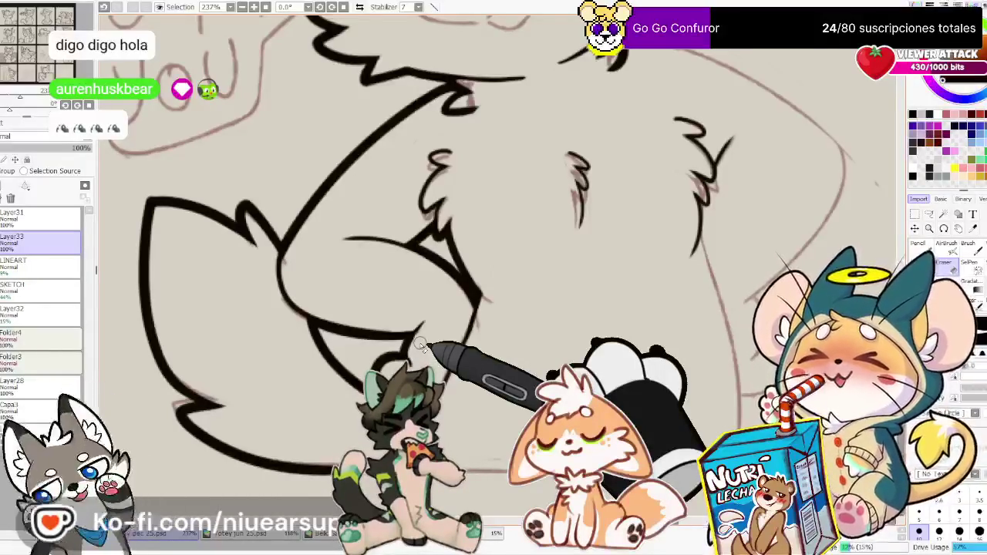
{"action": "scroll", "coordinate": [540, 347], "scroll_direction": "up", "scroll_amount": 4}
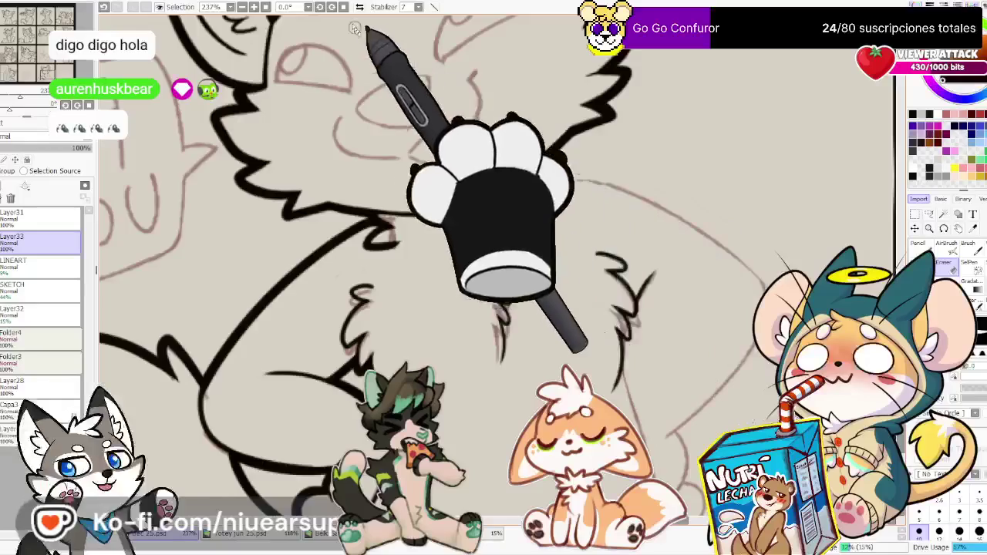
{"action": "left_click_drag", "start_coordinate": [362, 37], "coordinate": [459, 297]}
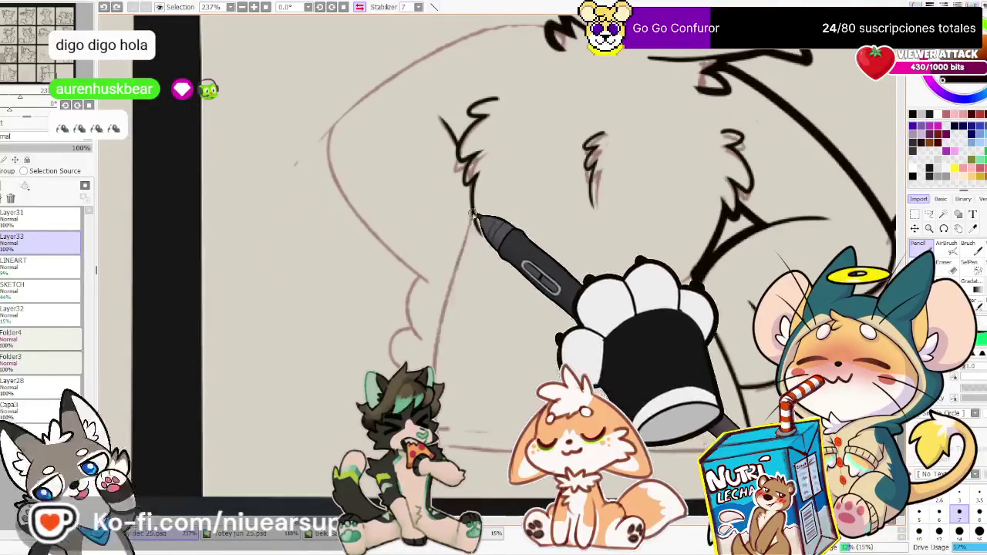
{"action": "left_click_drag", "start_coordinate": [473, 213], "coordinate": [432, 369]}
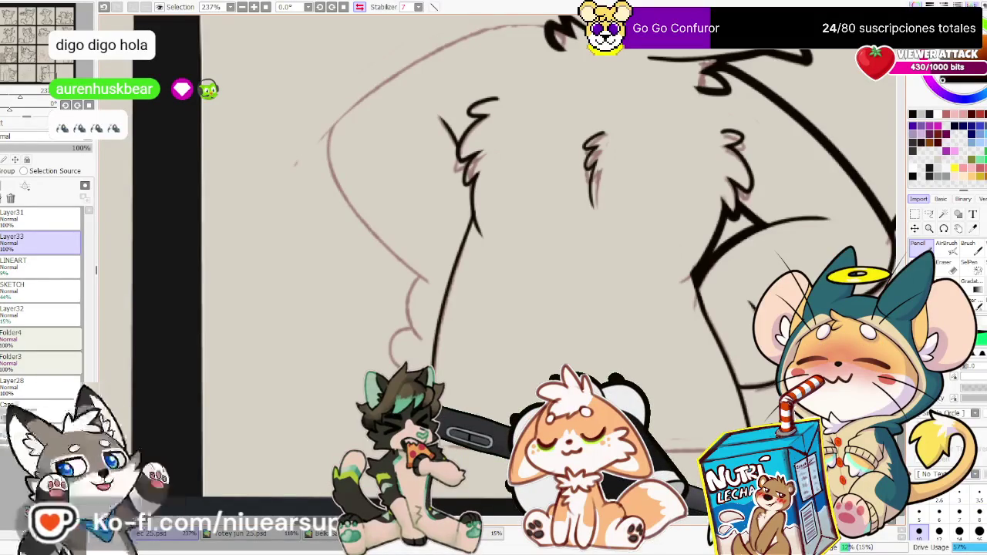
{"action": "left_click_drag", "start_coordinate": [420, 275], "coordinate": [401, 364]}
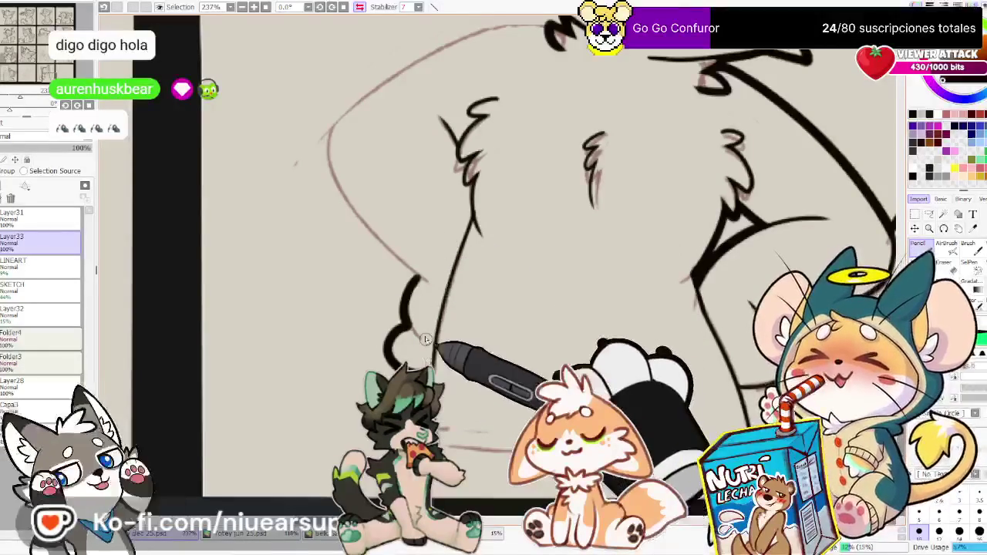
{"action": "key", "text": "e"}
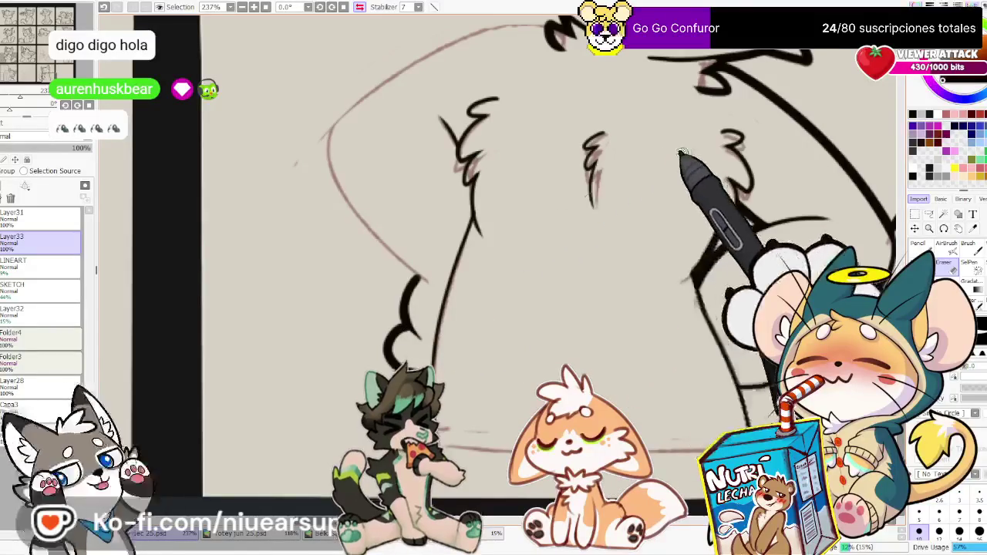
Ink a small spiky fur tuft where the cat's back meets the rear curve, checking it mirrored
{"action": "left_click_drag", "start_coordinate": [667, 73], "coordinate": [737, 212]}
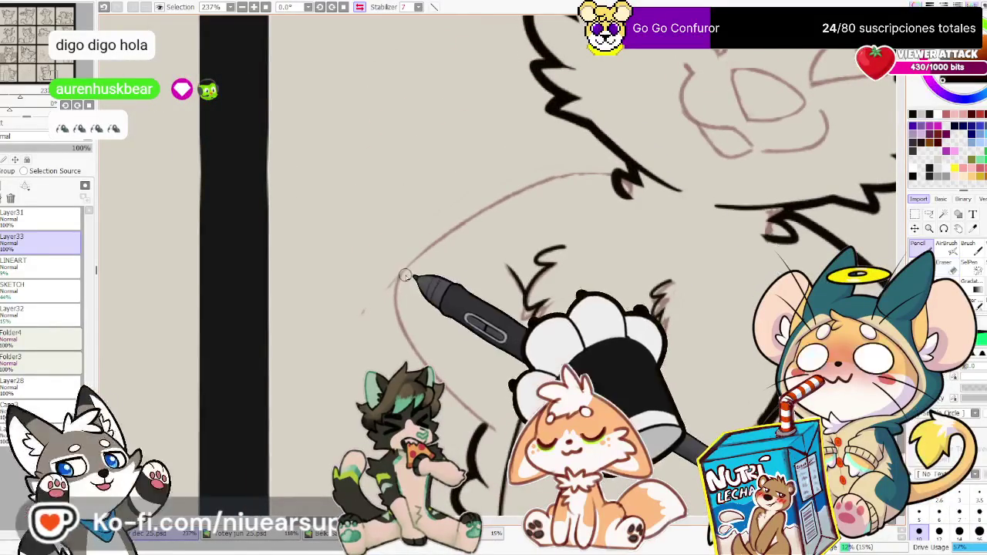
{"action": "key", "text": "n"}
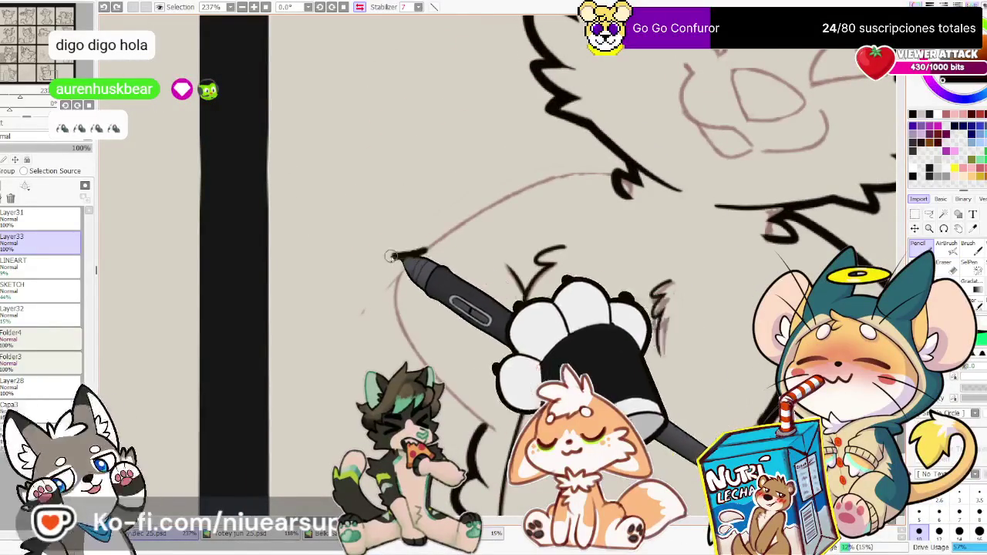
{"action": "mouse_move", "coordinate": [426, 250]}
{"action": "left_mouse_down"}
{"action": "mouse_move", "coordinate": [400, 284]}
{"action": "mouse_move", "coordinate": [401, 339]}
{"action": "mouse_move", "coordinate": [490, 424]}
{"action": "left_mouse_up"}
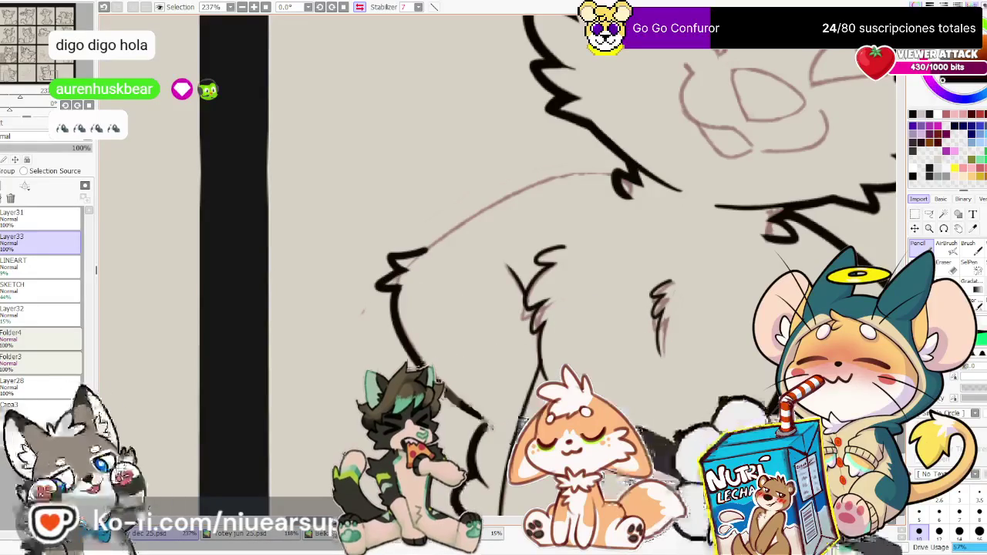
{"action": "left_click", "coordinate": [360, 7]}
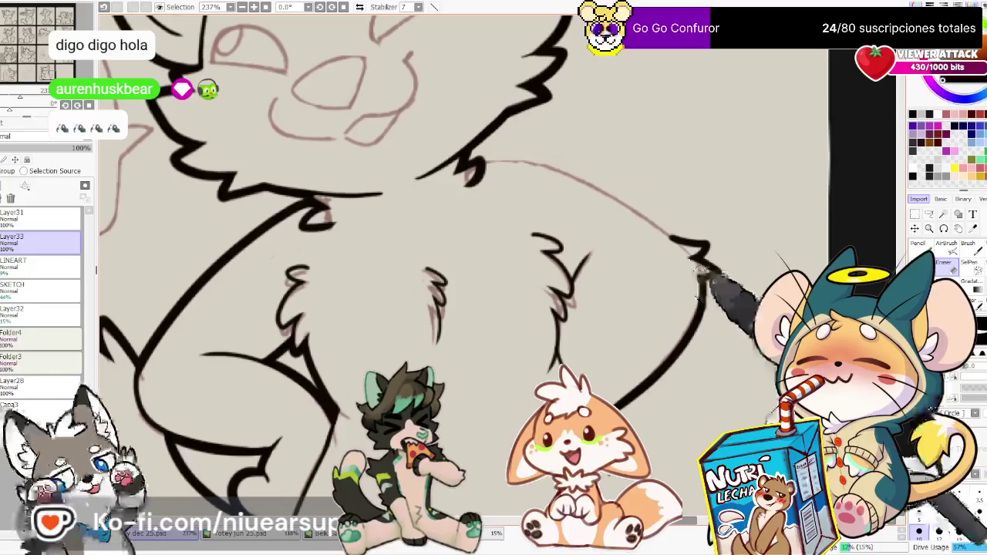
{"action": "key", "text": "e"}
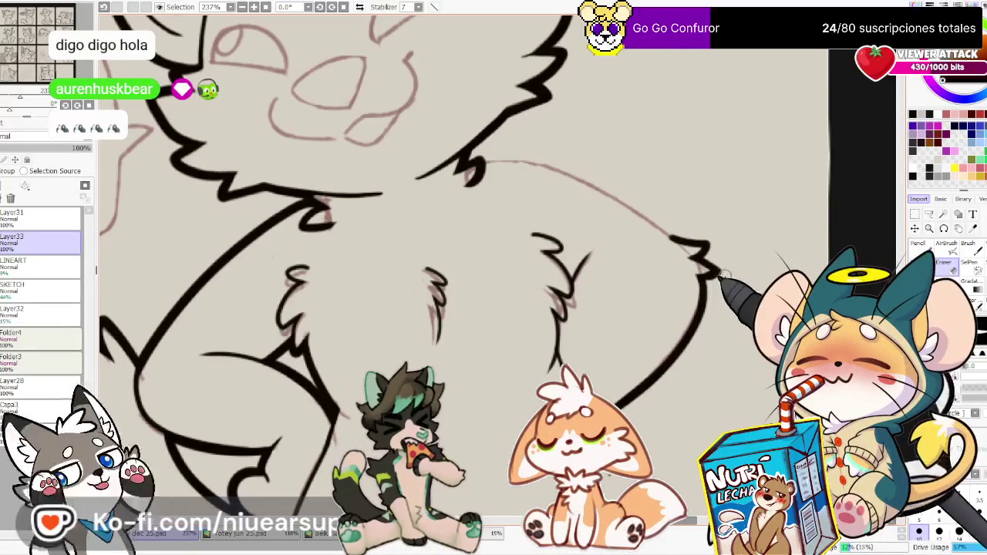
{"action": "key", "text": "h"}
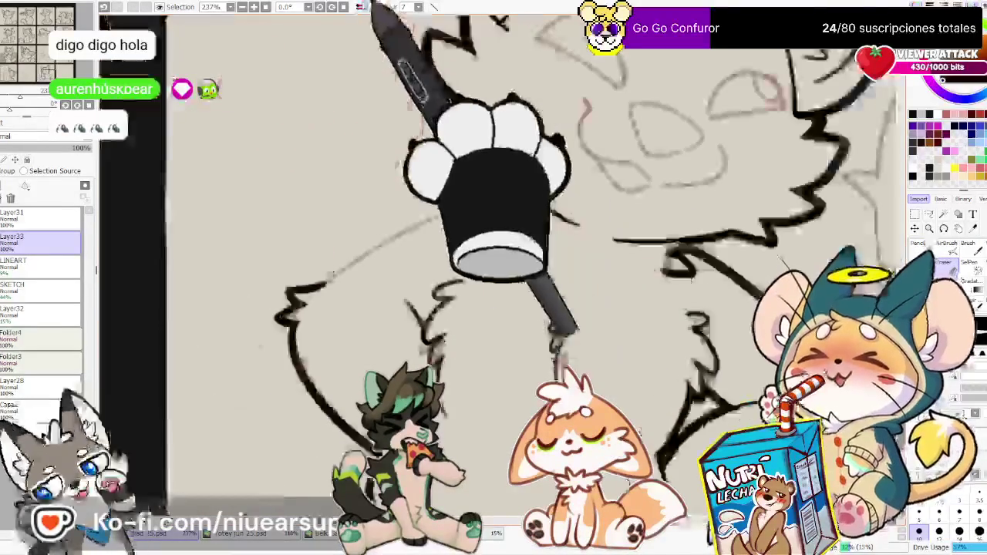
{"action": "mouse_move", "coordinate": [515, 217]}
{"action": "left_mouse_down"}
{"action": "mouse_move", "coordinate": [698, 263]}
{"action": "mouse_move", "coordinate": [471, 356]}
{"action": "left_mouse_up"}
{"action": "key", "text": "n"}
{"action": "key", "text": "h"}
{"action": "scroll", "coordinate": [698, 287], "scroll_direction": "up", "scroll_amount": 2}
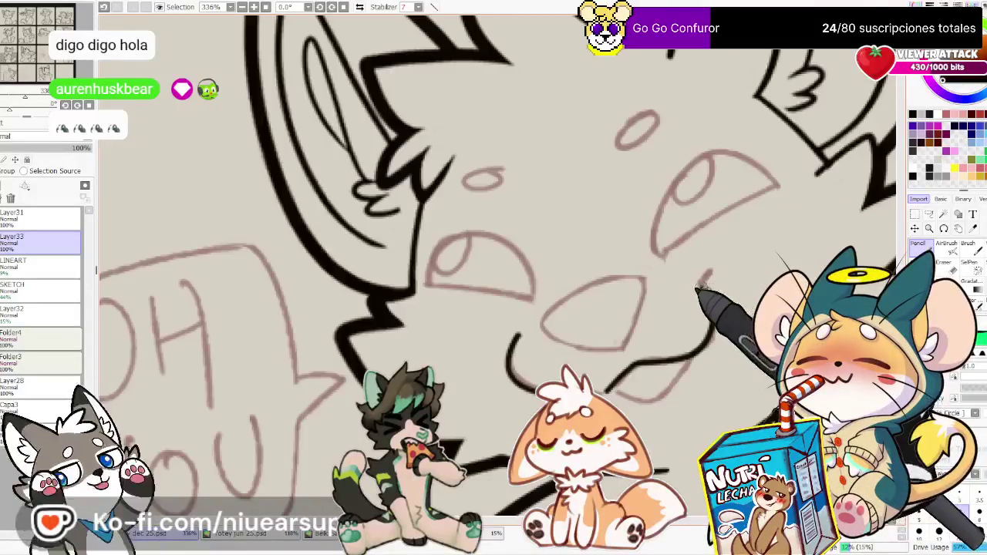
Ink the chin curve and redo the oval below the eyes as a bold black nose and mouth
{"action": "left_click_drag", "start_coordinate": [613, 390], "coordinate": [694, 359]}
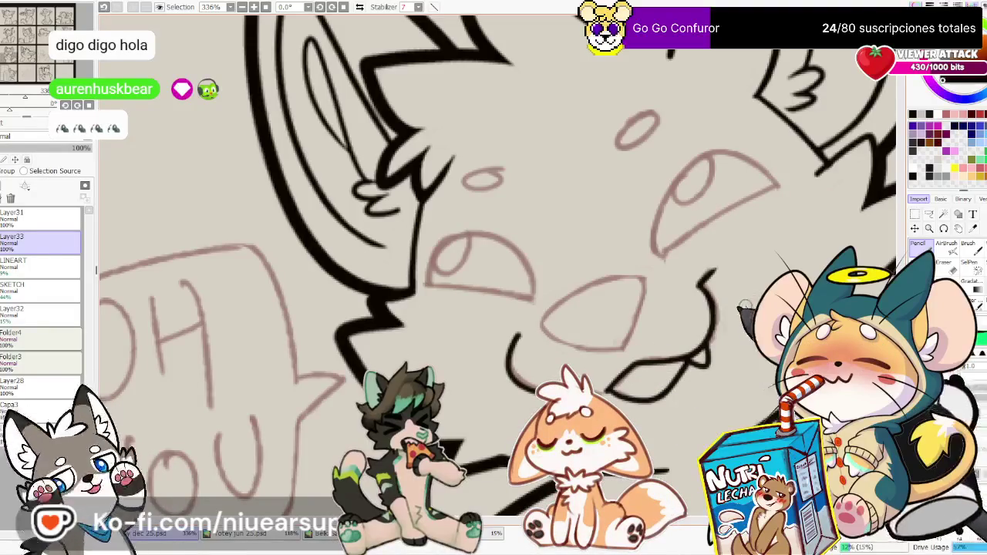
{"action": "left_click_drag", "start_coordinate": [621, 337], "coordinate": [660, 357]}
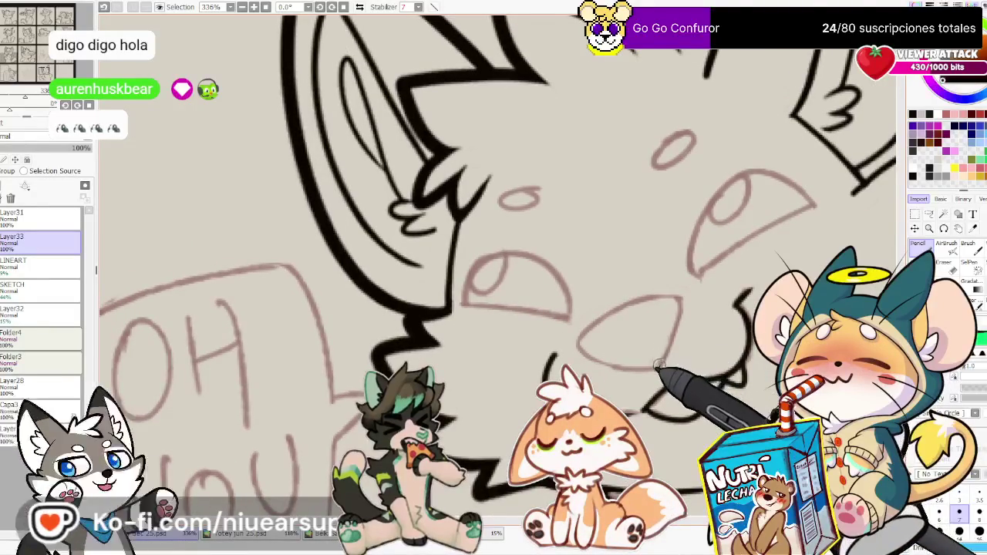
{"action": "left_click_drag", "start_coordinate": [683, 302], "coordinate": [574, 333]}
{"action": "key", "text": "ctrl+z"}
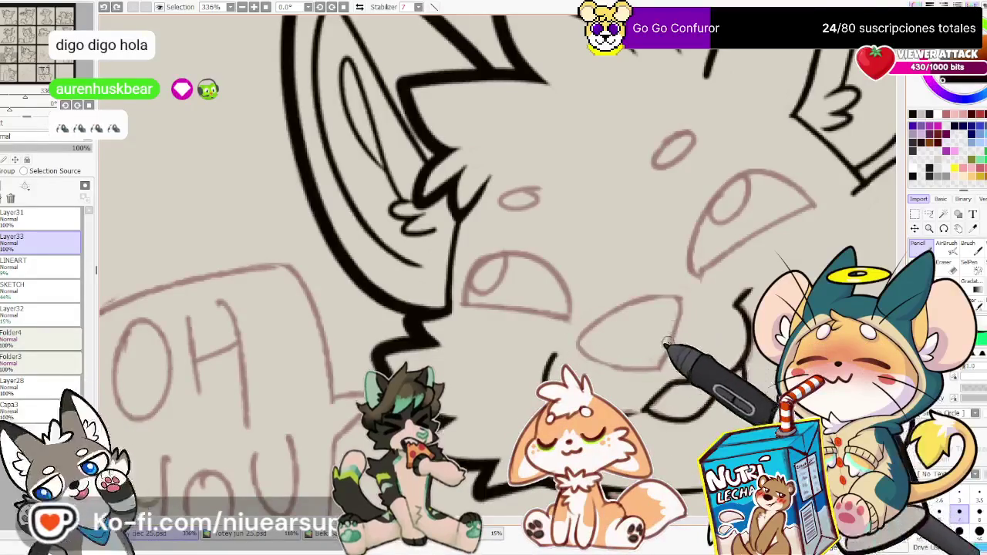
{"action": "left_click_drag", "start_coordinate": [678, 300], "coordinate": [665, 353]}
{"action": "left_click_drag", "start_coordinate": [591, 350], "coordinate": [655, 361]}
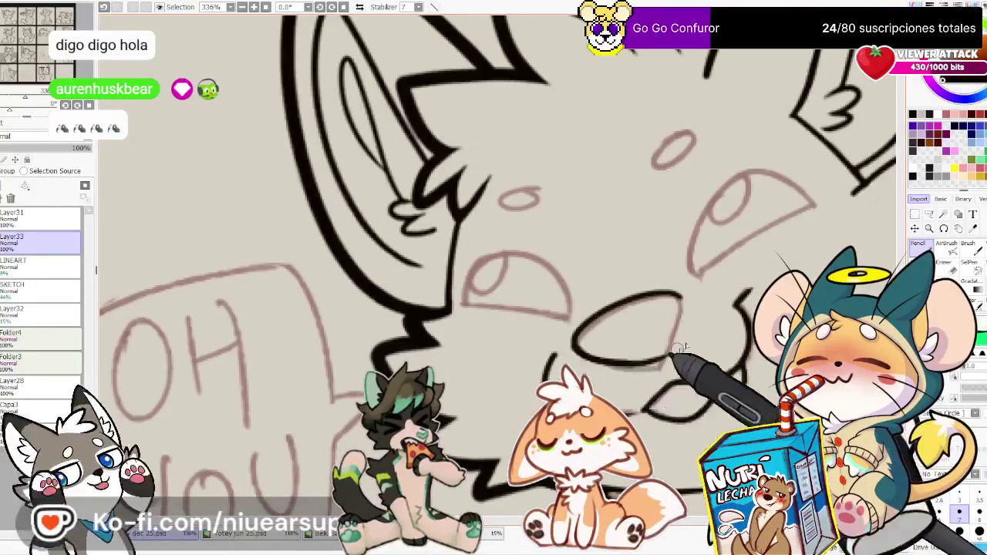
{"action": "key", "text": "e"}
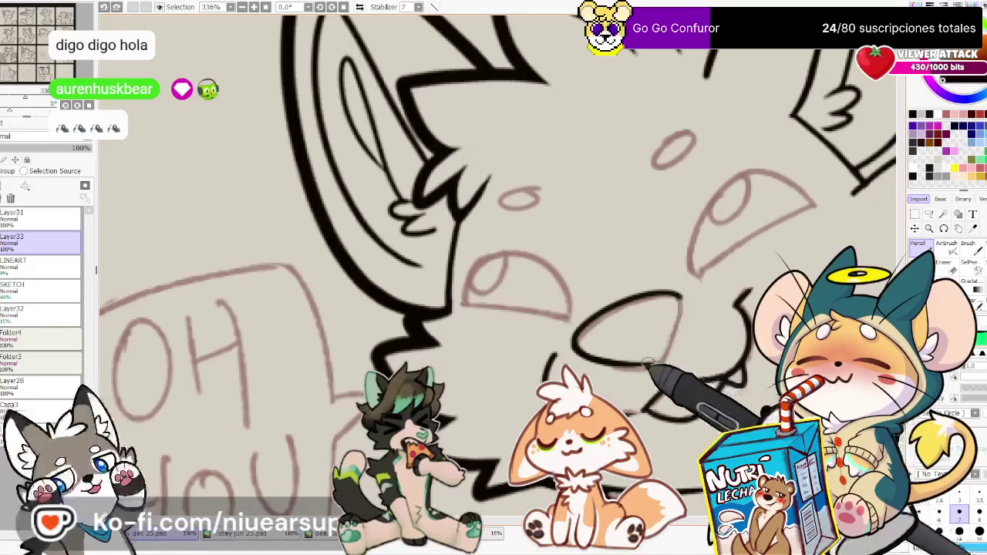
{"action": "key", "text": "e"}
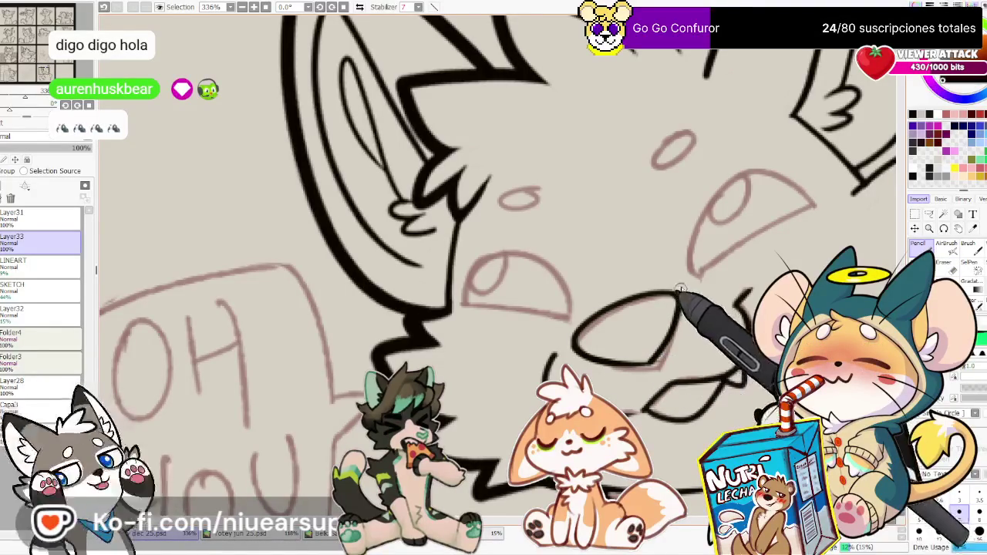
{"action": "left_click_drag", "start_coordinate": [507, 224], "coordinate": [749, 308]}
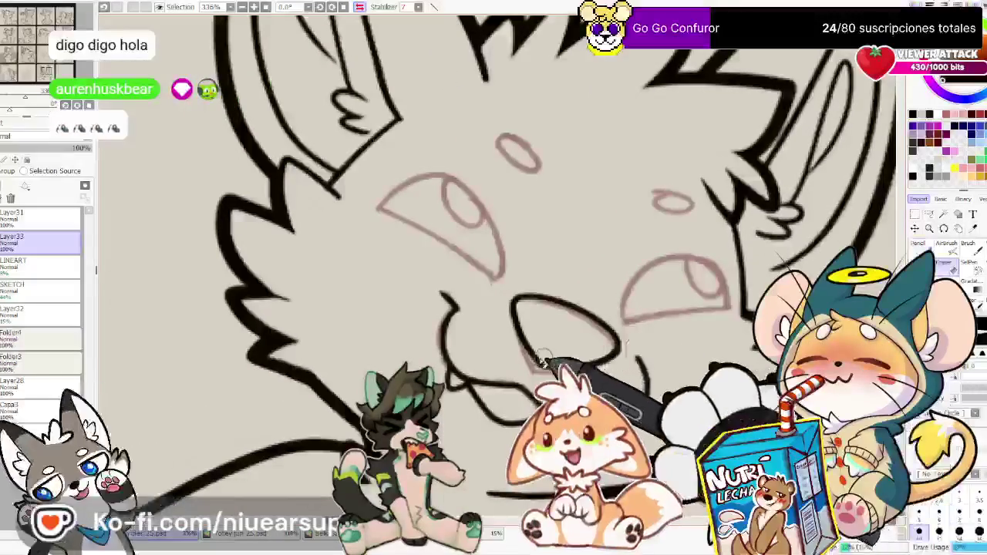
Check the face mirrored, then trace the small oval above the muzzle in solid dark ink
{"action": "key", "text": "e"}
{"action": "key", "text": "n"}
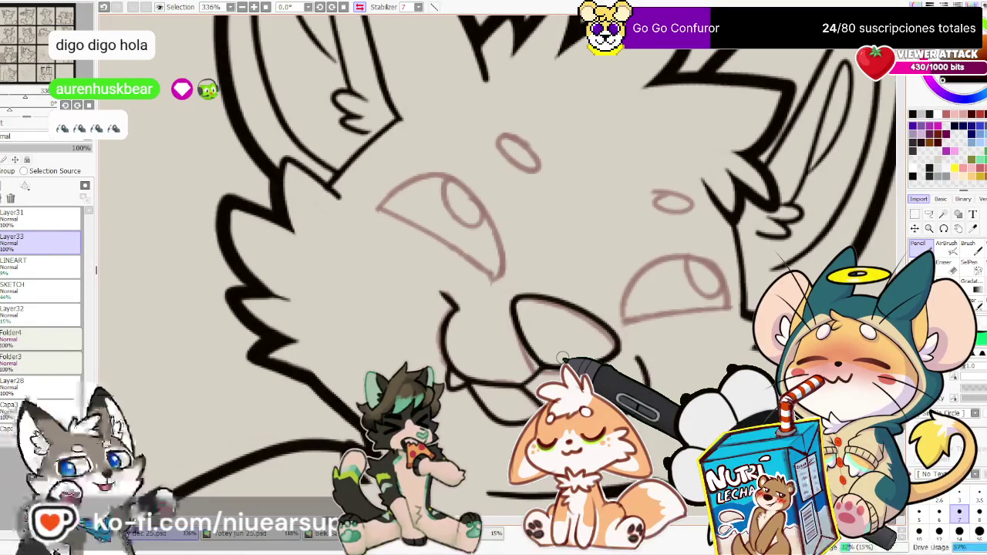
{"action": "key", "text": "h"}
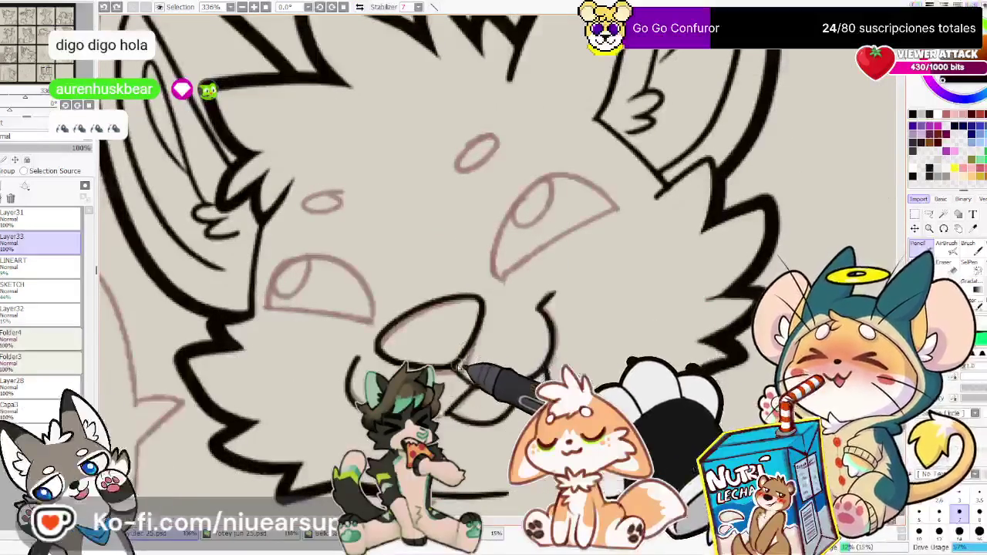
{"action": "key", "text": "h"}
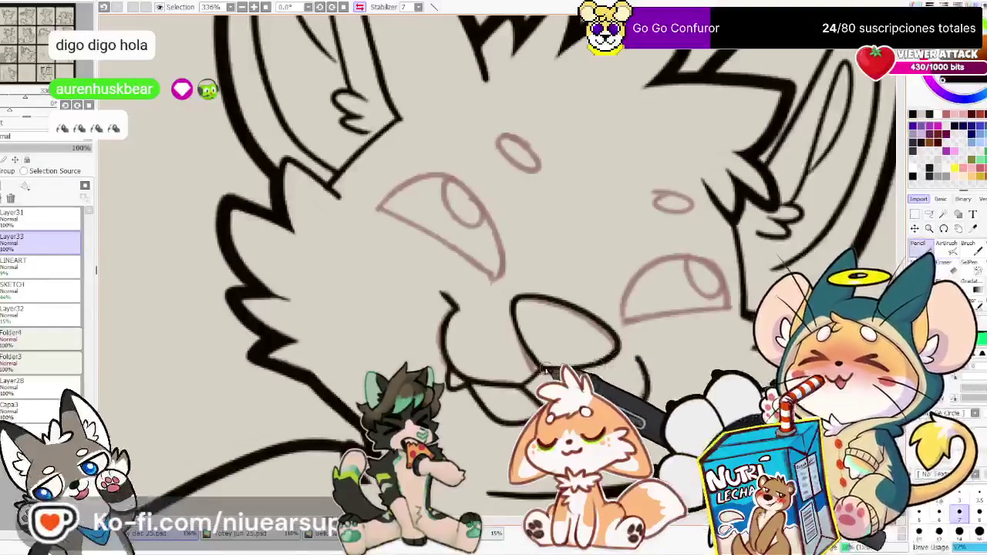
{"action": "key", "text": "n"}
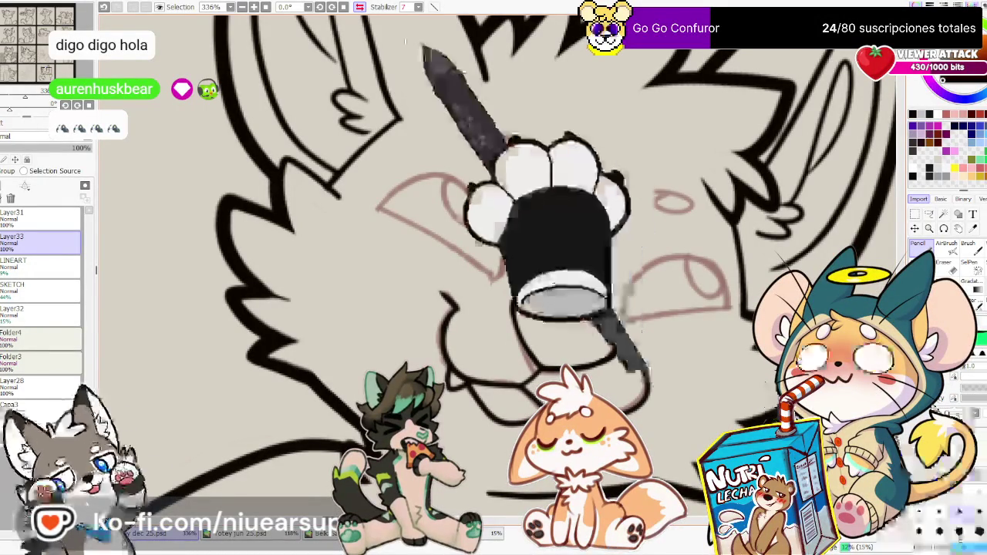
{"action": "key", "text": "h"}
{"action": "mouse_move", "coordinate": [533, 187]}
{"action": "left_mouse_down"}
{"action": "mouse_move", "coordinate": [517, 198]}
{"action": "mouse_move", "coordinate": [542, 209]}
{"action": "mouse_move", "coordinate": [511, 202]}
{"action": "mouse_move", "coordinate": [555, 197]}
{"action": "left_mouse_up"}
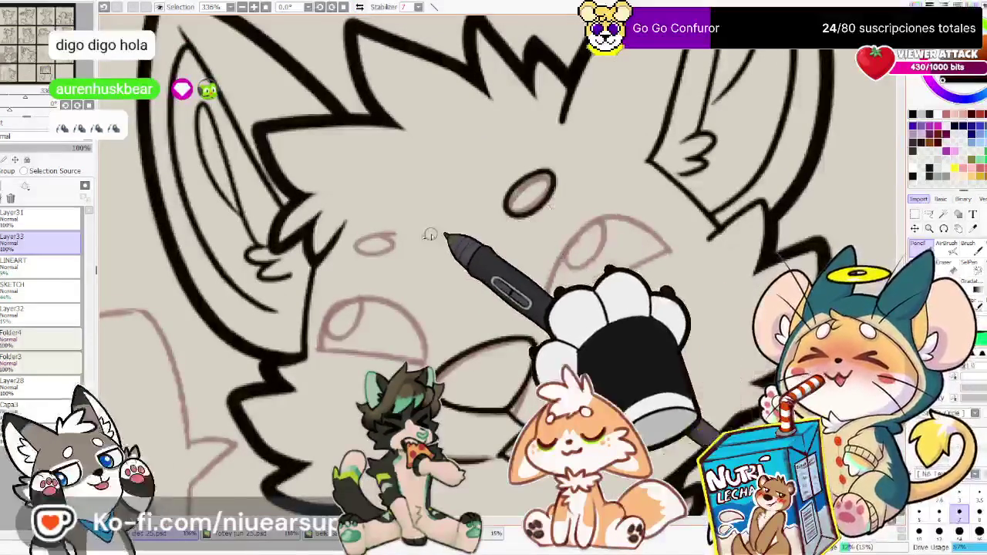
Fill the second small face oval dark grey and ink the curved snout outline
{"action": "left_click_drag", "start_coordinate": [359, 241], "coordinate": [394, 246]}
{"action": "key", "text": "e"}
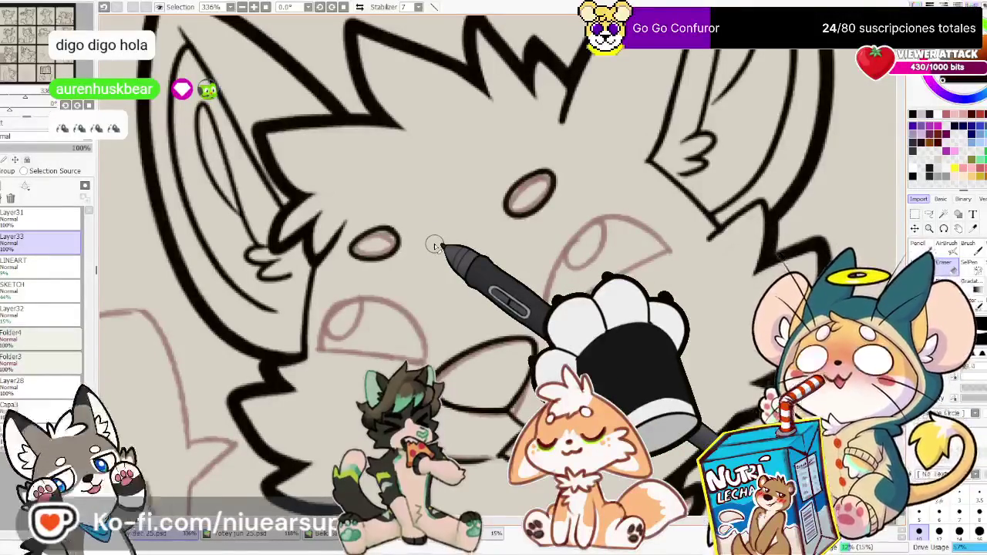
{"action": "key", "text": "n"}
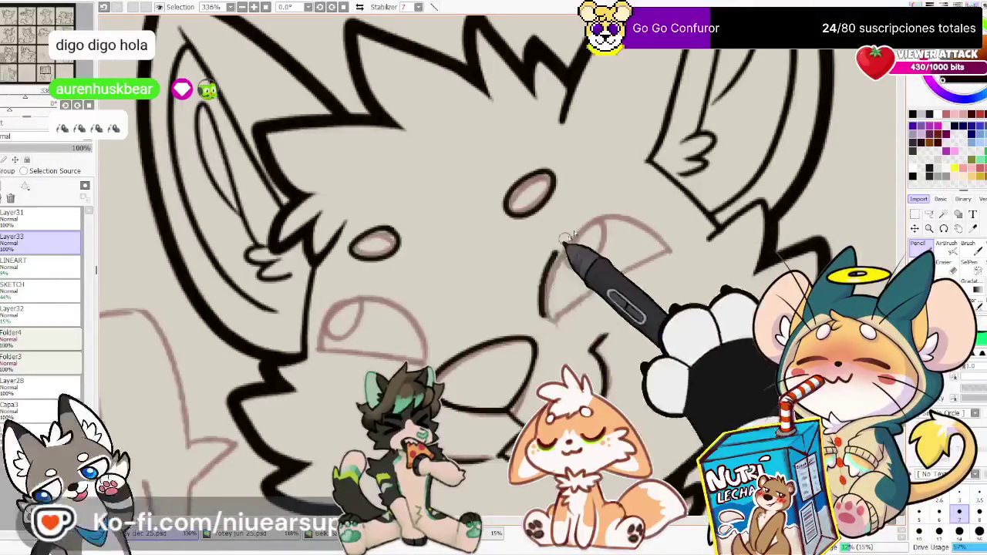
{"action": "left_click_drag", "start_coordinate": [544, 315], "coordinate": [668, 237]}
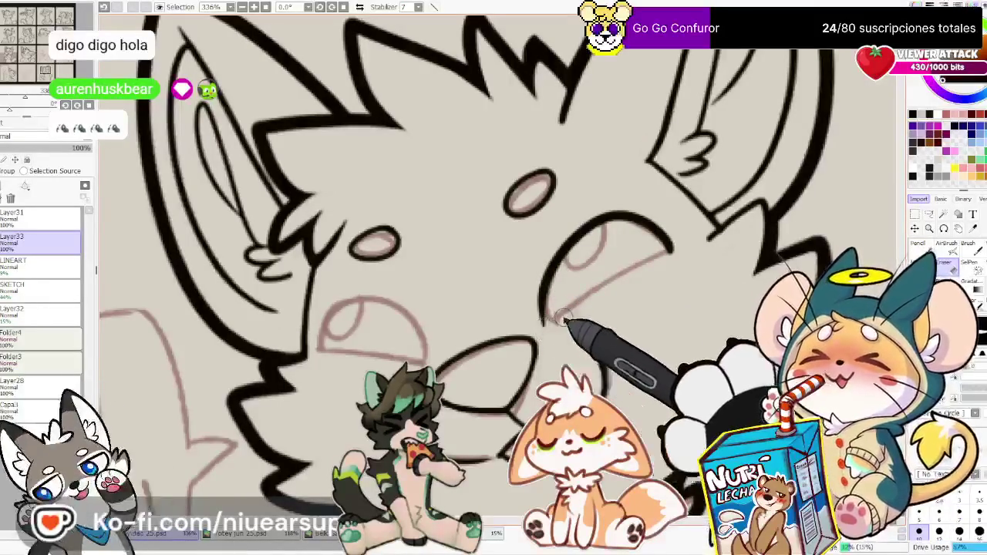
{"action": "key", "text": "n"}
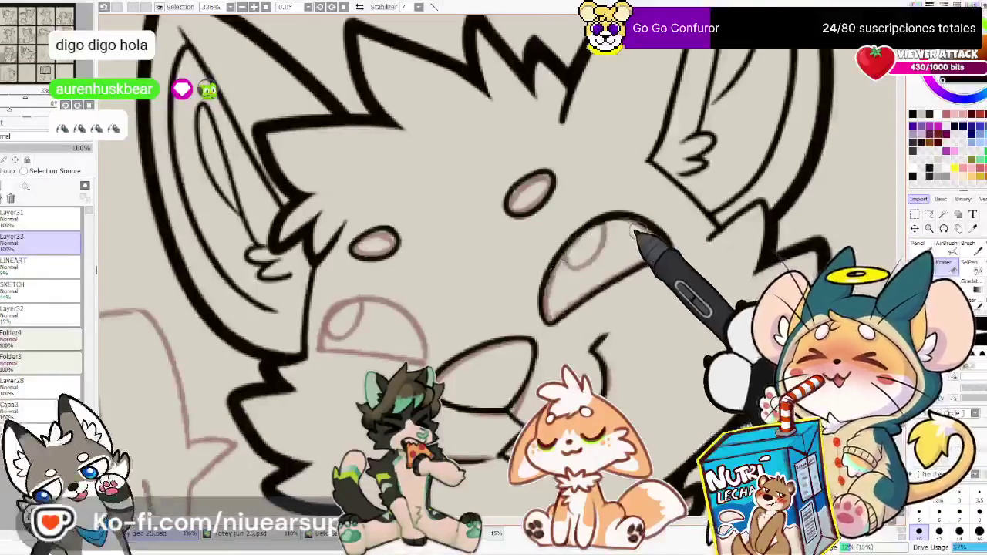
{"action": "key", "text": "n"}
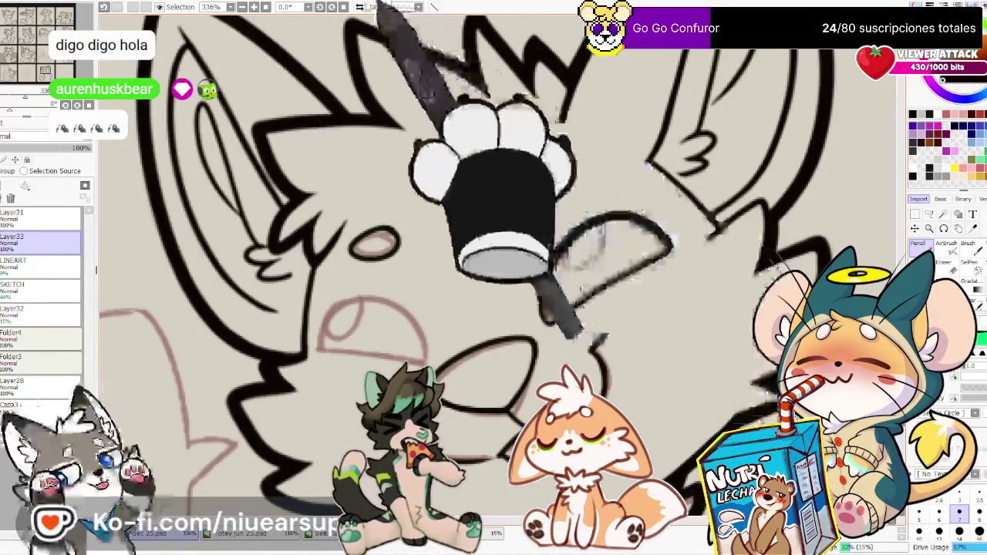
Fill the cat's eye with grey and ink its open mouth curve, checking the result mirrored
{"action": "left_click_drag", "start_coordinate": [631, 203], "coordinate": [743, 274]}
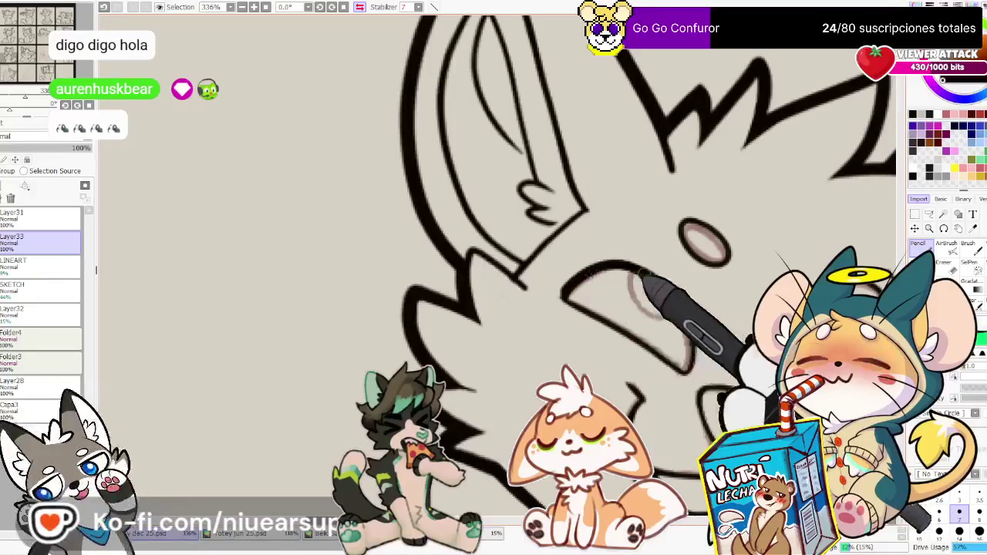
{"action": "left_click_drag", "start_coordinate": [584, 284], "coordinate": [496, 290]}
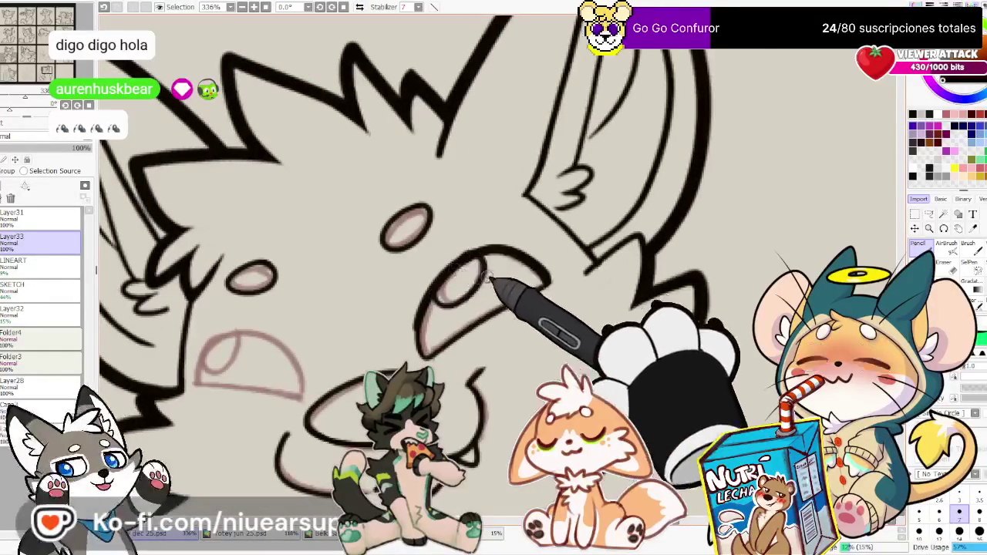
{"action": "left_click_drag", "start_coordinate": [448, 287], "coordinate": [602, 288]}
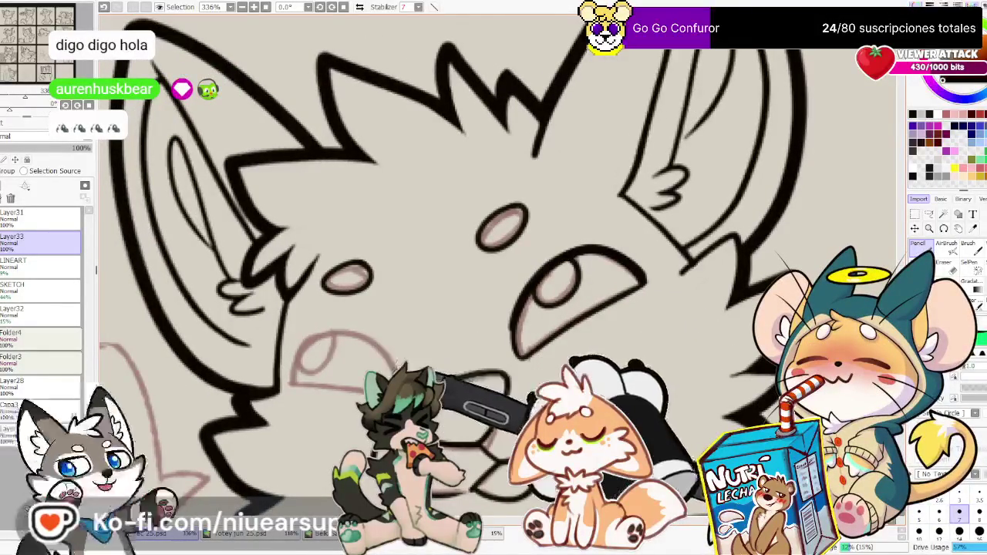
{"action": "left_click_drag", "start_coordinate": [293, 382], "coordinate": [397, 362]}
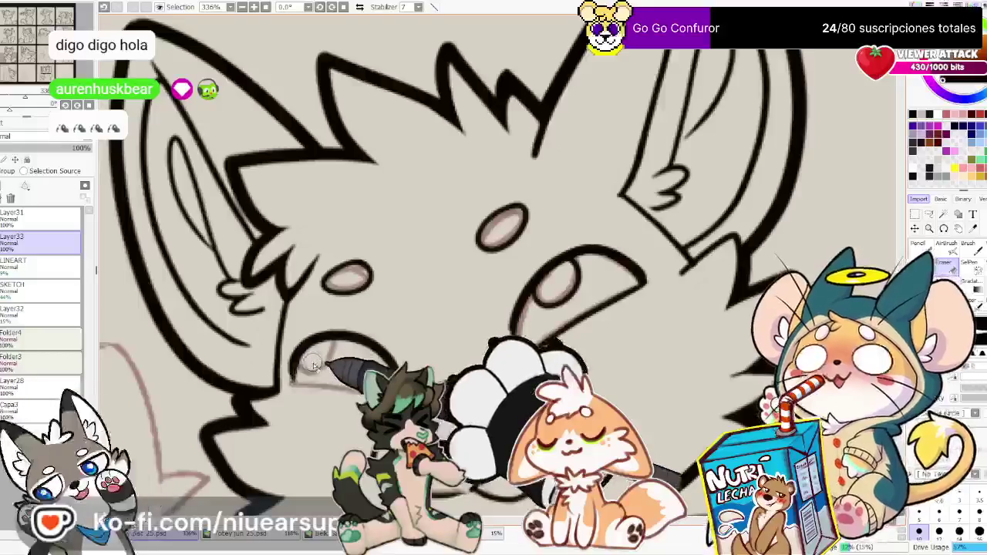
{"action": "left_click", "coordinate": [359, 6]}
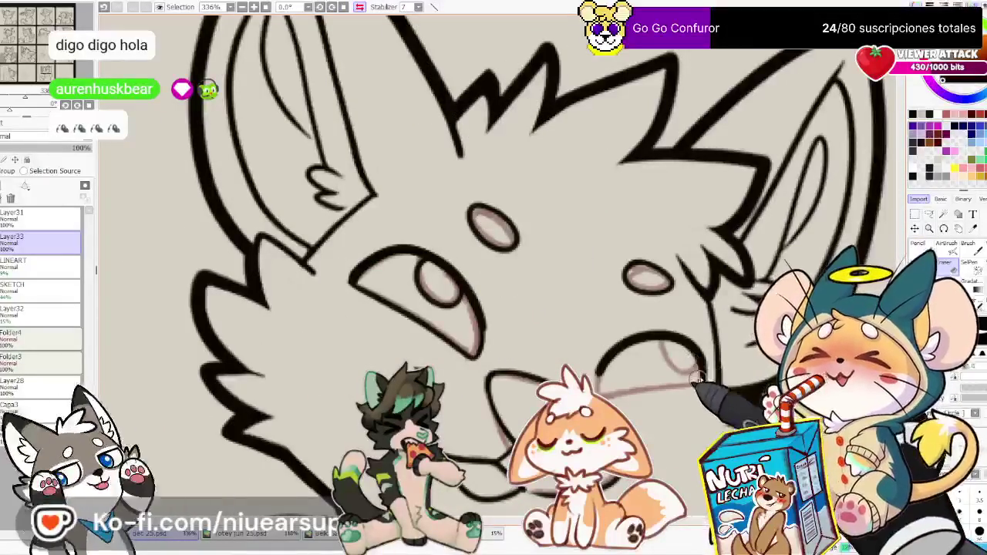
{"action": "key", "text": "n"}
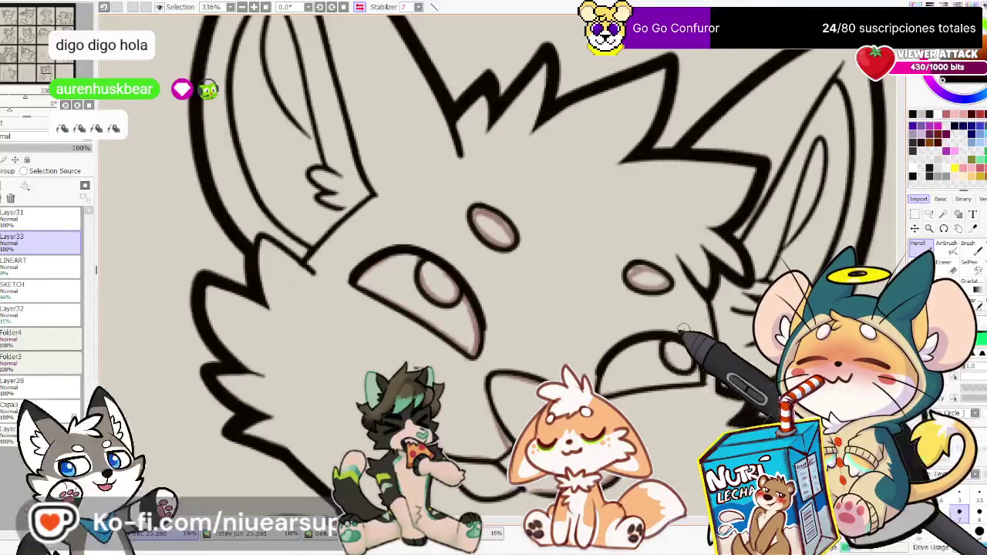
{"action": "key", "text": "h"}
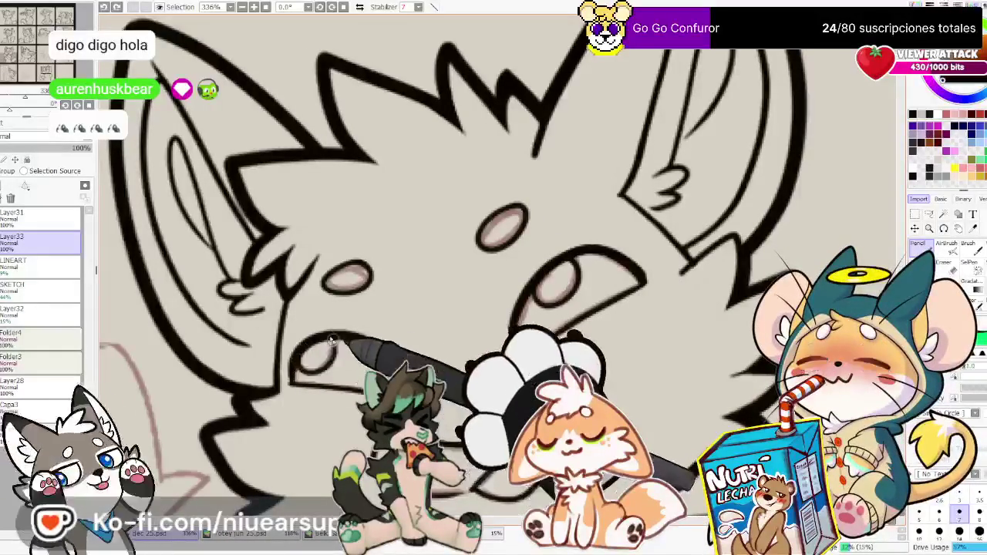
{"action": "left_click_drag", "start_coordinate": [673, 328], "coordinate": [696, 323]}
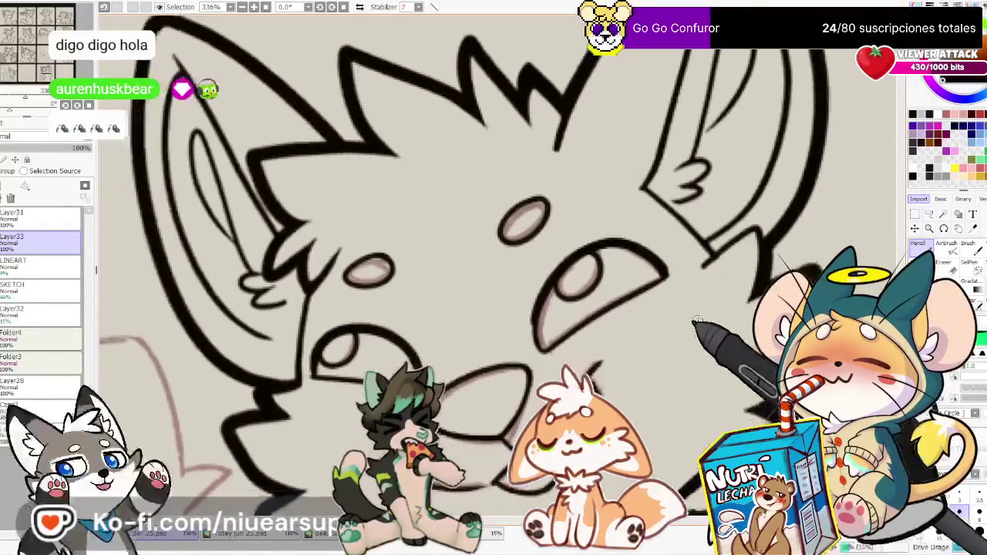
Erase part of the lower face oval's grey fill into a white highlight
{"action": "scroll", "coordinate": [697, 321], "scroll_direction": "down", "scroll_amount": 2}
{"action": "scroll", "coordinate": [517, 363], "scroll_direction": "down", "scroll_amount": 4}
{"action": "scroll", "coordinate": [540, 347], "scroll_direction": "down", "scroll_amount": 1}
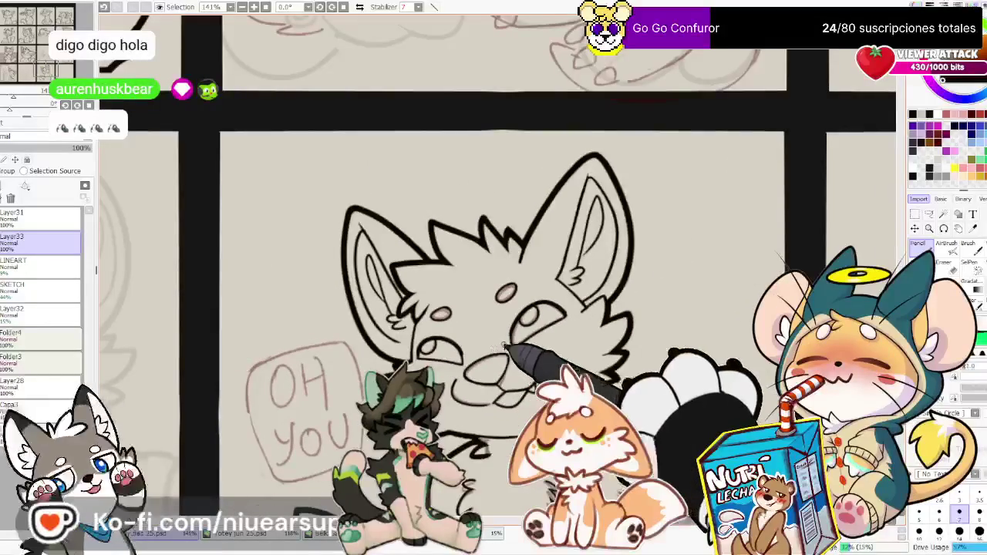
{"action": "scroll", "coordinate": [540, 357], "scroll_direction": "up", "scroll_amount": 2}
{"action": "scroll", "coordinate": [534, 360], "scroll_direction": "up", "scroll_amount": 2}
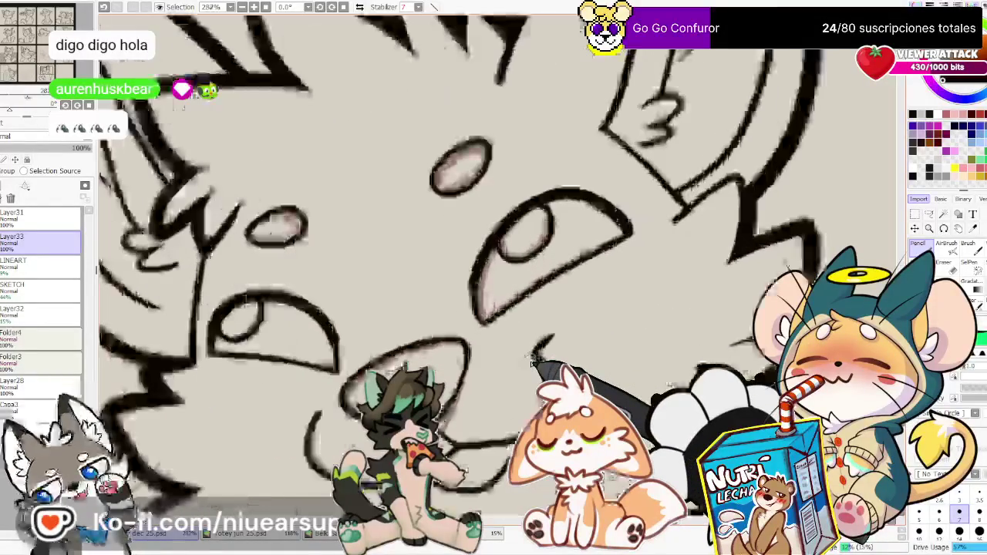
{"action": "scroll", "coordinate": [532, 359], "scroll_direction": "up", "scroll_amount": 2}
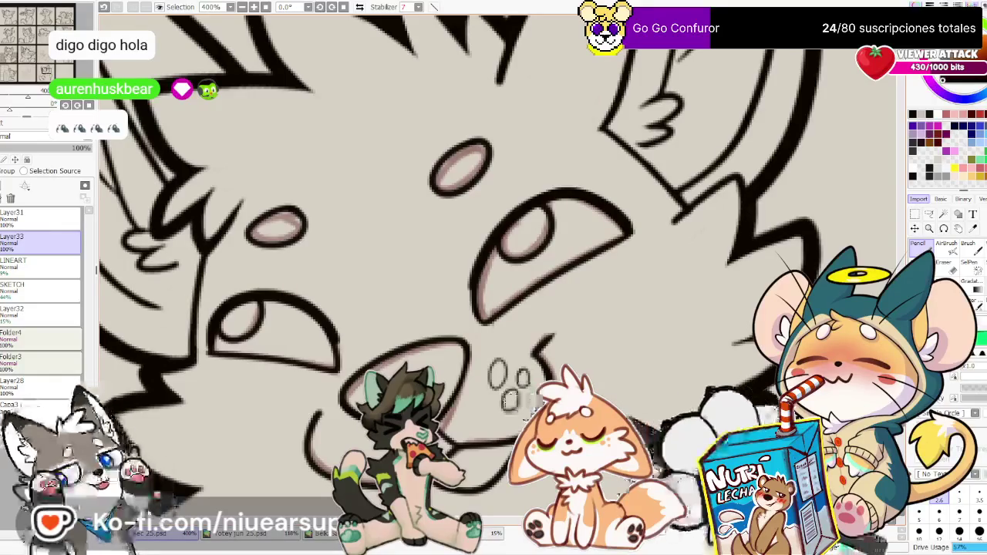
{"action": "left_click_drag", "start_coordinate": [510, 390], "coordinate": [525, 395]}
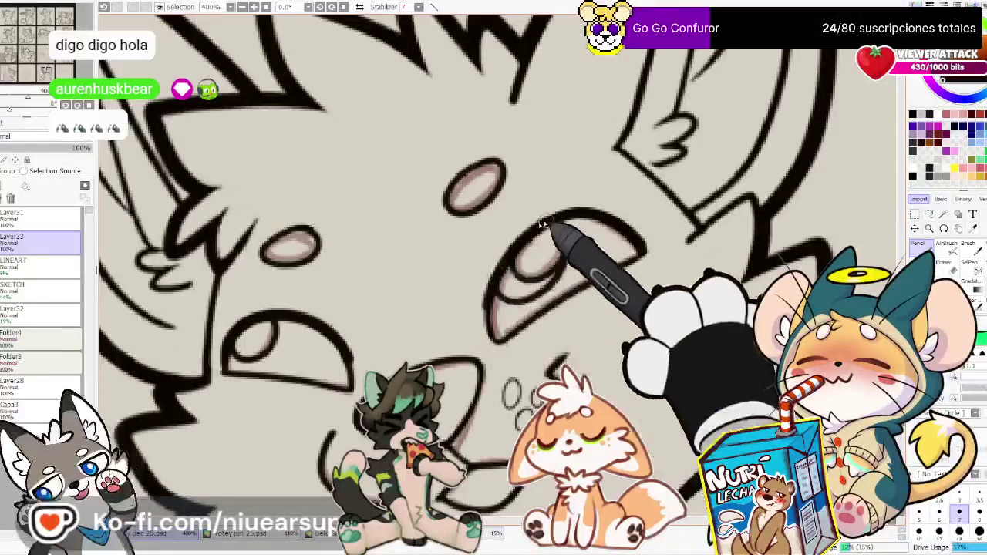
{"action": "key", "text": "e"}
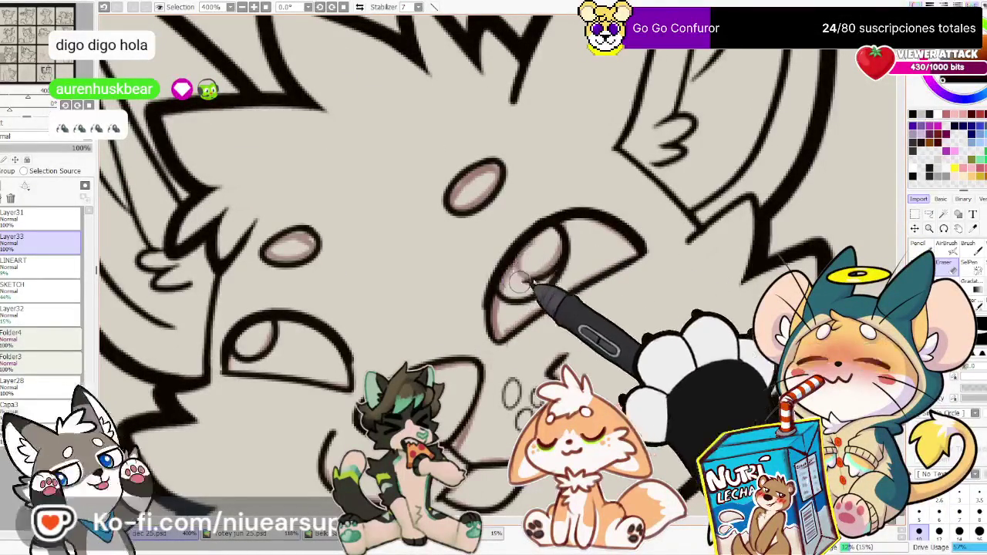
{"action": "scroll", "coordinate": [560, 246], "scroll_direction": "down", "scroll_amount": 7}
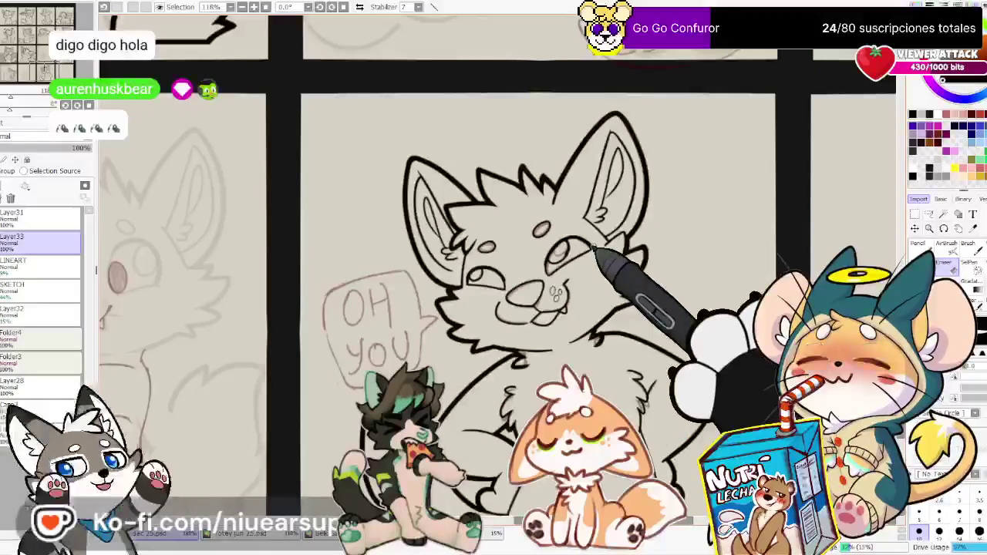
{"action": "scroll", "coordinate": [532, 232], "scroll_direction": "up", "scroll_amount": 5}
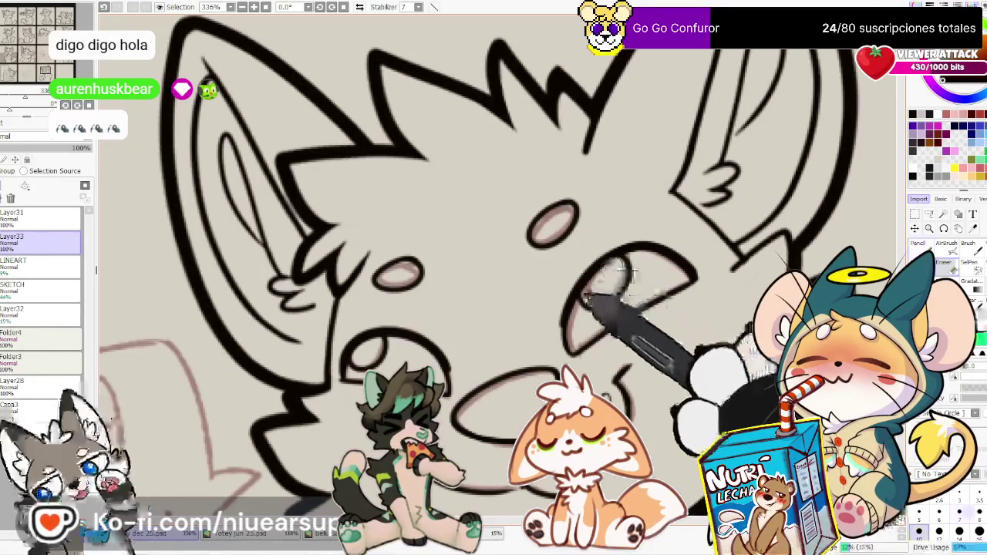
Touch up the mouth and fang lines, checking them in a mirrored view
{"action": "key", "text": "n"}
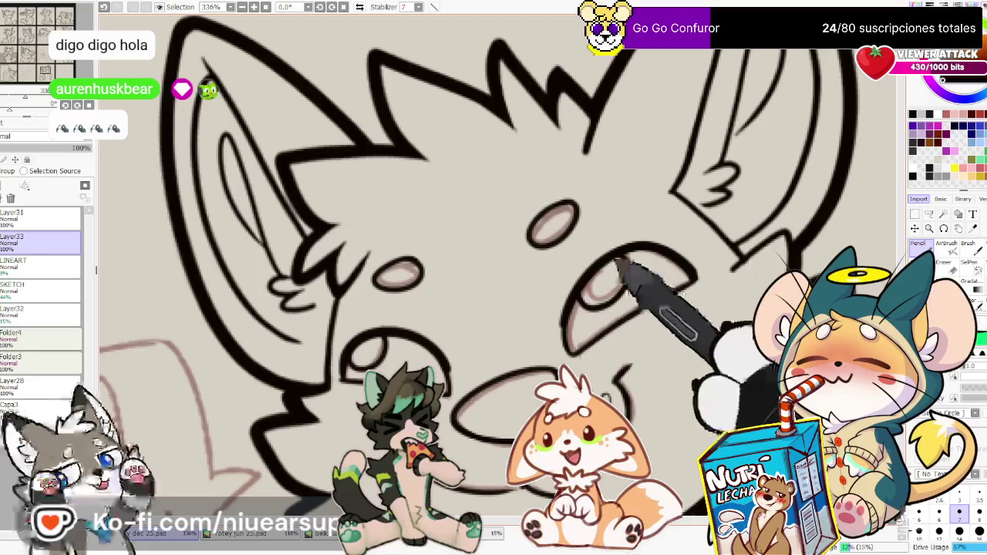
{"action": "scroll", "coordinate": [493, 277], "scroll_direction": "left", "scroll_amount": 3}
{"action": "scroll", "coordinate": [494, 278], "scroll_direction": "left", "scroll_amount": 3}
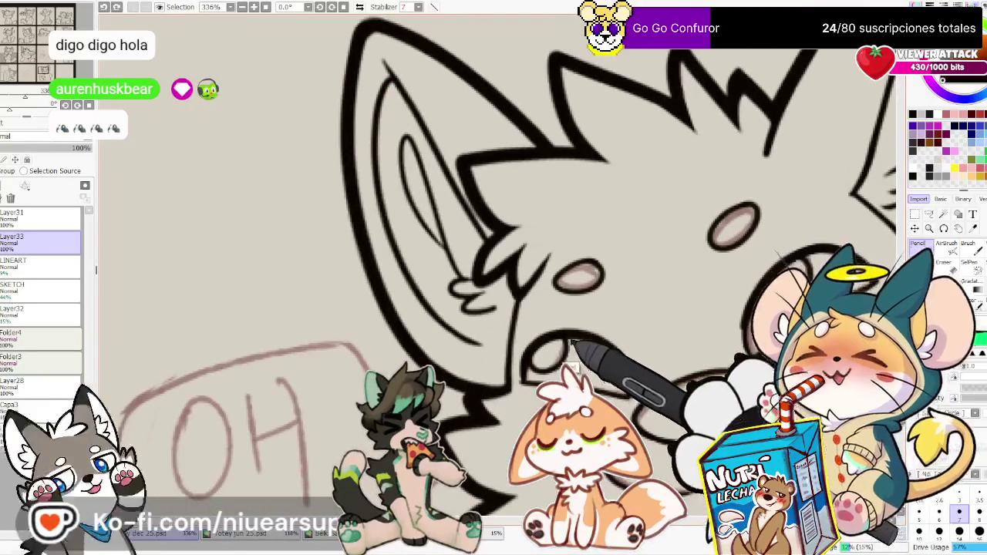
{"action": "key", "text": "e"}
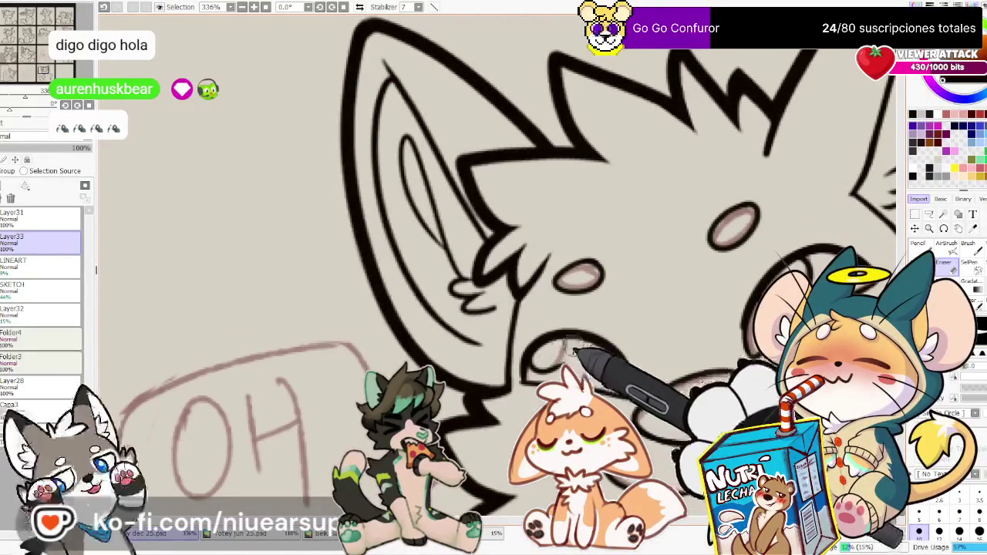
{"action": "key", "text": "n"}
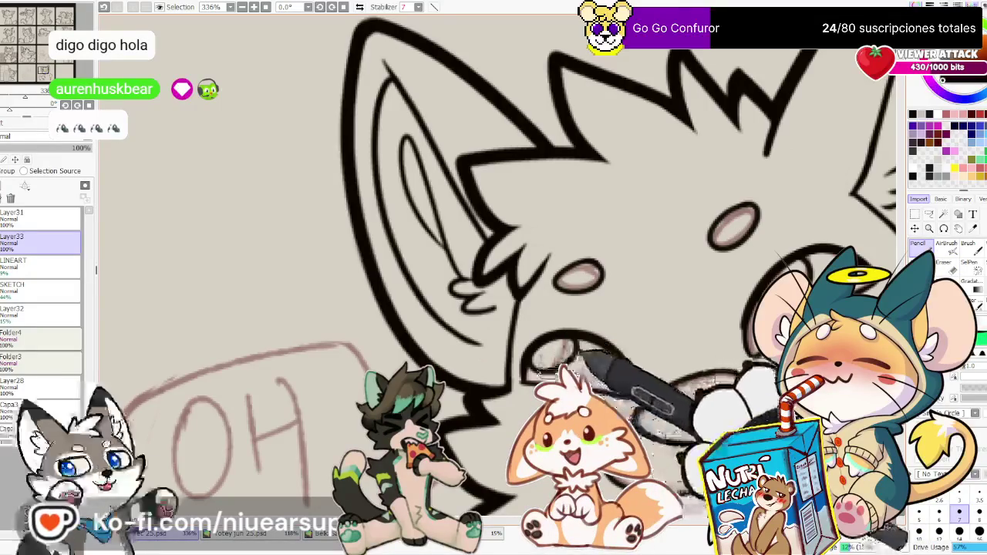
{"action": "left_click", "coordinate": [360, 7]}
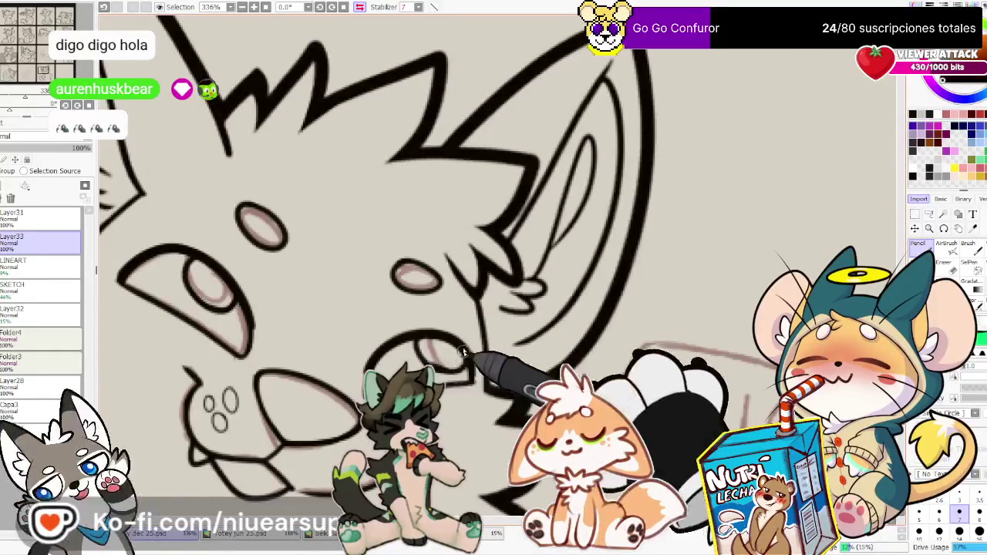
{"action": "left_click", "coordinate": [359, 7]}
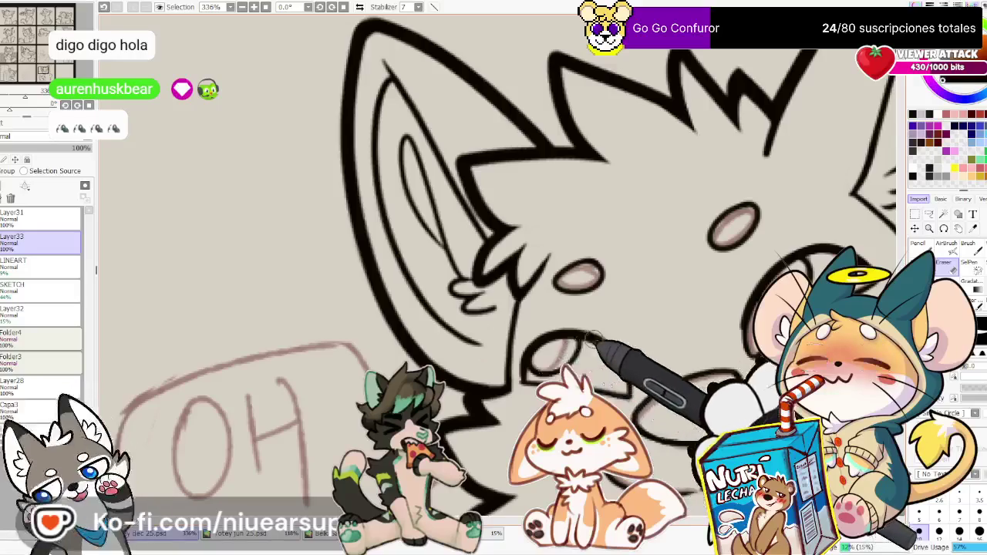
Finish the muzzle whisker dots near the mouth and save the canvas
{"action": "left_click_drag", "start_coordinate": [589, 341], "coordinate": [550, 325]}
{"action": "key", "text": "n"}
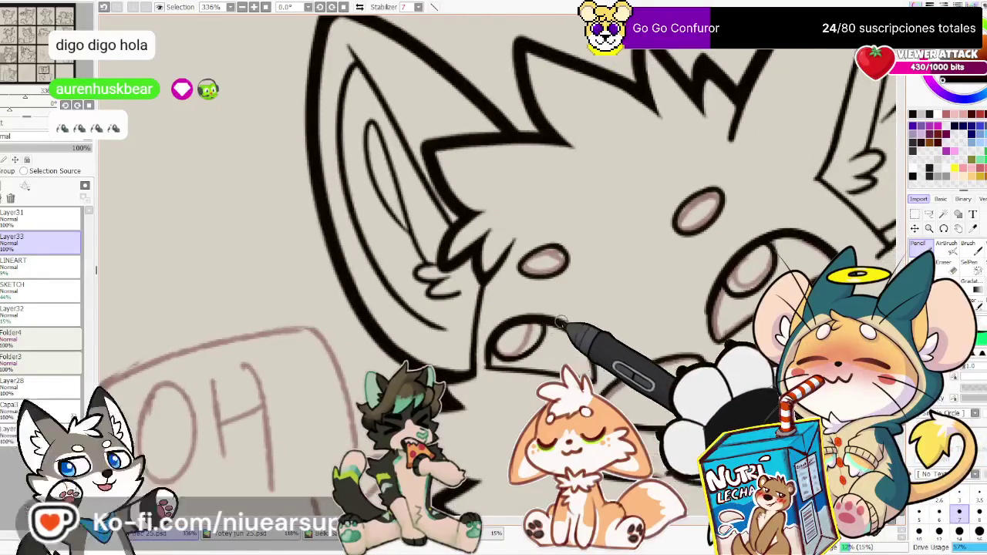
{"action": "scroll", "coordinate": [561, 324], "scroll_direction": "down", "scroll_amount": 6}
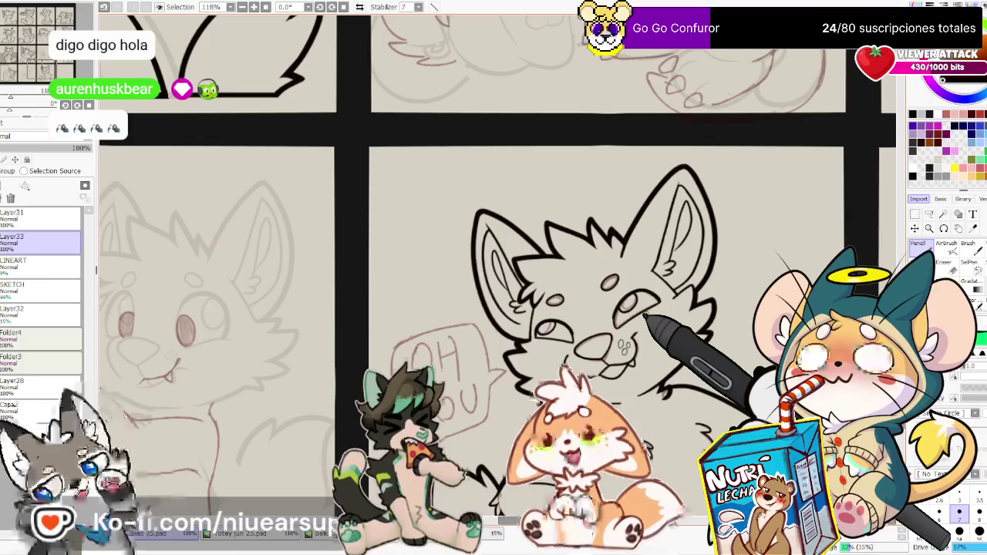
{"action": "key", "text": "ctrl+s"}
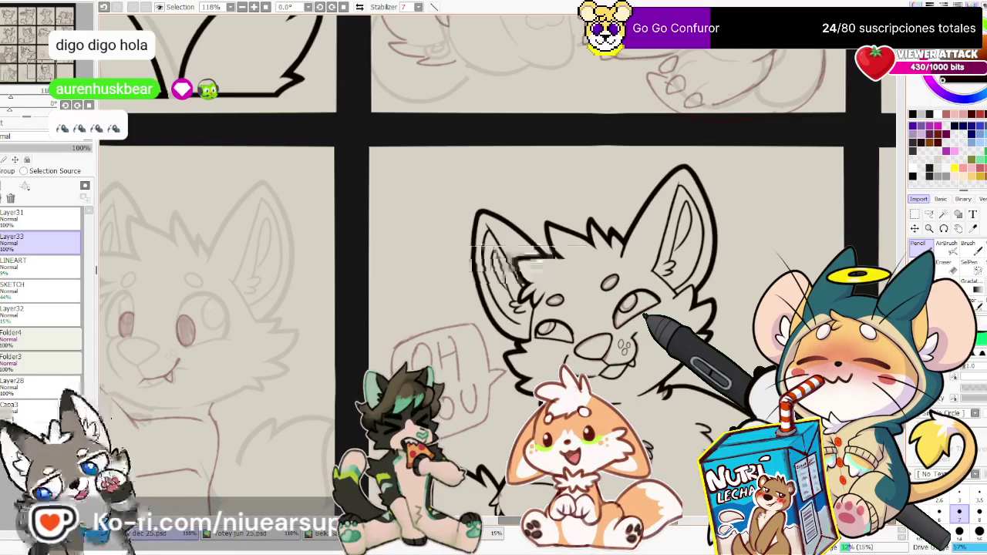
Add a new layer above Layer33, adjust canvas options, and make Layer33 active
{"action": "scroll", "coordinate": [469, 448], "scroll_direction": "down", "scroll_amount": 2}
{"action": "scroll", "coordinate": [469, 447], "scroll_direction": "down", "scroll_amount": 1}
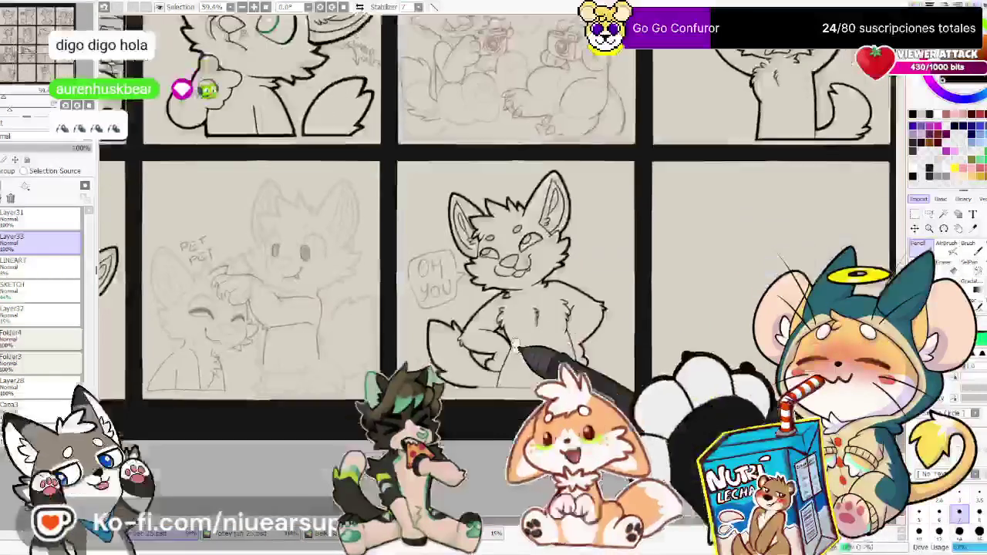
{"action": "scroll", "coordinate": [478, 376], "scroll_direction": "up", "scroll_amount": 5}
{"action": "scroll", "coordinate": [476, 375], "scroll_direction": "up", "scroll_amount": 1}
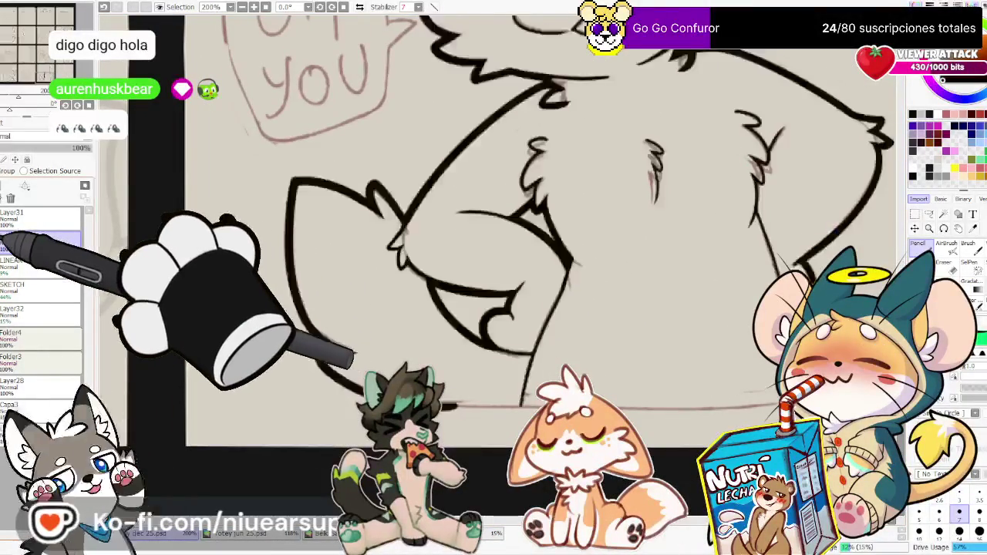
{"action": "left_click", "coordinate": [24, 186]}
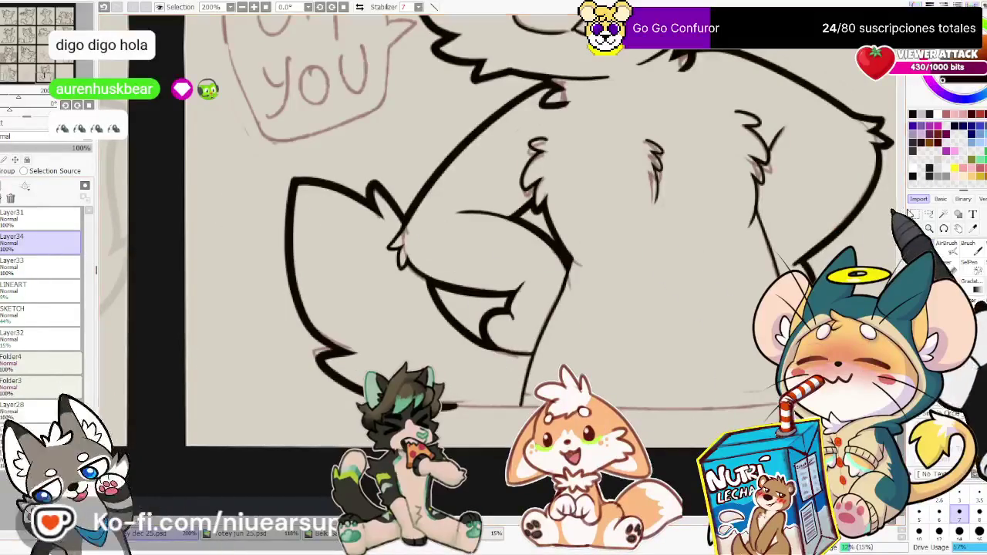
{"action": "left_click", "coordinate": [915, 214]}
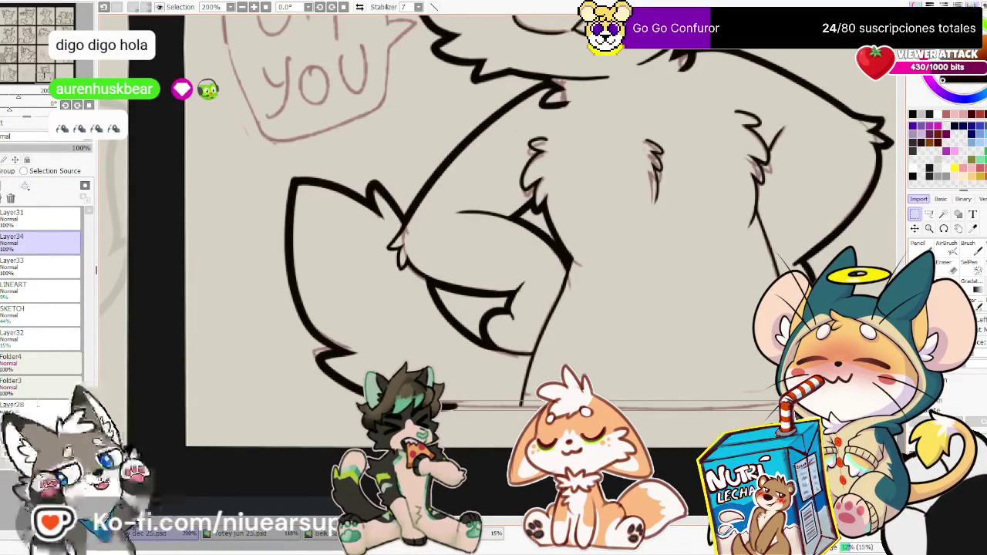
{"action": "left_click", "coordinate": [35, 2]}
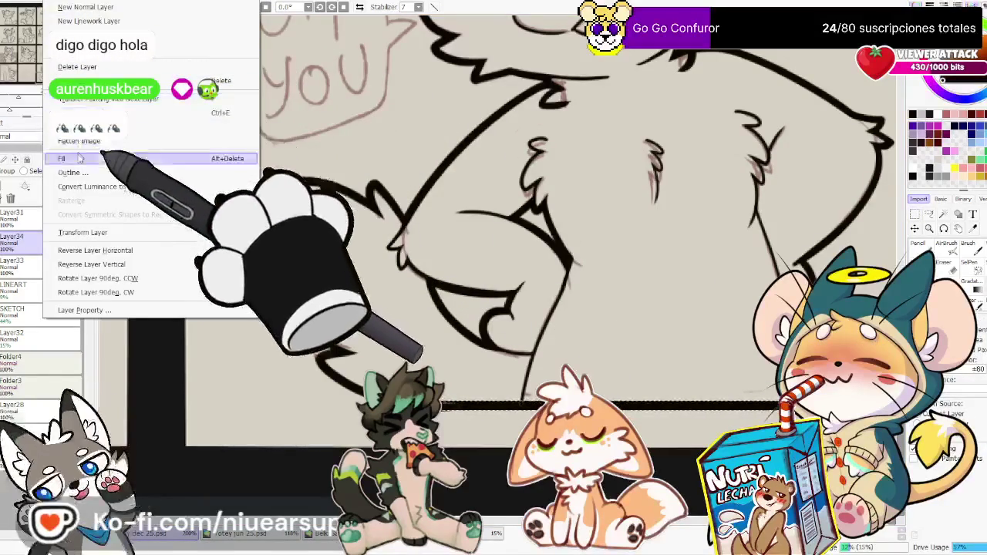
{"action": "left_click", "coordinate": [521, 259]}
{"action": "scroll", "coordinate": [522, 258], "scroll_direction": "up", "scroll_amount": 1}
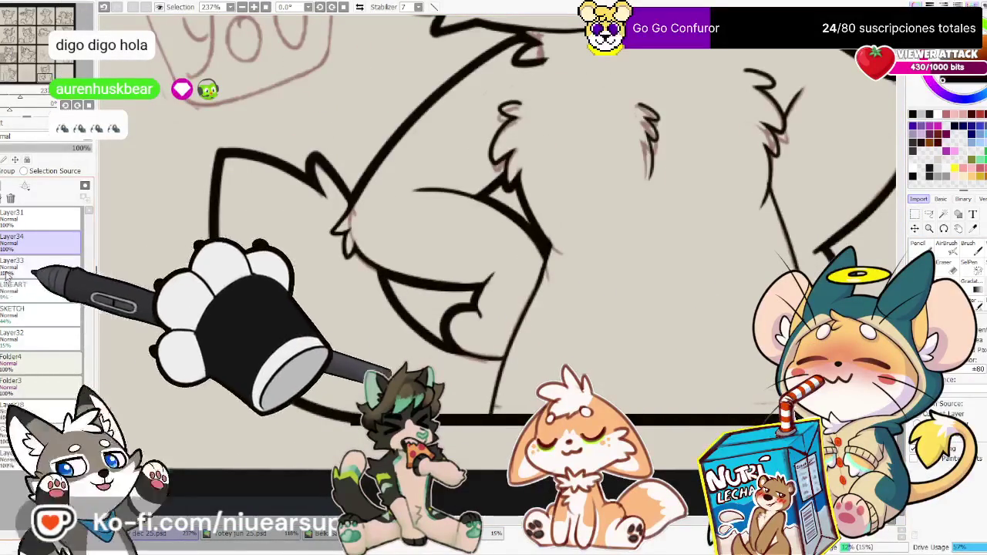
{"action": "left_click", "coordinate": [31, 264]}
{"action": "left_click", "coordinate": [916, 229]}
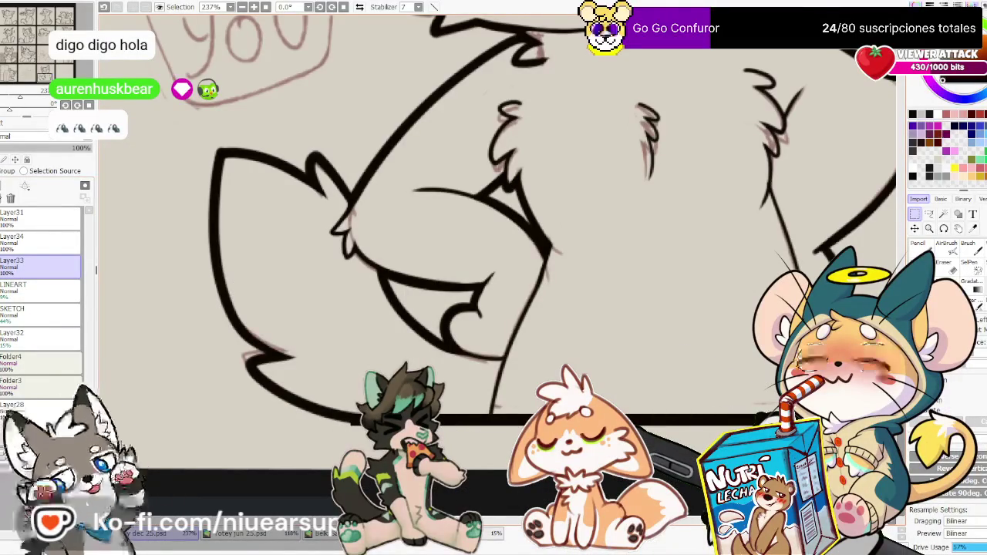
Check the lineart mirrored, delete the spare stroke layer, and save the canvas
{"action": "key", "text": "h"}
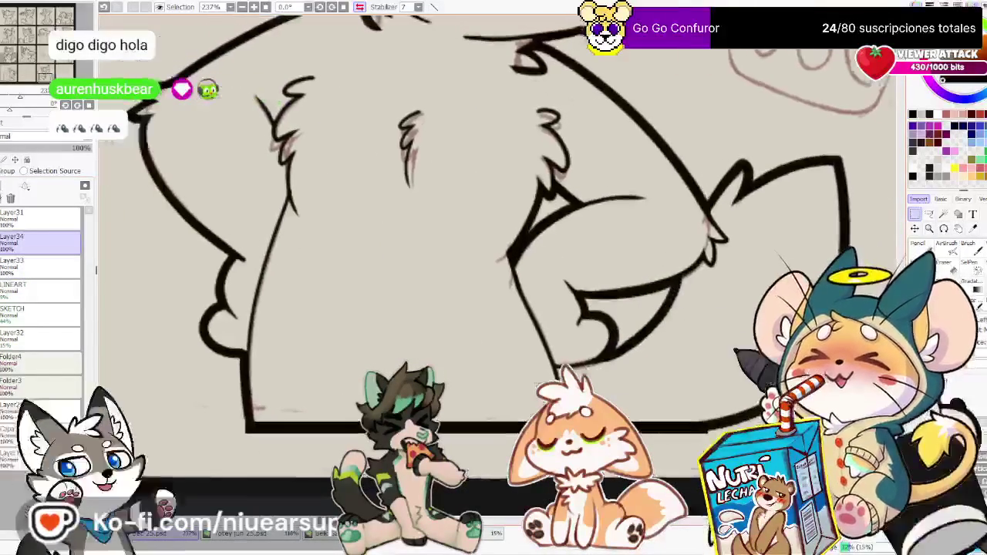
{"action": "key", "text": "e"}
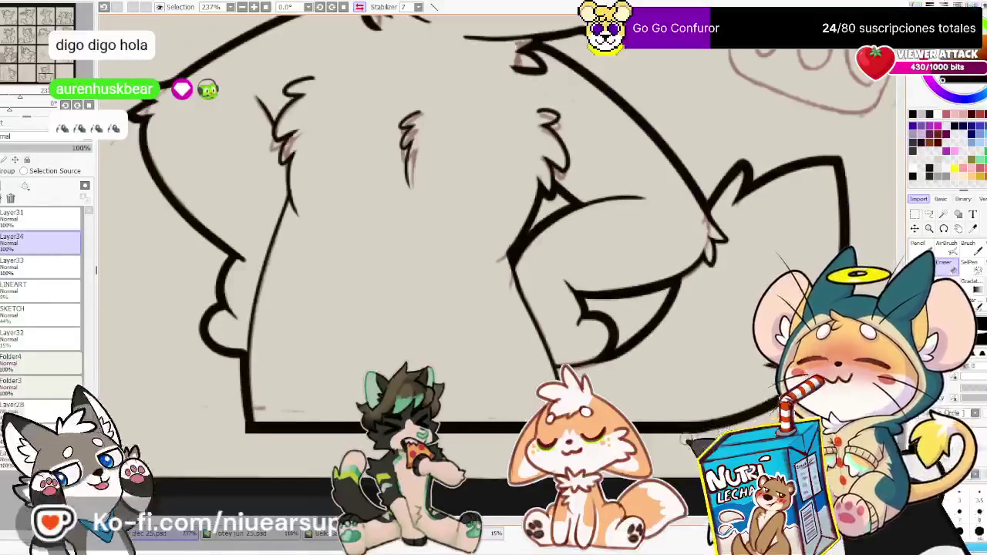
{"action": "key", "text": "n"}
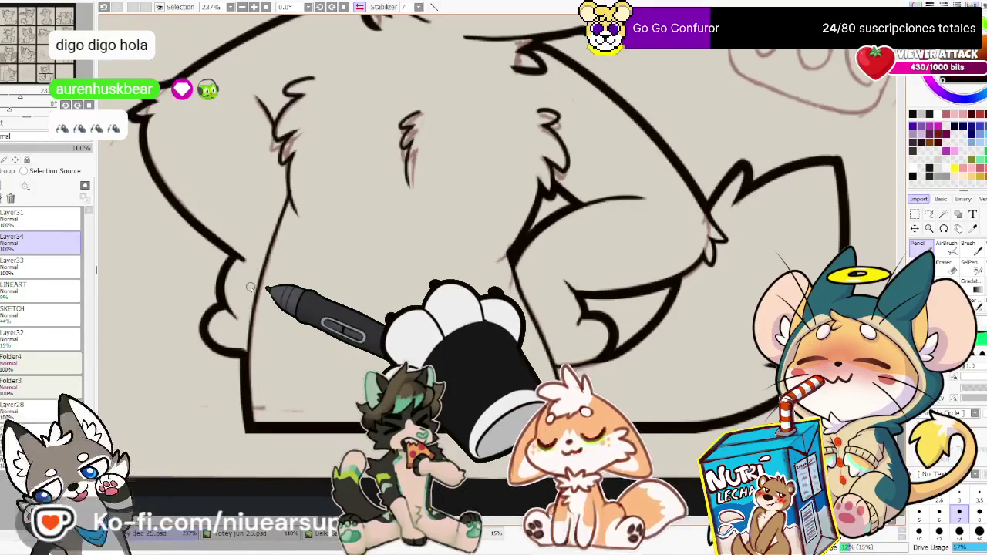
{"action": "left_click", "coordinate": [11, 199]}
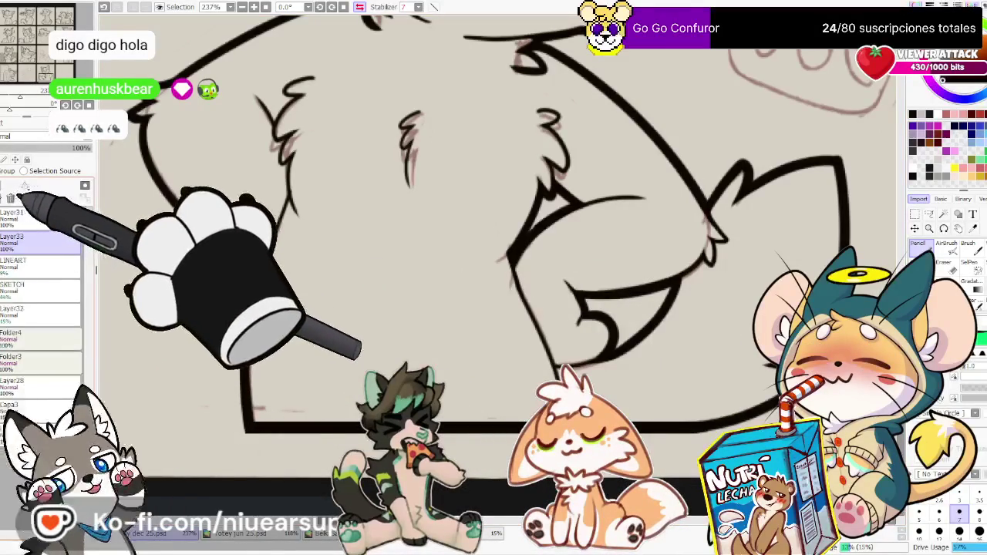
{"action": "key", "text": "ctrl+s"}
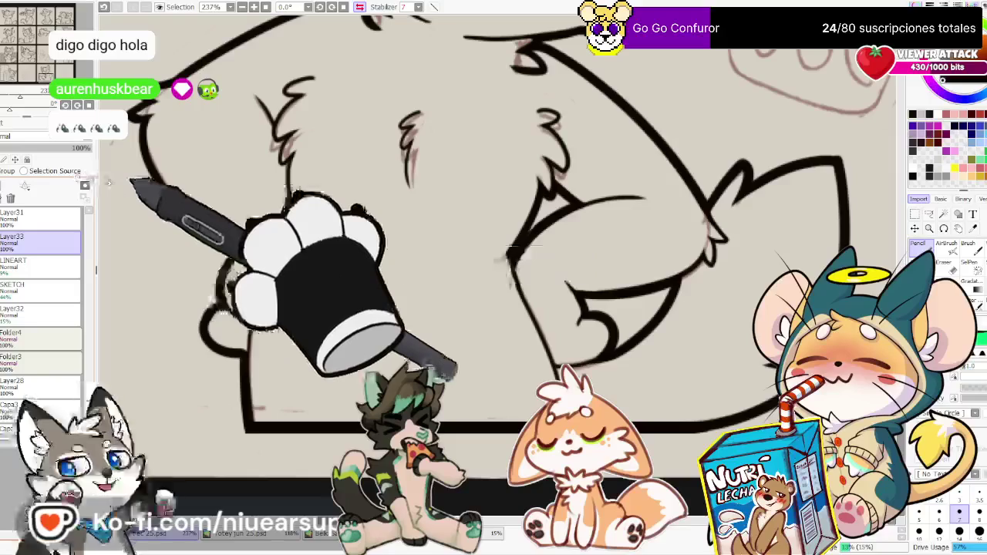
Bring the cat's head and sketched 'OH YOU' bubble into view, unmirrored
{"action": "scroll", "coordinate": [108, 180], "scroll_direction": "down", "scroll_amount": 2}
{"action": "scroll", "coordinate": [121, 163], "scroll_direction": "up", "scroll_amount": 1}
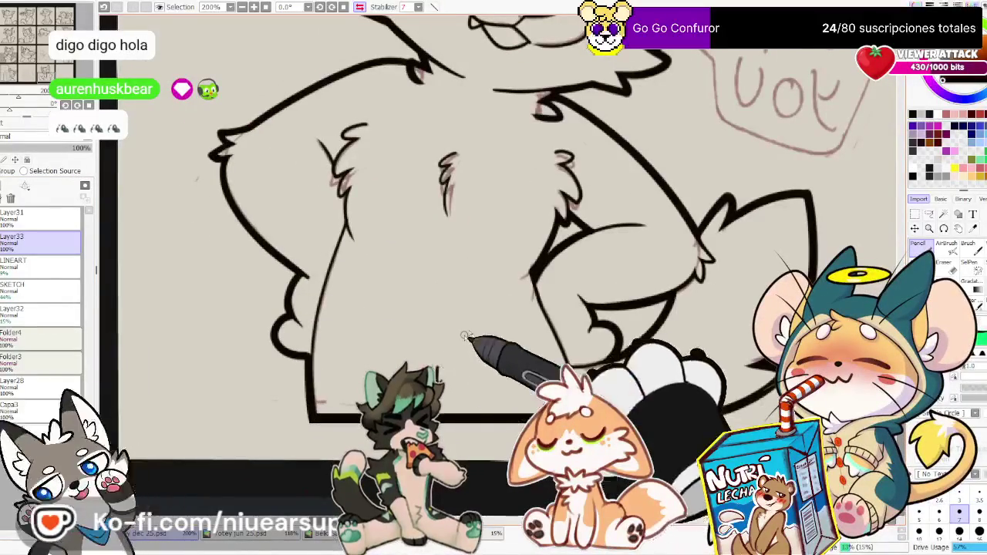
{"action": "left_click_drag", "start_coordinate": [646, 139], "coordinate": [698, 323]}
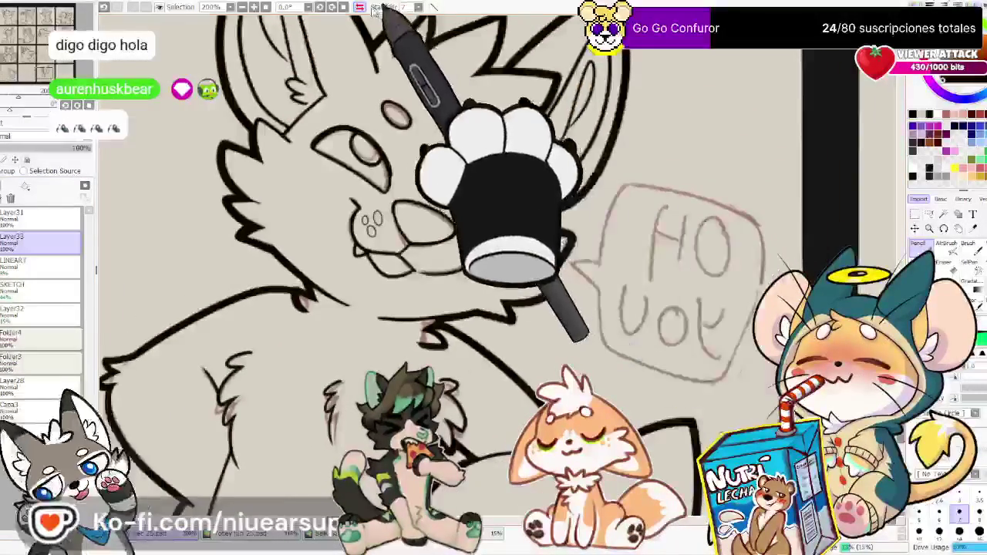
{"action": "key", "text": "h"}
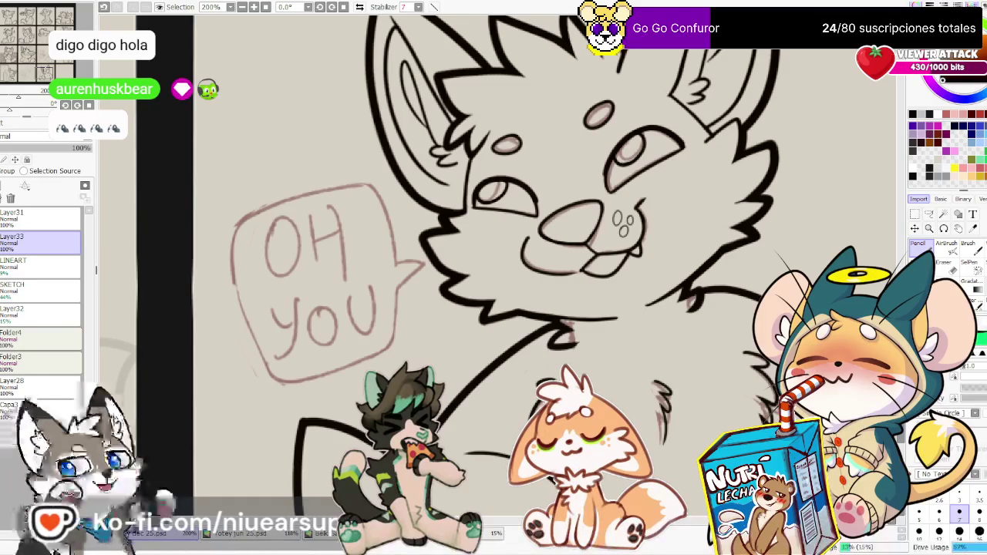
{"action": "left_click_drag", "start_coordinate": [314, 278], "coordinate": [336, 274]}
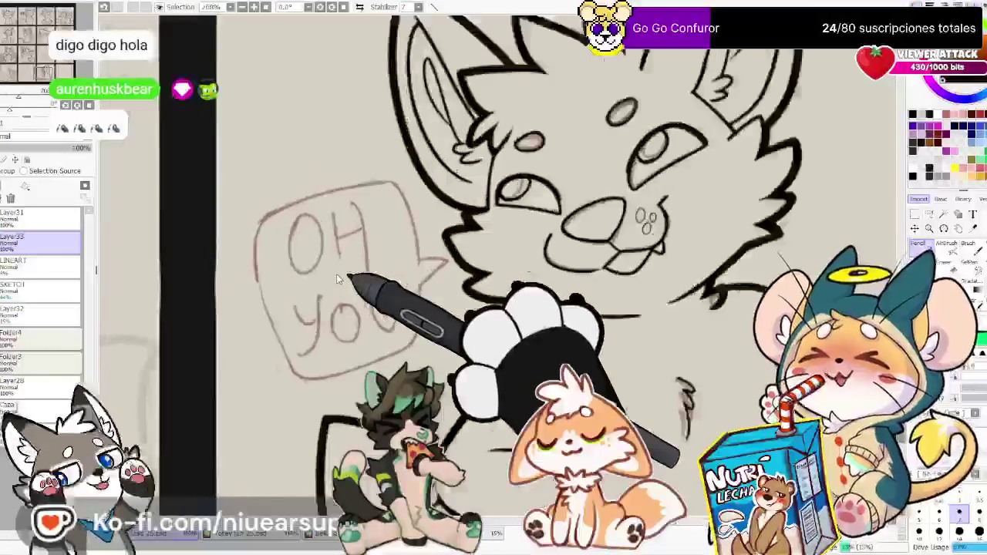
On a new layer, ink the bubble's top edge and the tail beside the cheek, checking mirrored
{"action": "scroll", "coordinate": [336, 273], "scroll_direction": "up", "scroll_amount": 1}
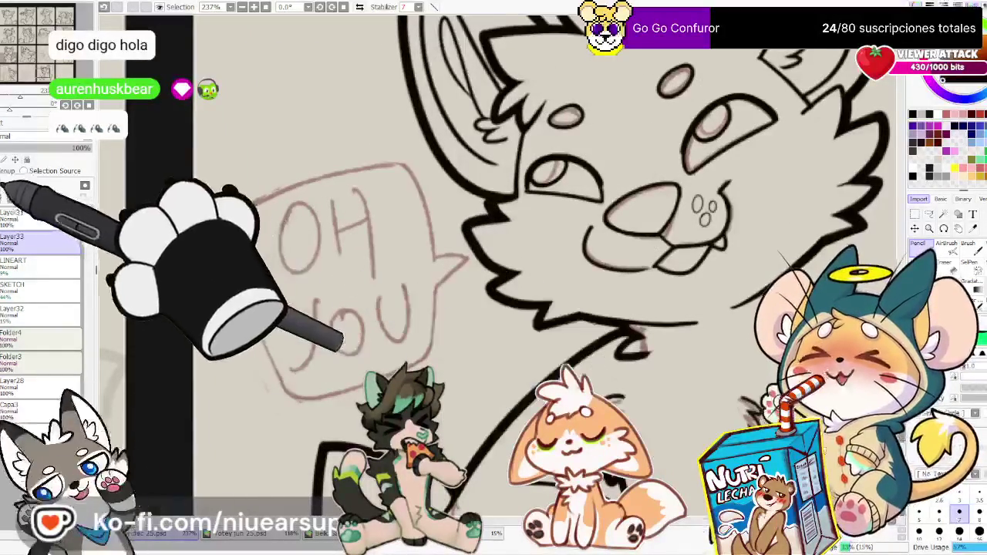
{"action": "left_click", "coordinate": [8, 186]}
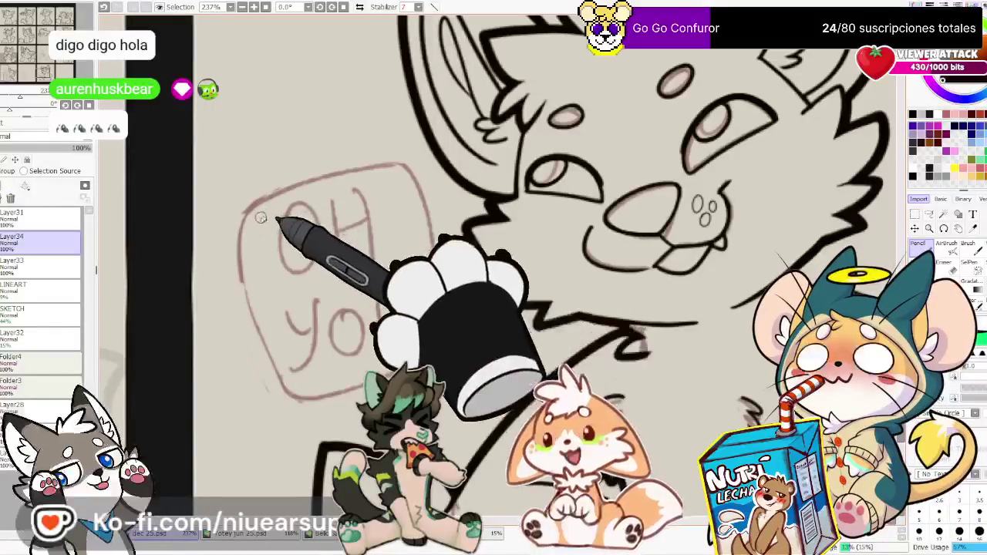
{"action": "mouse_move", "coordinate": [436, 196]}
{"action": "left_mouse_down"}
{"action": "mouse_move", "coordinate": [262, 179]}
{"action": "mouse_move", "coordinate": [437, 221]}
{"action": "mouse_move", "coordinate": [480, 261]}
{"action": "left_mouse_up"}
{"action": "scroll", "coordinate": [610, 231], "scroll_direction": "up", "scroll_amount": 2}
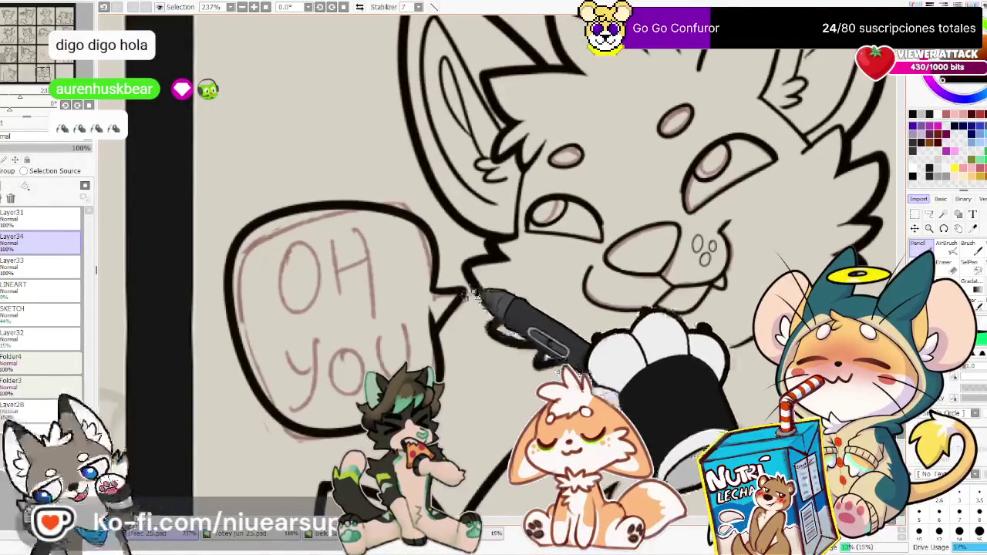
{"action": "left_click_drag", "start_coordinate": [432, 293], "coordinate": [451, 311]}
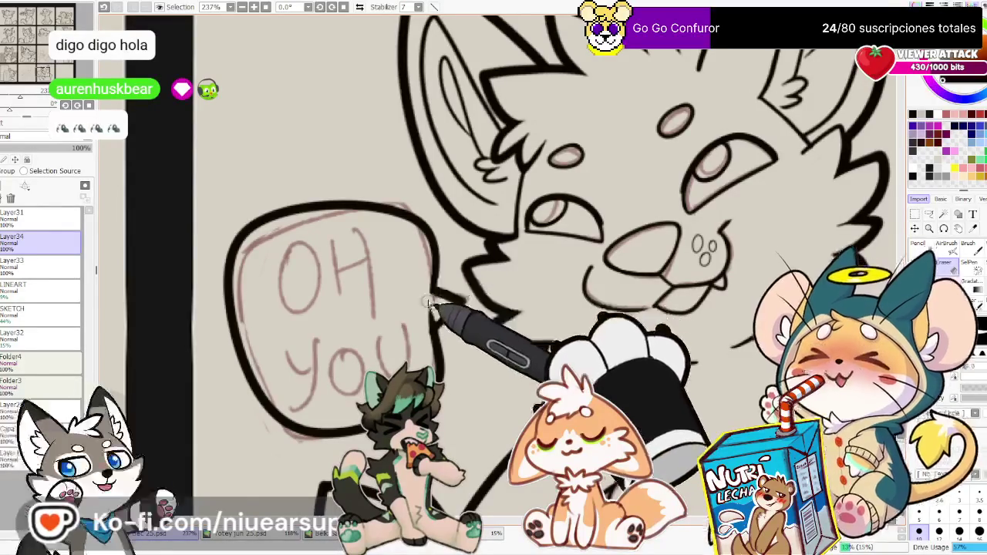
{"action": "left_click", "coordinate": [359, 6]}
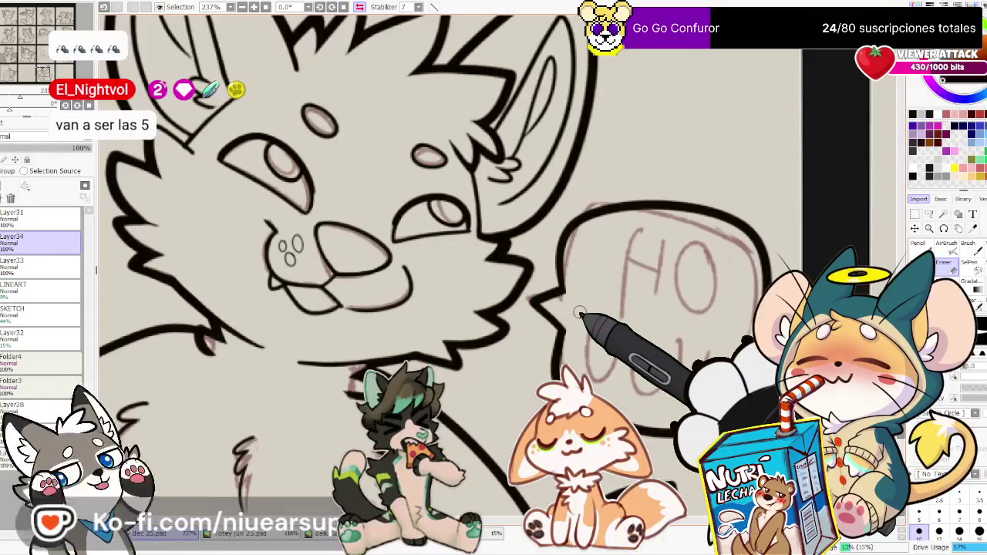
{"action": "scroll", "coordinate": [579, 312], "scroll_direction": "down", "scroll_amount": 3}
{"action": "scroll", "coordinate": [579, 312], "scroll_direction": "down", "scroll_amount": 2}
{"action": "scroll", "coordinate": [586, 316], "scroll_direction": "up", "scroll_amount": 5}
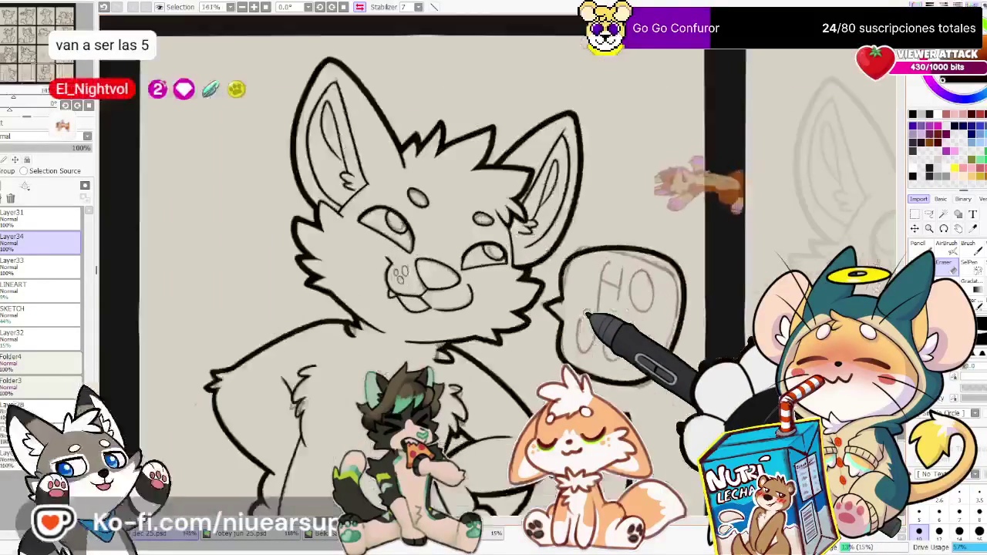
{"action": "left_click", "coordinate": [361, 6]}
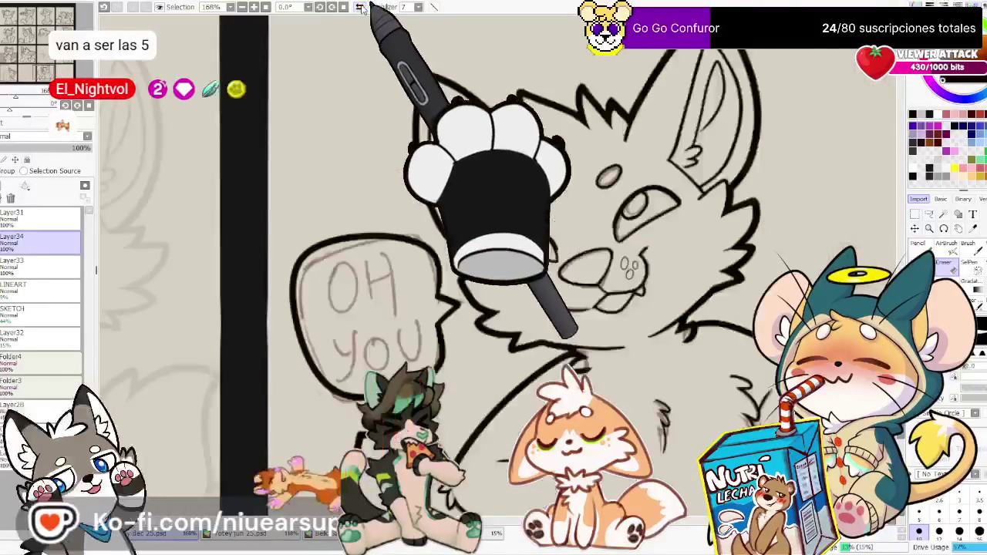
Ink the letters O and H in the bubble, redoing the H's crossbar and right stroke
{"action": "scroll", "coordinate": [355, 324], "scroll_direction": "down", "scroll_amount": 2}
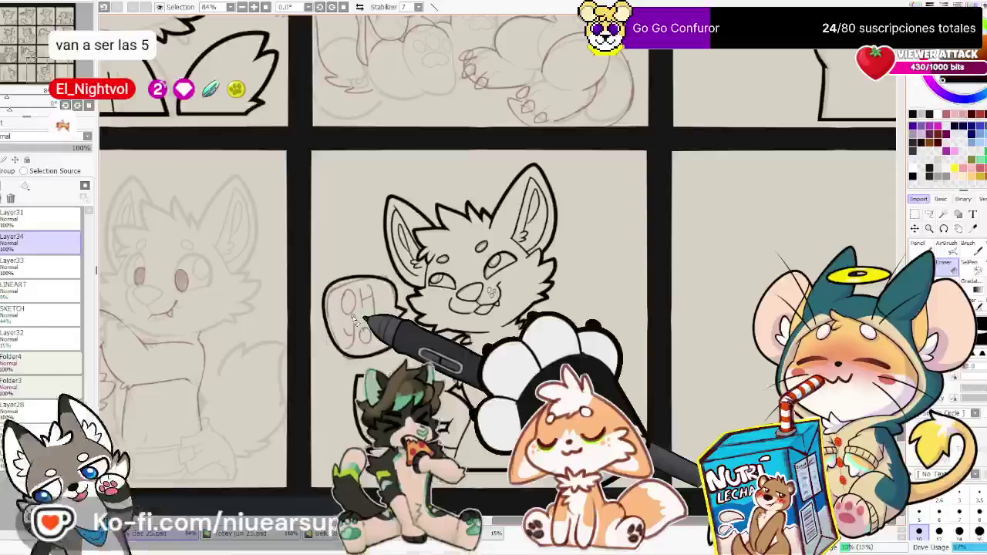
{"action": "scroll", "coordinate": [353, 319], "scroll_direction": "up", "scroll_amount": 3}
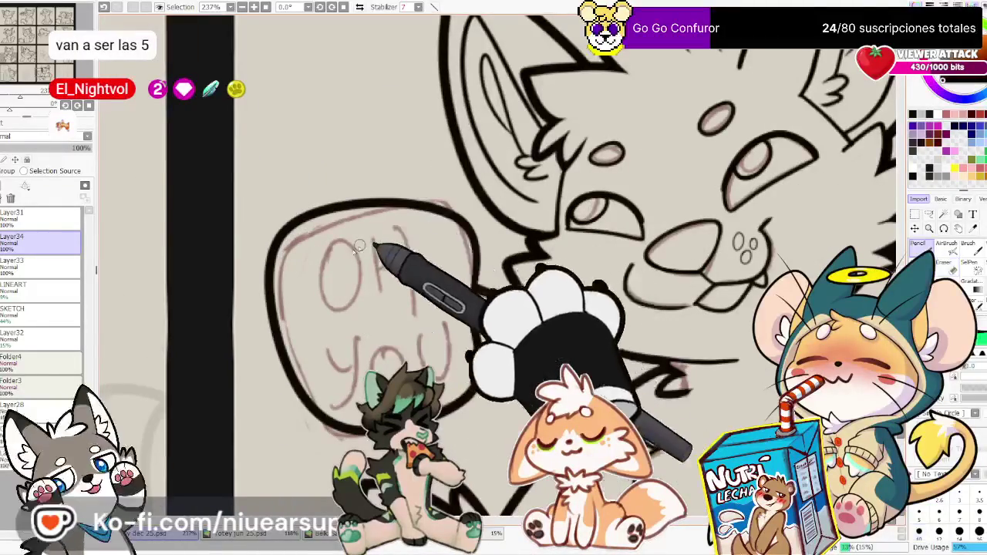
{"action": "mouse_move", "coordinate": [344, 241]}
{"action": "left_mouse_down"}
{"action": "mouse_move", "coordinate": [333, 245]}
{"action": "mouse_move", "coordinate": [378, 304]}
{"action": "left_mouse_up"}
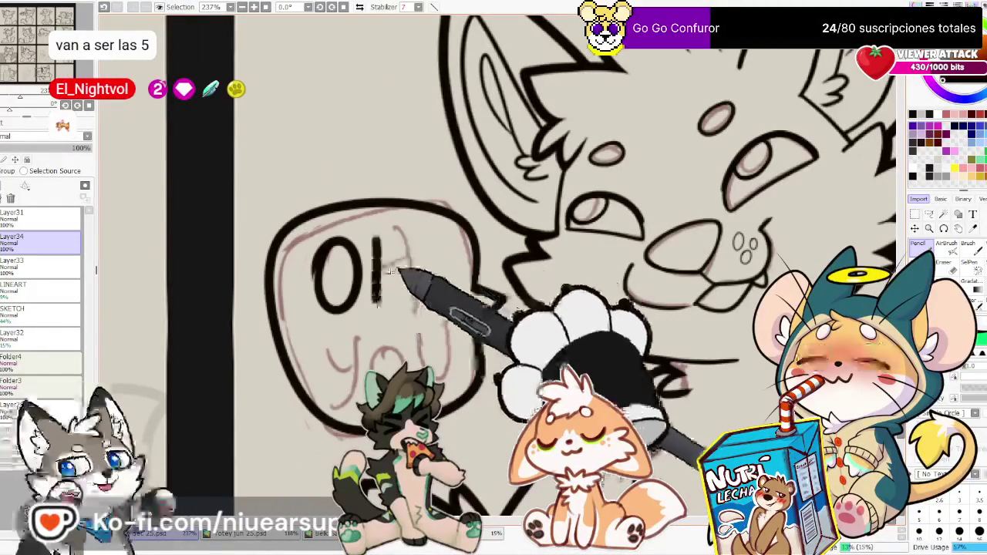
{"action": "left_click_drag", "start_coordinate": [417, 235], "coordinate": [414, 307]}
{"action": "left_click_drag", "start_coordinate": [414, 230], "coordinate": [409, 314]}
{"action": "key", "text": "ctrl+z"}
{"action": "key", "text": "ctrl+z"}
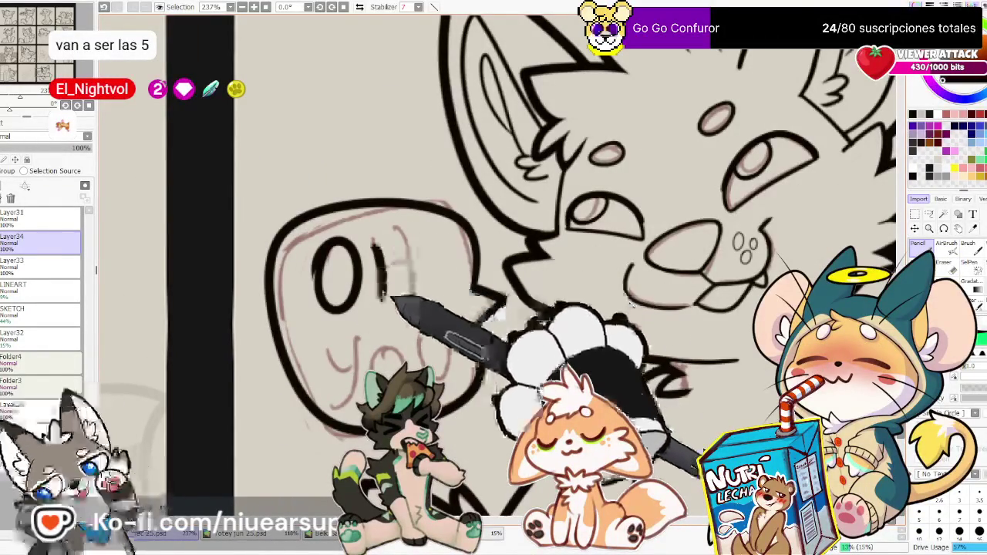
{"action": "left_click_drag", "start_coordinate": [416, 234], "coordinate": [414, 307]}
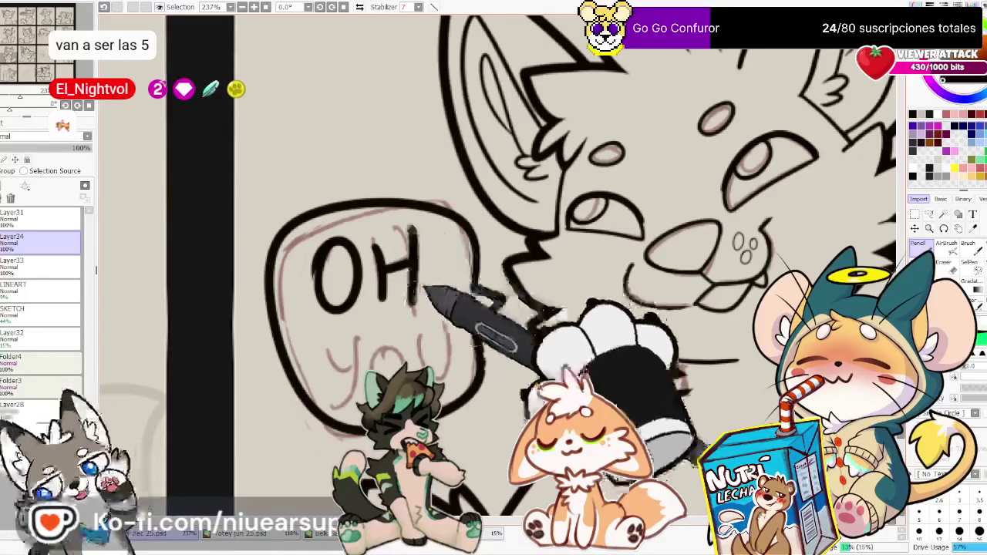
{"action": "key", "text": "ctrl+z"}
{"action": "key", "text": "ctrl+z"}
{"action": "left_click_drag", "start_coordinate": [376, 233], "coordinate": [375, 307]}
{"action": "left_click_drag", "start_coordinate": [376, 266], "coordinate": [416, 266]}
{"action": "left_click_drag", "start_coordinate": [418, 232], "coordinate": [415, 307]}
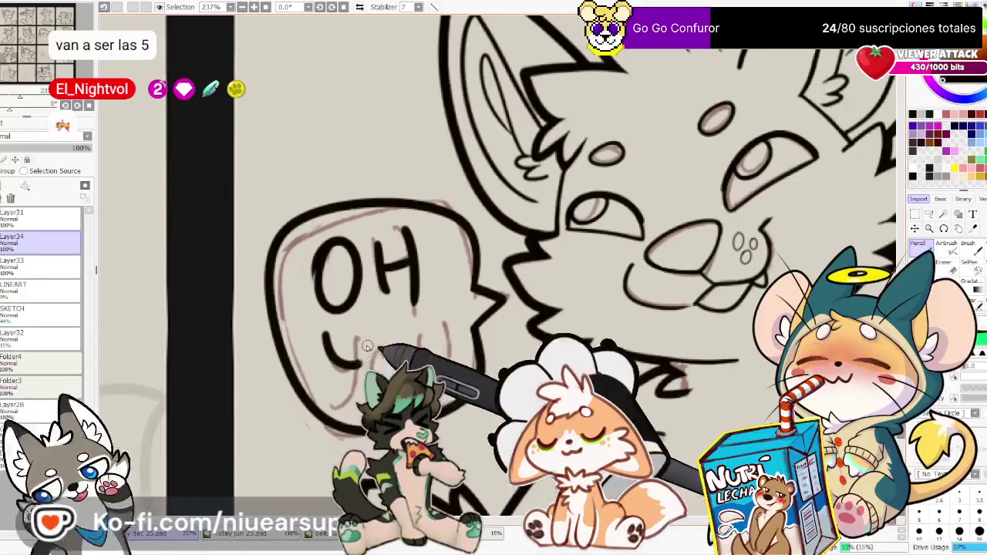
Ink the Y and U to finish 'YOU', then view the panel at 100%
{"action": "left_click_drag", "start_coordinate": [357, 331], "coordinate": [359, 367]}
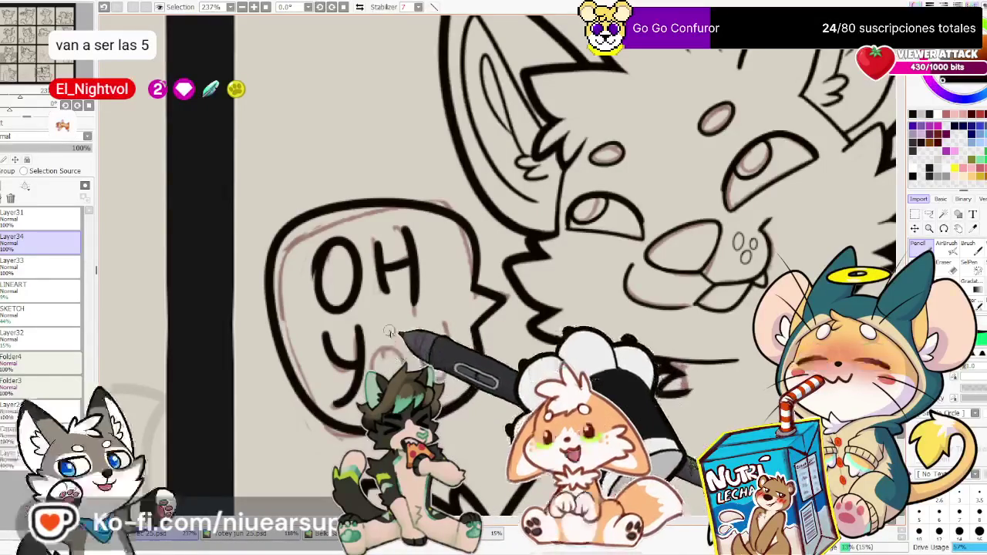
{"action": "left_click_drag", "start_coordinate": [423, 330], "coordinate": [451, 325]}
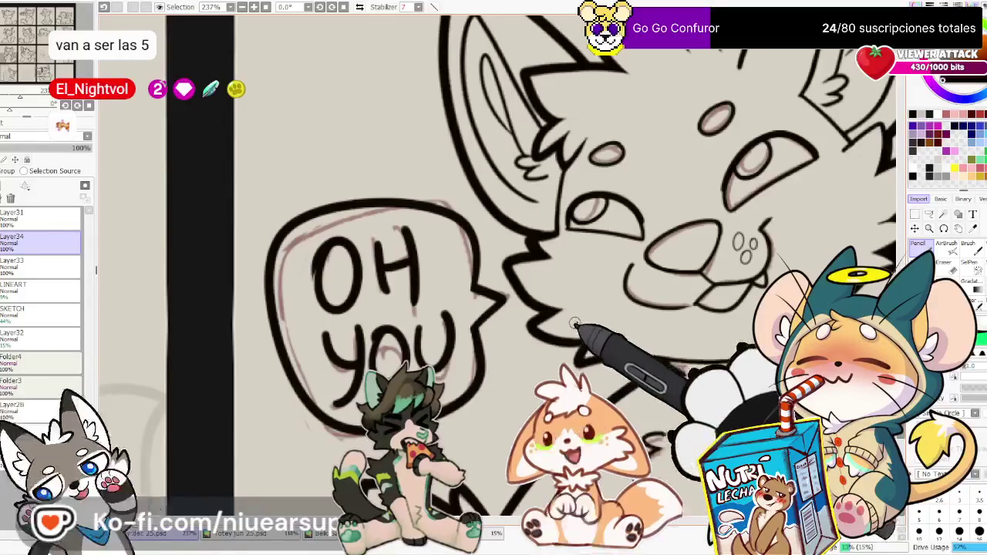
{"action": "key", "text": "ctrl+0"}
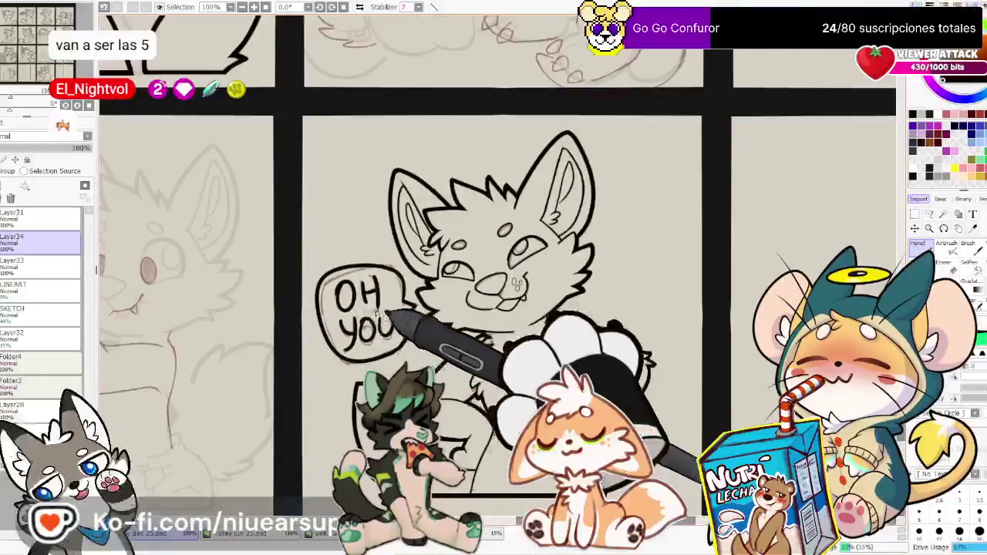
Zoom in on the speech bubble to review it, then save the canvas
{"action": "key", "text": "ctrl+0"}
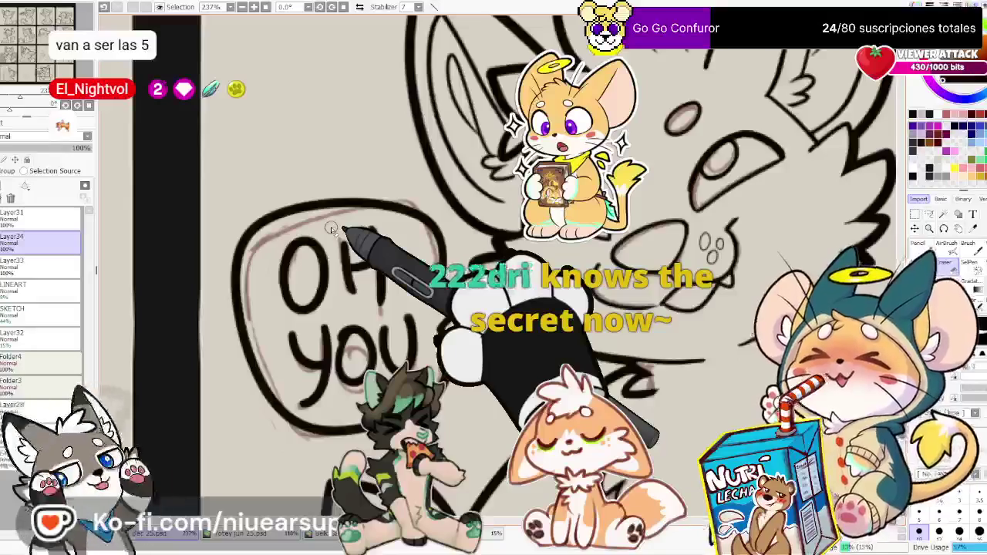
{"action": "scroll", "coordinate": [330, 228], "scroll_direction": "down", "scroll_amount": 2}
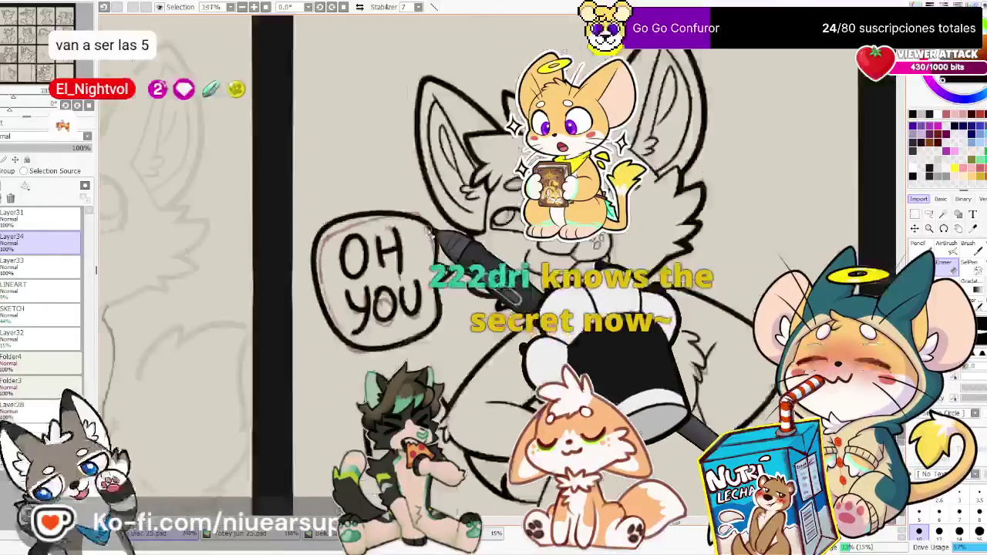
{"action": "scroll", "coordinate": [385, 232], "scroll_direction": "down", "scroll_amount": 2}
{"action": "scroll", "coordinate": [430, 234], "scroll_direction": "down", "scroll_amount": 1}
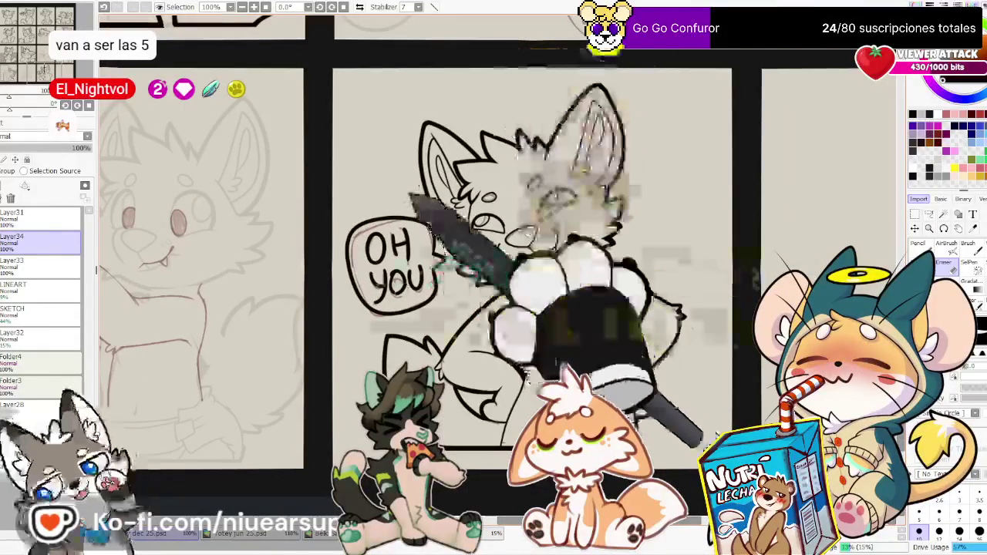
{"action": "scroll", "coordinate": [455, 225], "scroll_direction": "up", "scroll_amount": 2}
{"action": "scroll", "coordinate": [478, 216], "scroll_direction": "up", "scroll_amount": 3}
{"action": "scroll", "coordinate": [480, 216], "scroll_direction": "up", "scroll_amount": 1}
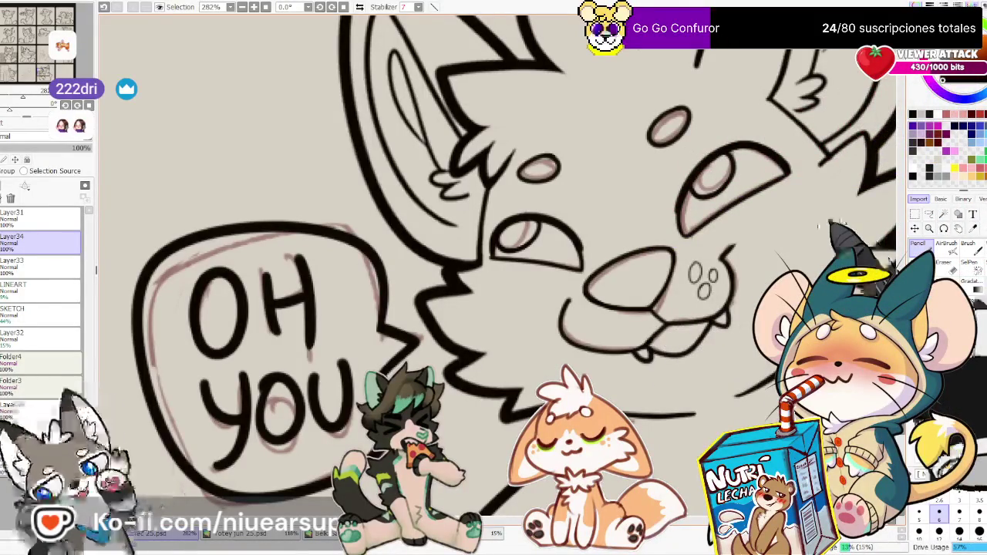
{"action": "scroll", "coordinate": [577, 260], "scroll_direction": "down", "scroll_amount": 3}
{"action": "scroll", "coordinate": [633, 375], "scroll_direction": "down", "scroll_amount": 2}
{"action": "scroll", "coordinate": [633, 386], "scroll_direction": "down", "scroll_amount": 1}
{"action": "scroll", "coordinate": [575, 253], "scroll_direction": "up", "scroll_amount": 5}
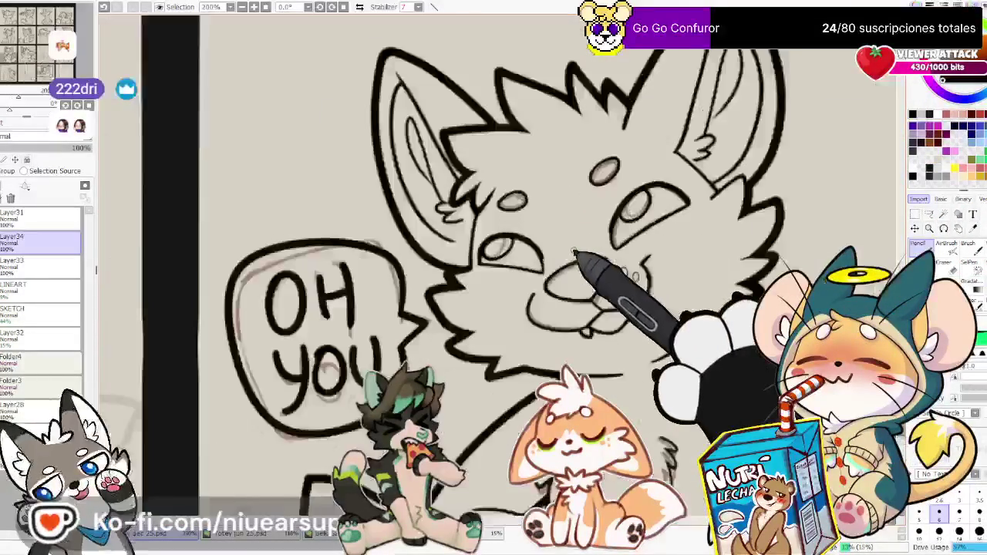
{"action": "scroll", "coordinate": [575, 253], "scroll_direction": "up", "scroll_amount": 1}
{"action": "scroll", "coordinate": [603, 361], "scroll_direction": "down", "scroll_amount": 1}
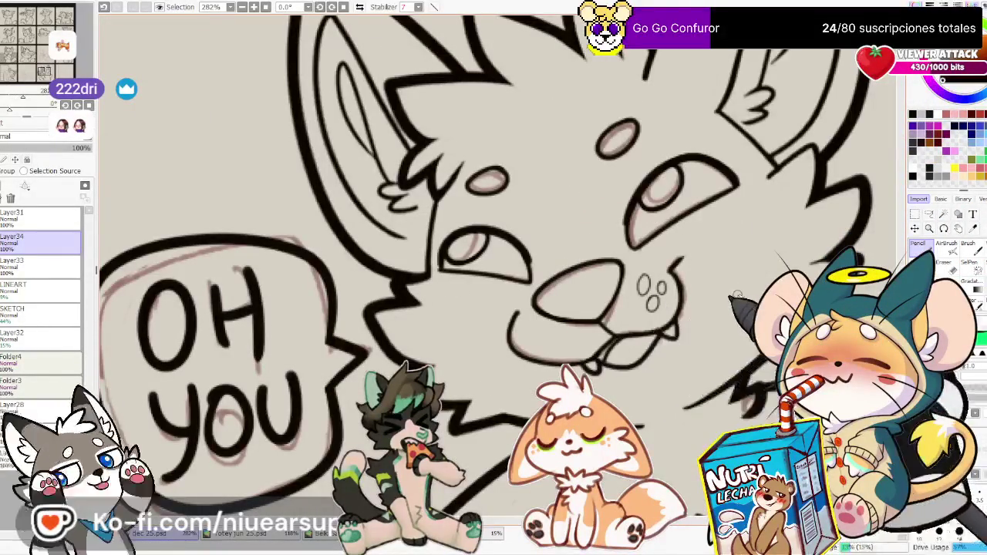
{"action": "scroll", "coordinate": [535, 268], "scroll_direction": "down", "scroll_amount": 2}
{"action": "scroll", "coordinate": [534, 267], "scroll_direction": "down", "scroll_amount": 2}
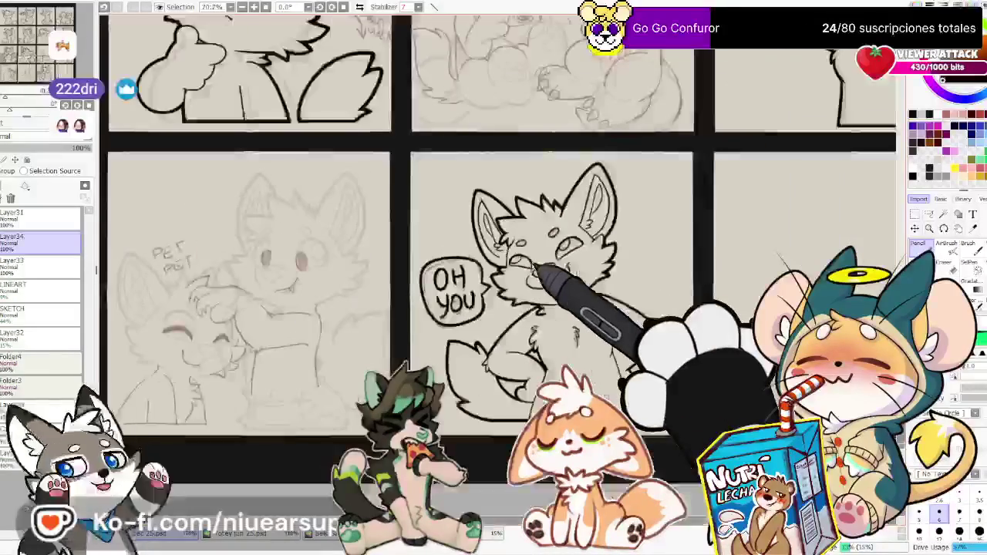
{"action": "key", "text": "ctrl+s"}
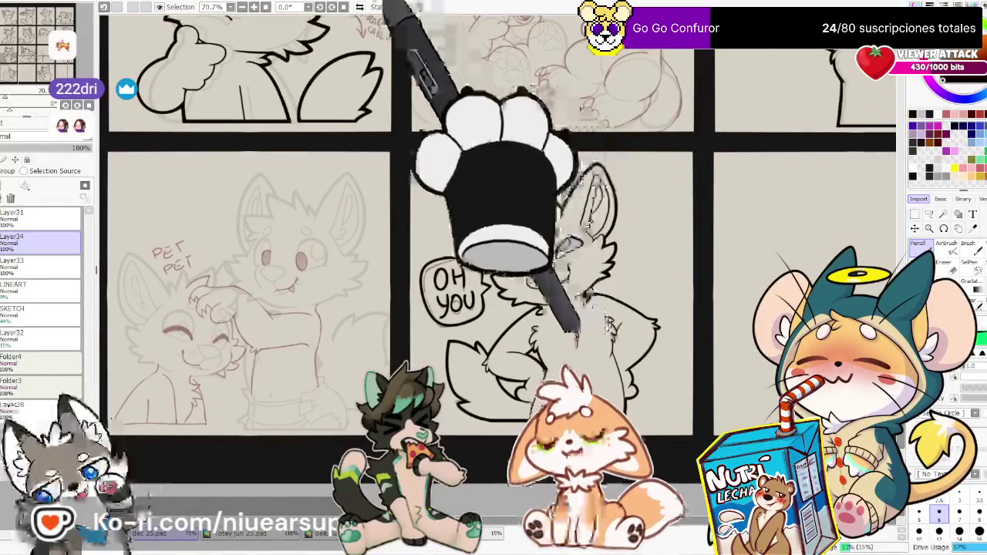
Mirror the view to check the drawing, restore it, and delete the leftover sketch layer
{"action": "left_click", "coordinate": [359, 6]}
{"action": "left_click", "coordinate": [359, 6]}
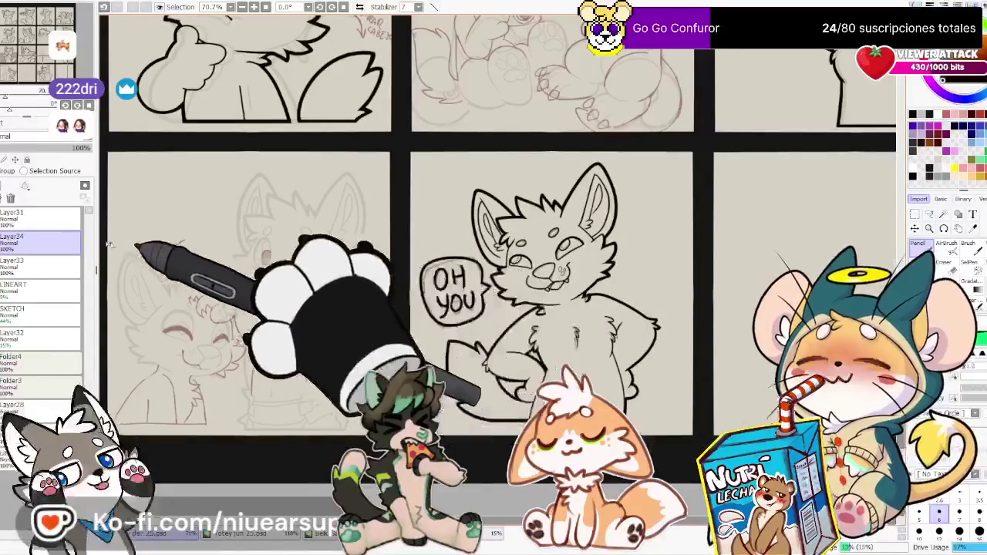
{"action": "left_click", "coordinate": [11, 198]}
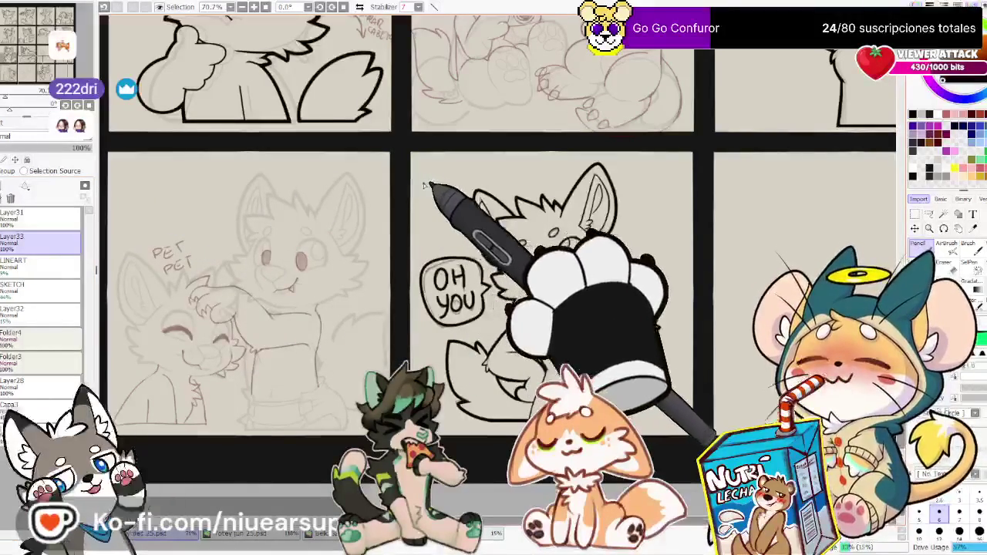
Ink the ear's lower outline and left inner-ear curve, erasing stray ear strokes
{"action": "scroll", "coordinate": [423, 185], "scroll_direction": "up", "scroll_amount": 1}
{"action": "scroll", "coordinate": [432, 187], "scroll_direction": "up", "scroll_amount": 1}
{"action": "scroll", "coordinate": [463, 192], "scroll_direction": "up", "scroll_amount": 1}
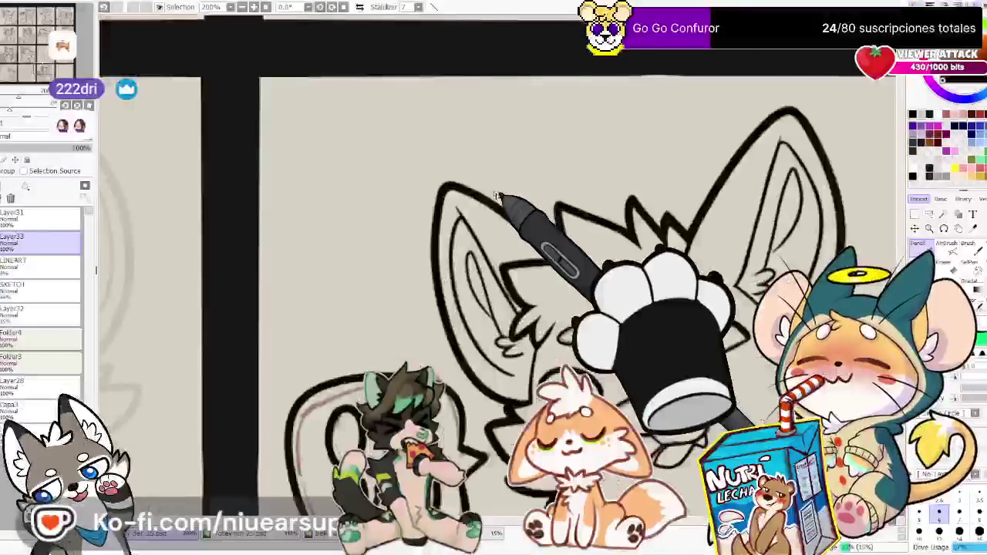
{"action": "left_click_drag", "start_coordinate": [496, 194], "coordinate": [424, 30]}
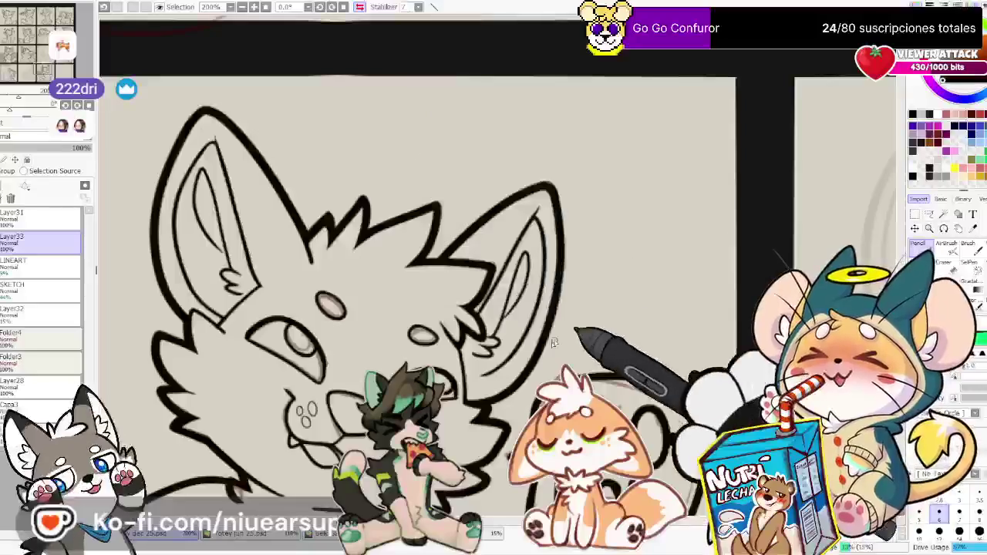
{"action": "left_click_drag", "start_coordinate": [538, 349], "coordinate": [586, 315]}
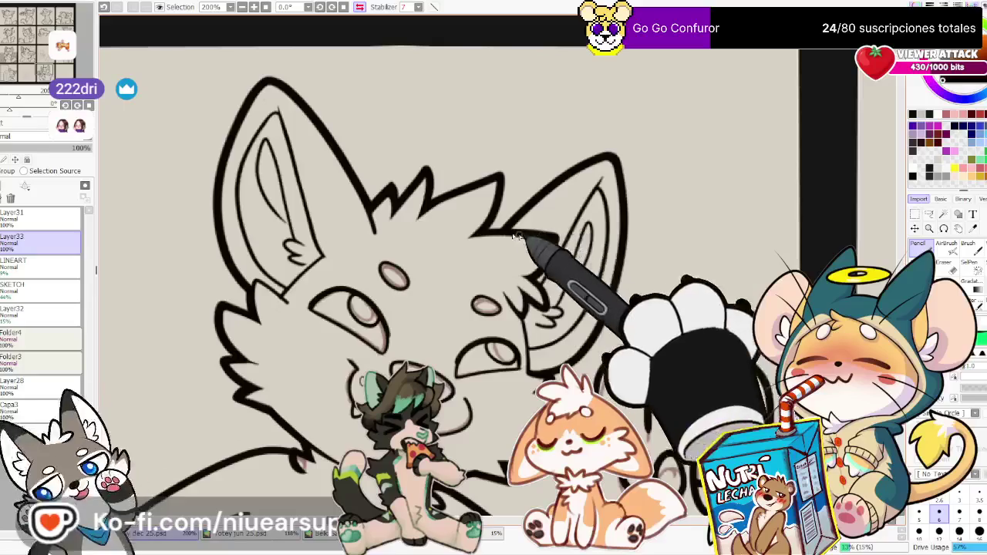
{"action": "scroll", "coordinate": [258, 179], "scroll_direction": "up", "scroll_amount": 1}
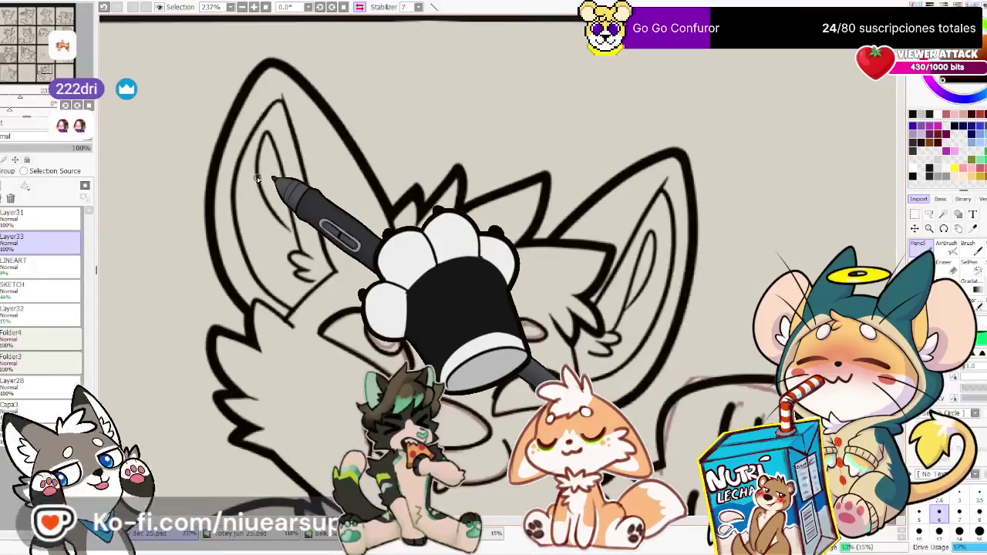
{"action": "left_click_drag", "start_coordinate": [257, 178], "coordinate": [233, 218]}
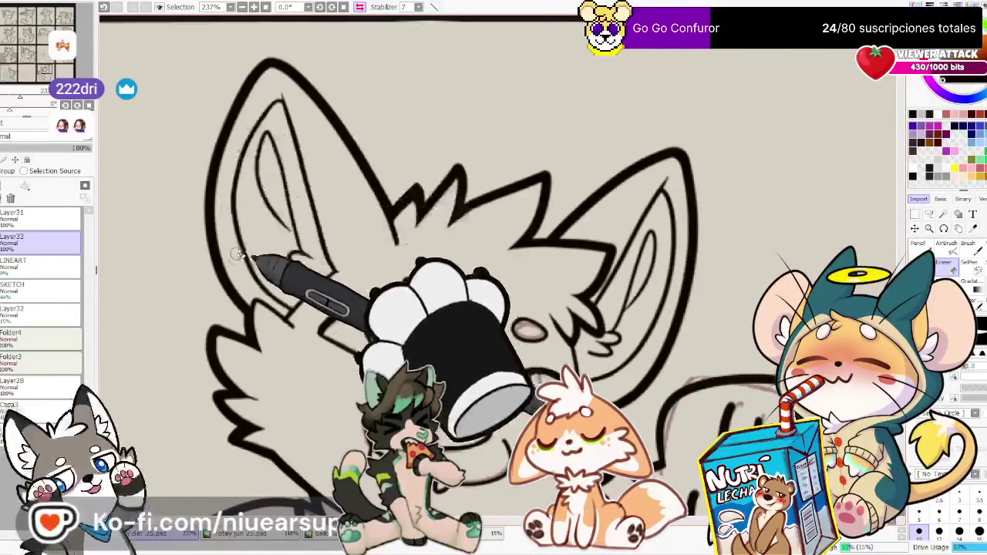
{"action": "key", "text": "n"}
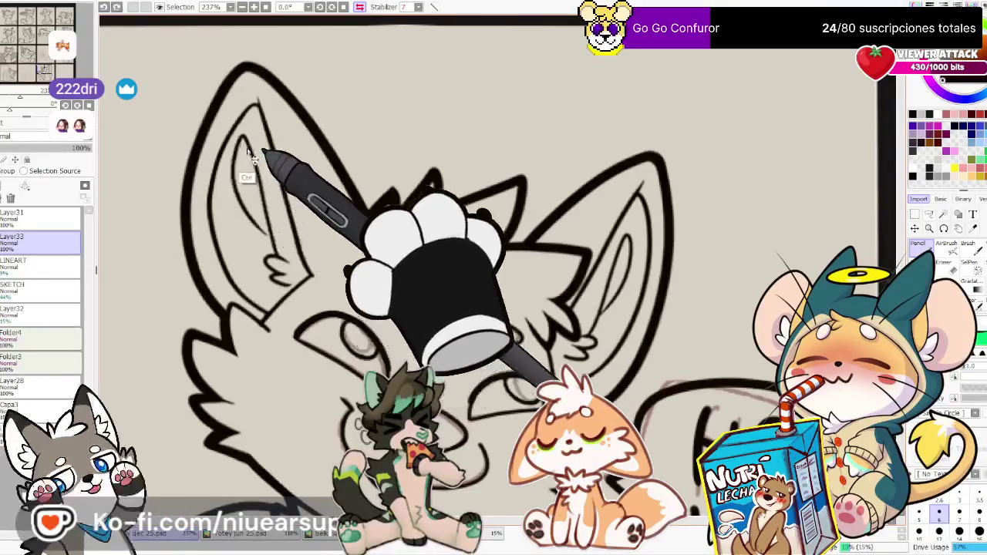
{"action": "key", "text": "e"}
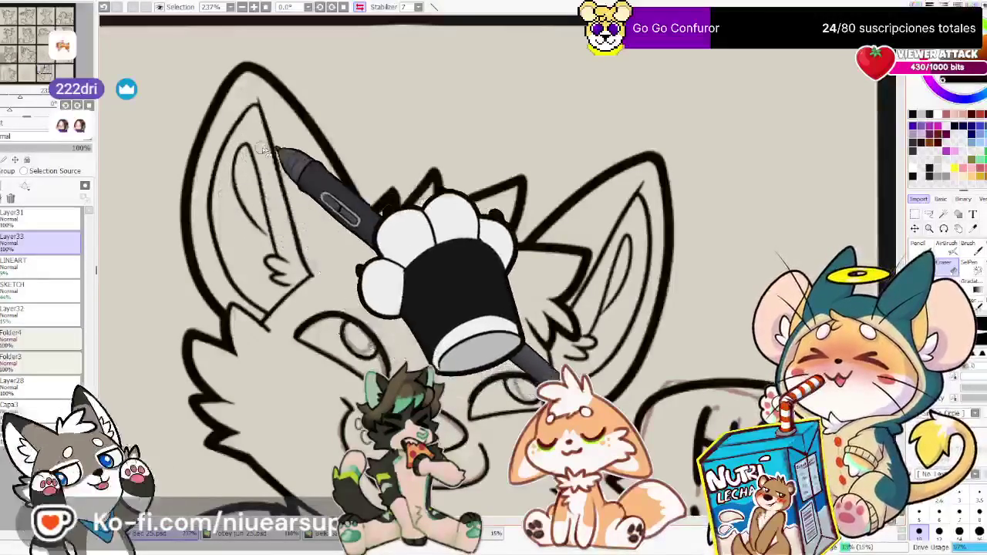
{"action": "key", "text": "n"}
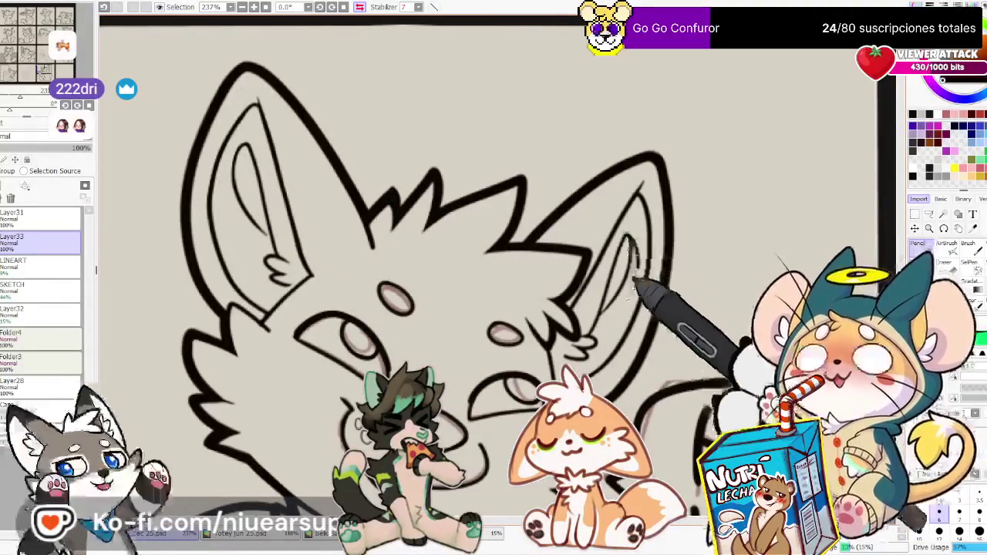
Mirror and tilt the view, then draw a thin inner-ear line
{"action": "left_click", "coordinate": [360, 7]}
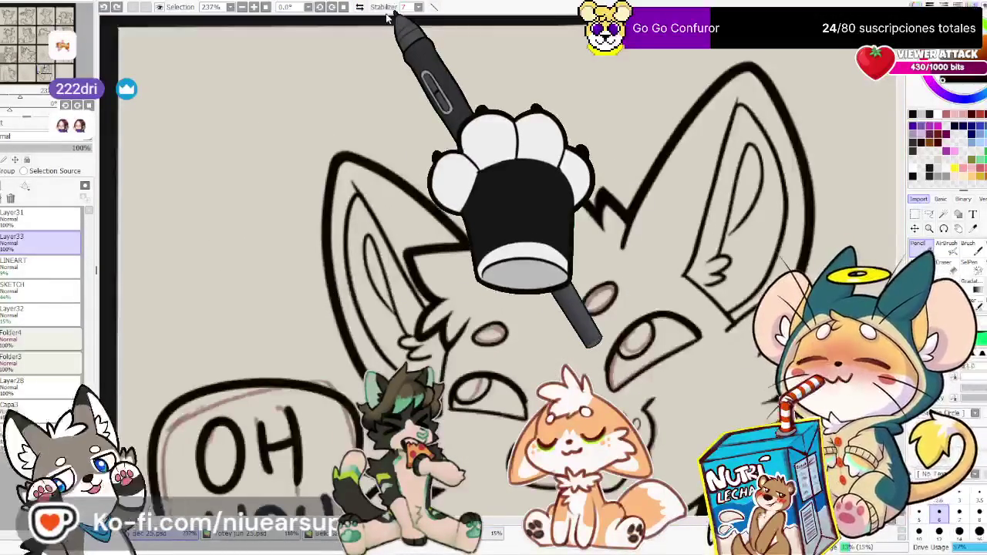
{"action": "key", "text": "Delete"}
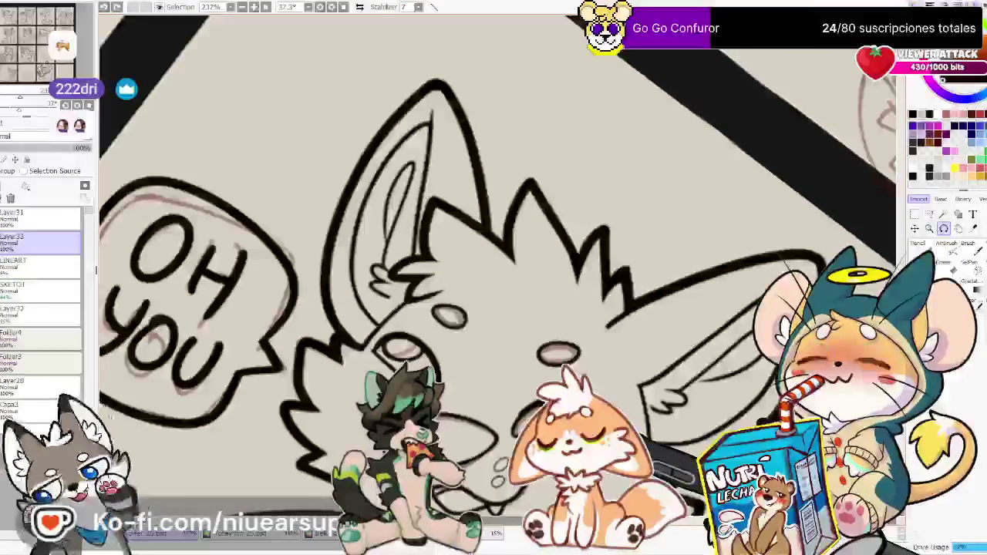
{"action": "scroll", "coordinate": [392, 181], "scroll_direction": "up", "scroll_amount": 2}
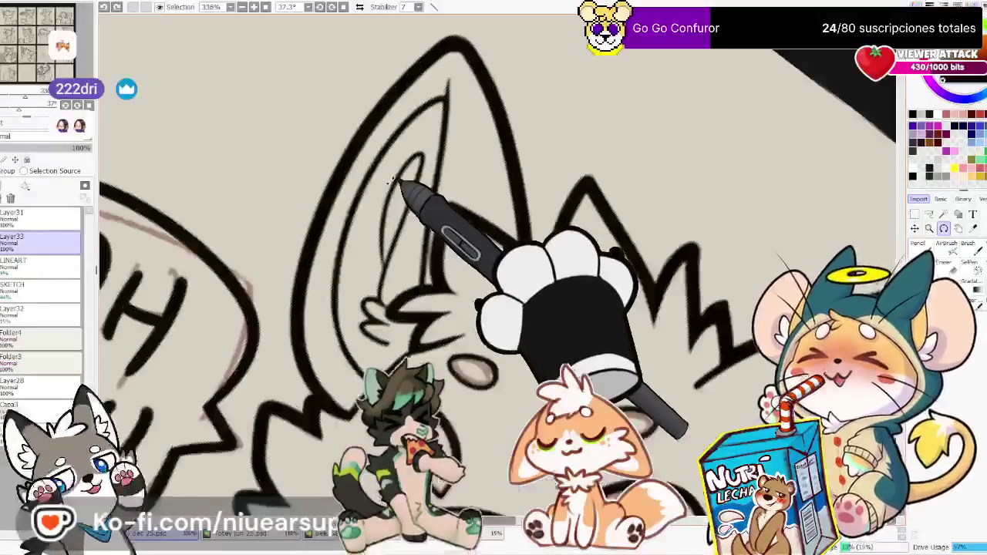
{"action": "mouse_move", "coordinate": [376, 266]}
{"action": "left_mouse_down"}
{"action": "mouse_move", "coordinate": [417, 162]}
{"action": "mouse_move", "coordinate": [390, 233]}
{"action": "left_mouse_up"}
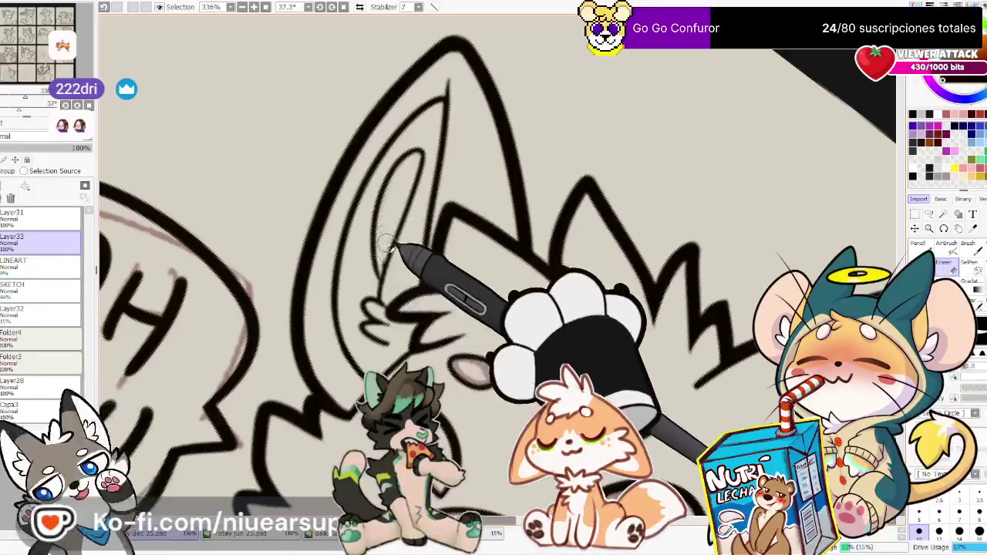
{"action": "key", "text": "n"}
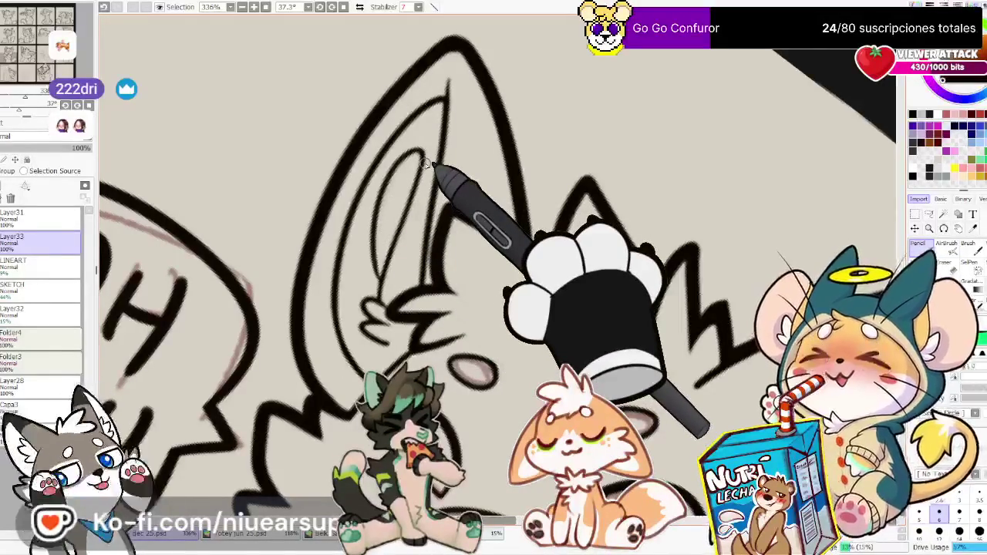
{"action": "scroll", "coordinate": [423, 156], "scroll_direction": "down", "scroll_amount": 2}
{"action": "scroll", "coordinate": [474, 163], "scroll_direction": "up", "scroll_amount": 1}
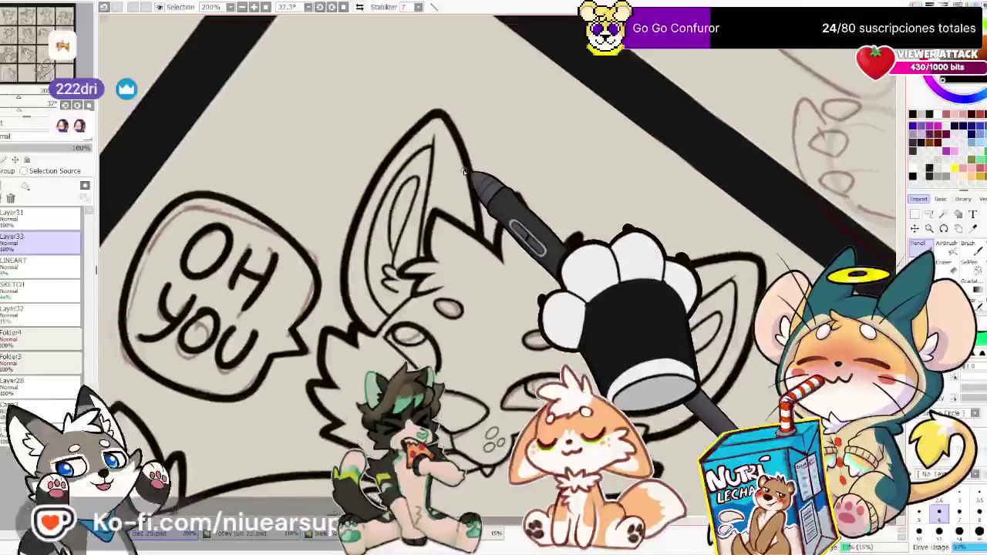
Straighten and recentre the view on the head and finish touching up the ear lines
{"action": "left_click_drag", "start_coordinate": [310, 23], "coordinate": [493, 244]}
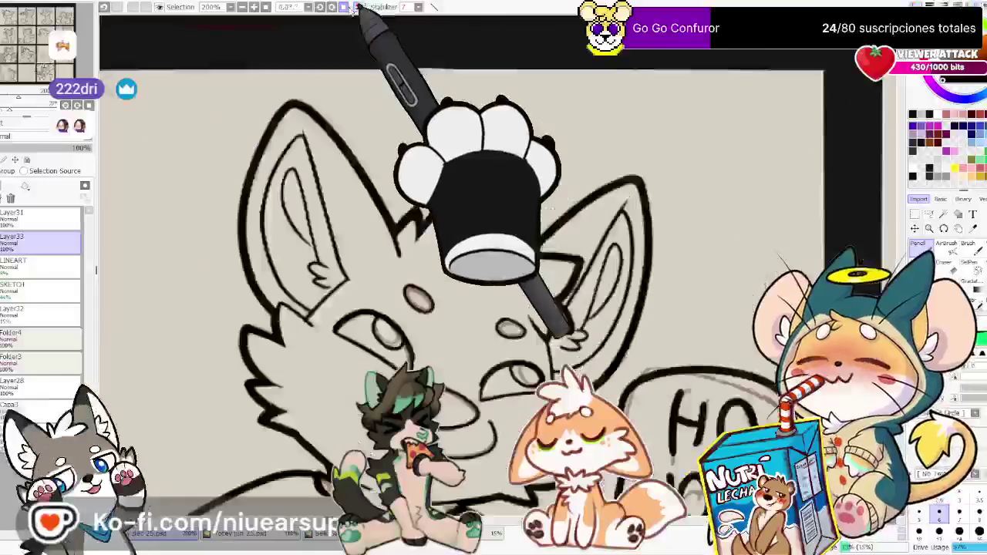
{"action": "scroll", "coordinate": [494, 244], "scroll_direction": "up", "scroll_amount": 2}
{"action": "scroll", "coordinate": [567, 337], "scroll_direction": "up", "scroll_amount": 1}
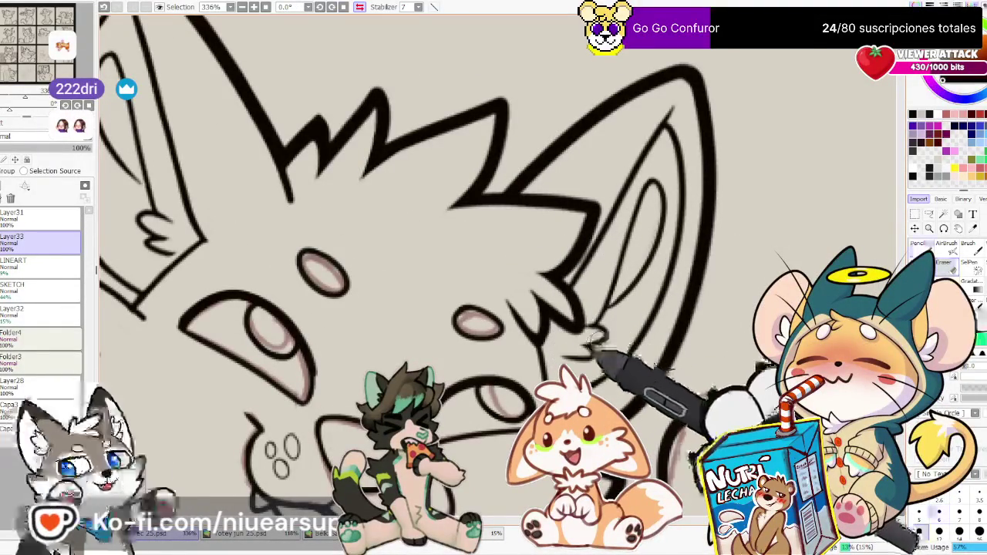
{"action": "key", "text": "n"}
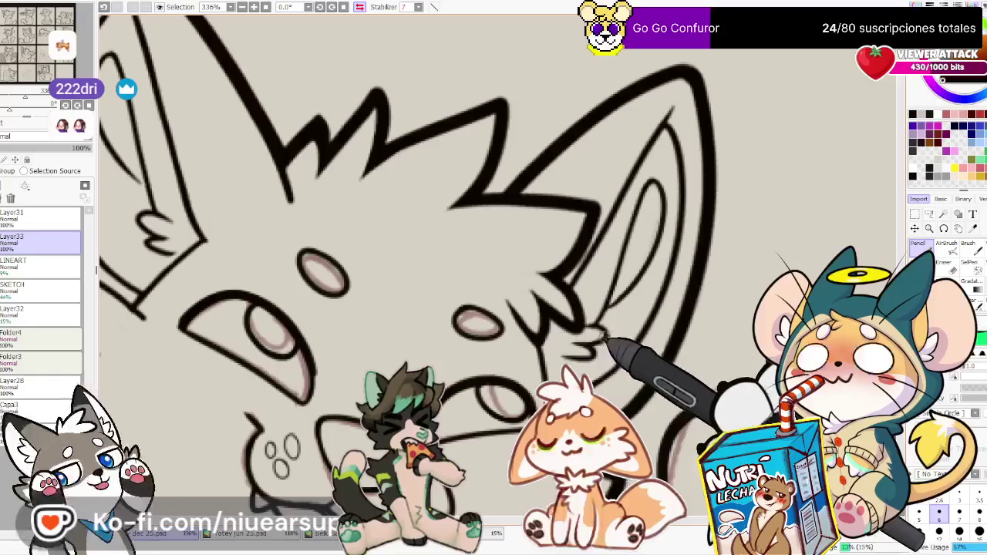
{"action": "scroll", "coordinate": [788, 241], "scroll_direction": "down", "scroll_amount": 3}
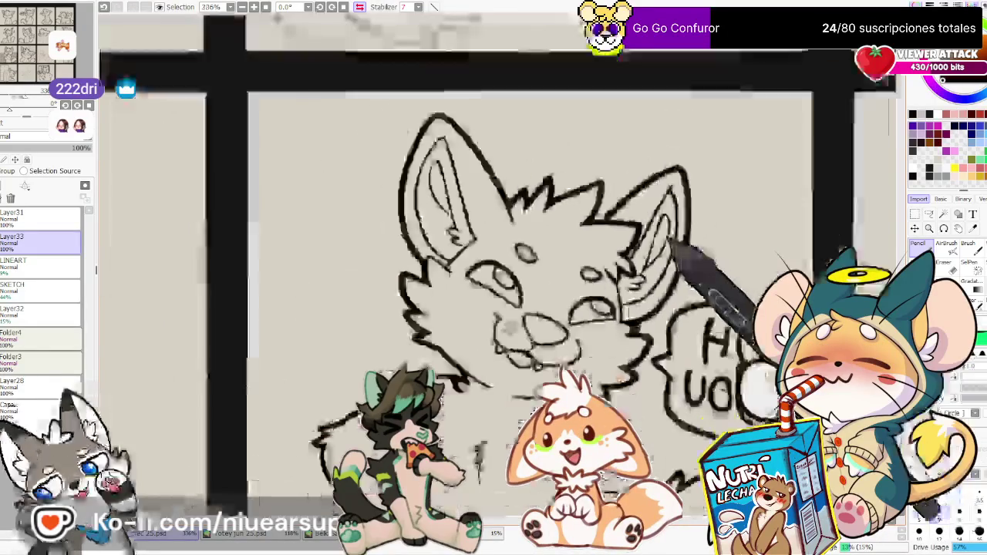
{"action": "scroll", "coordinate": [671, 210], "scroll_direction": "up", "scroll_amount": 3}
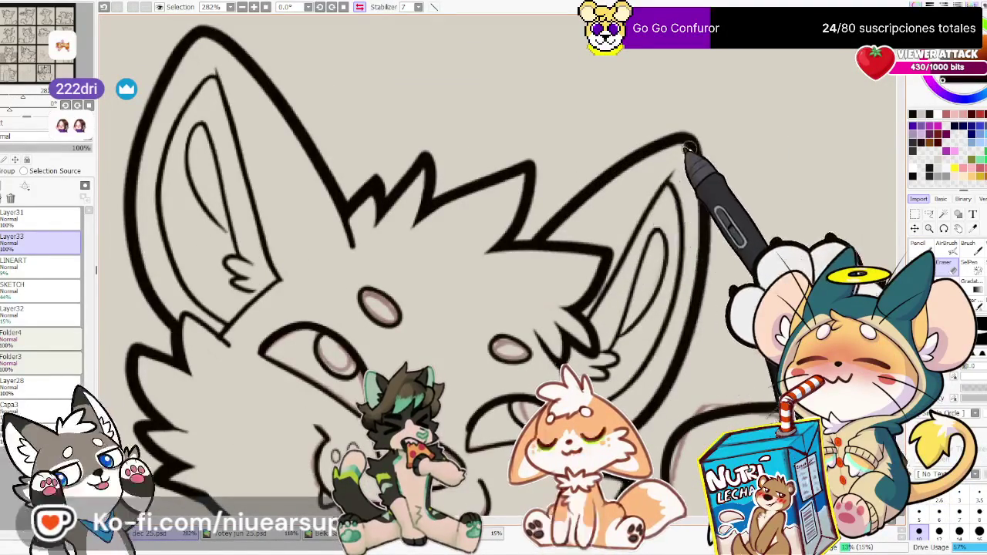
{"action": "key", "text": "n"}
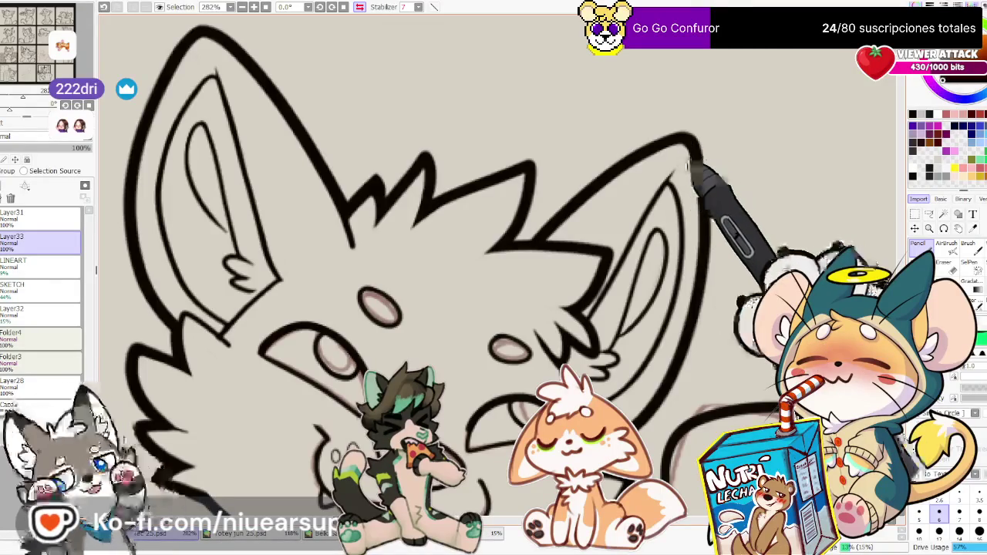
{"action": "scroll", "coordinate": [679, 158], "scroll_direction": "down", "scroll_amount": 3}
{"action": "scroll", "coordinate": [648, 160], "scroll_direction": "down", "scroll_amount": 2}
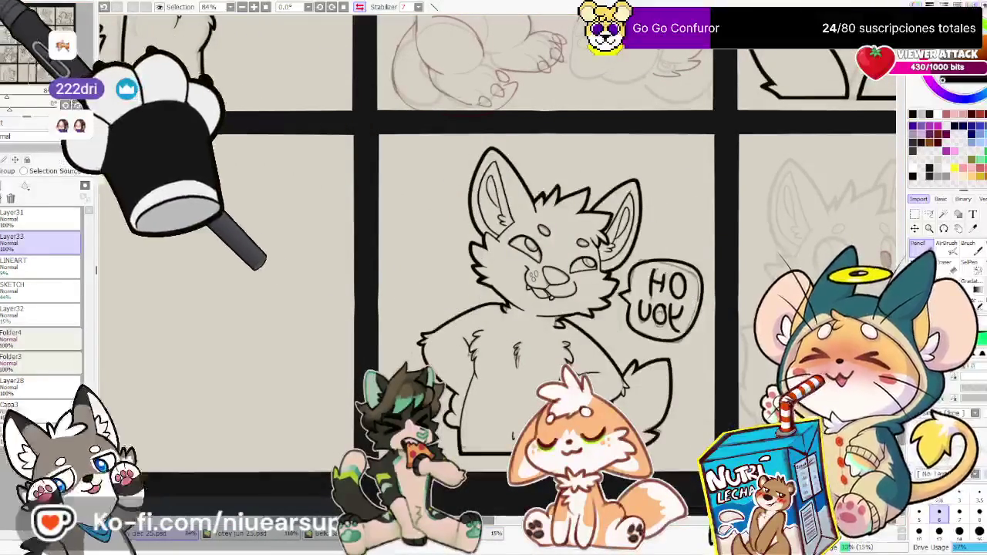
Save, zoom out, unmirror the view and pan across the upper and lower panel rows
{"action": "key", "text": "ctrl+s"}
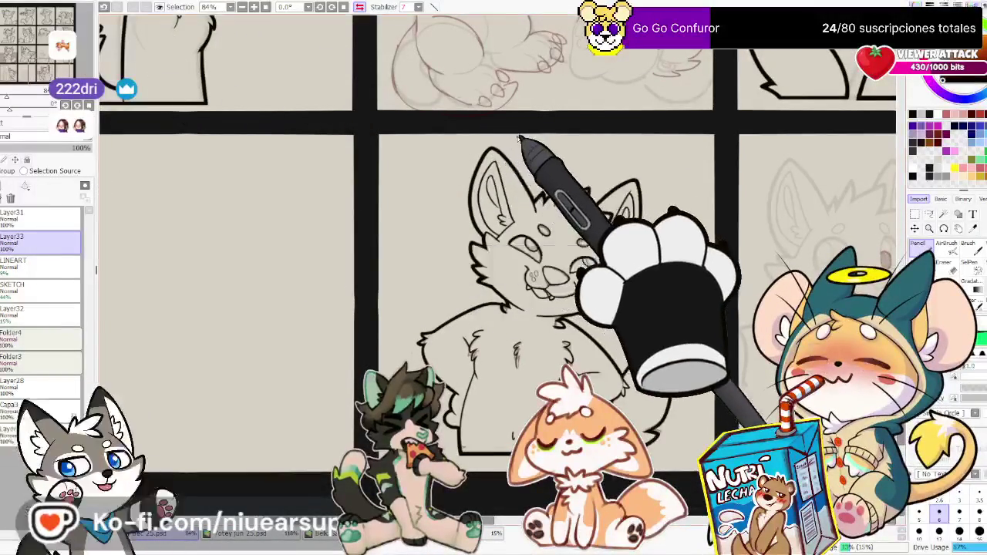
{"action": "scroll", "coordinate": [532, 85], "scroll_direction": "down", "scroll_amount": 1}
{"action": "scroll", "coordinate": [540, 115], "scroll_direction": "down", "scroll_amount": 1}
{"action": "scroll", "coordinate": [450, 232], "scroll_direction": "down", "scroll_amount": 1}
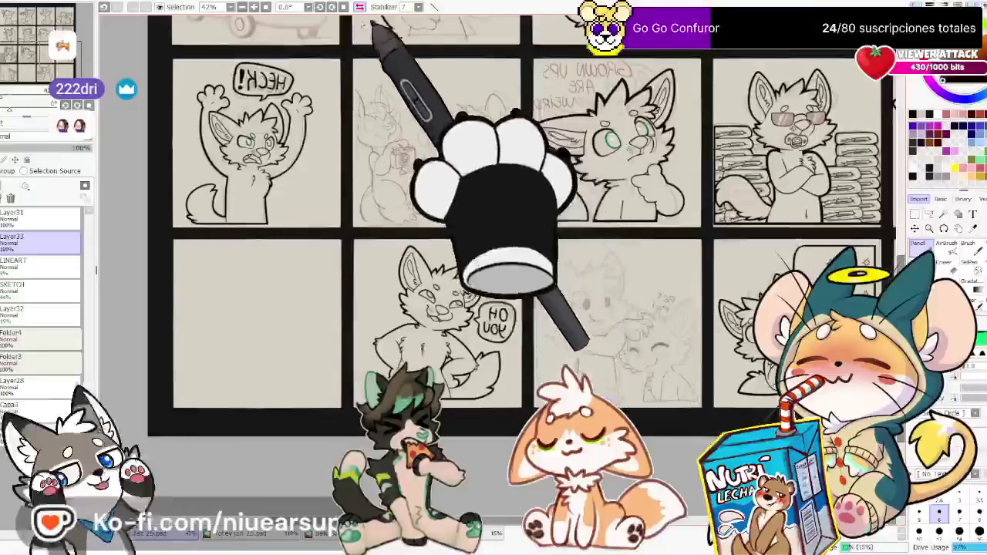
{"action": "key", "text": "h"}
{"action": "scroll", "coordinate": [395, 77], "scroll_direction": "down", "scroll_amount": 2}
{"action": "left_click_drag", "start_coordinate": [382, 130], "coordinate": [493, 276]}
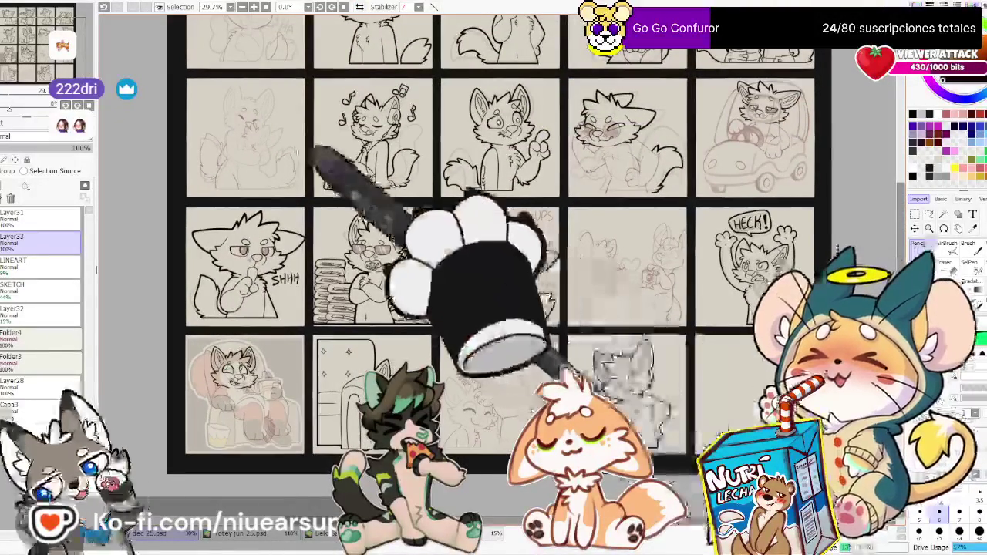
{"action": "left_click_drag", "start_coordinate": [392, 330], "coordinate": [361, 452]}
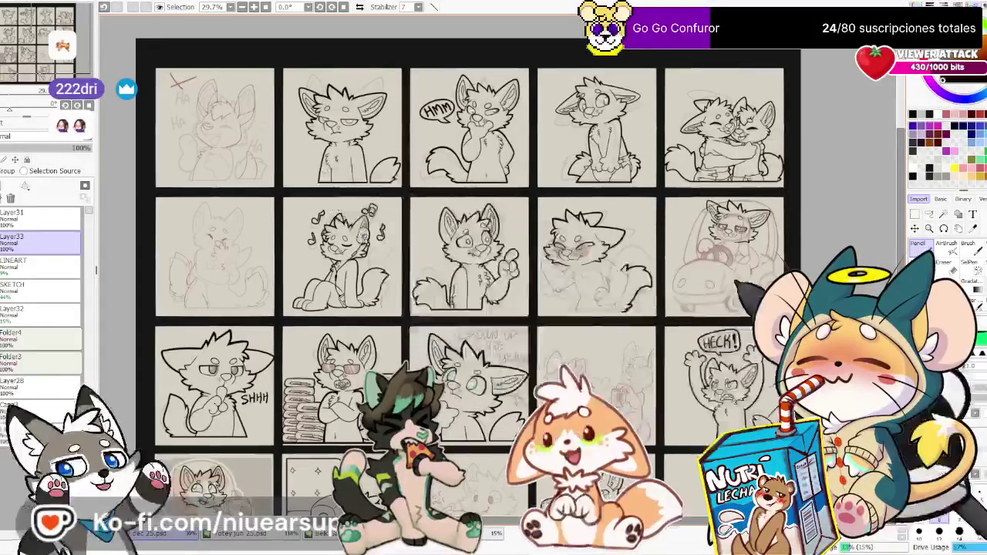
{"action": "left_click_drag", "start_coordinate": [596, 313], "coordinate": [603, 263]}
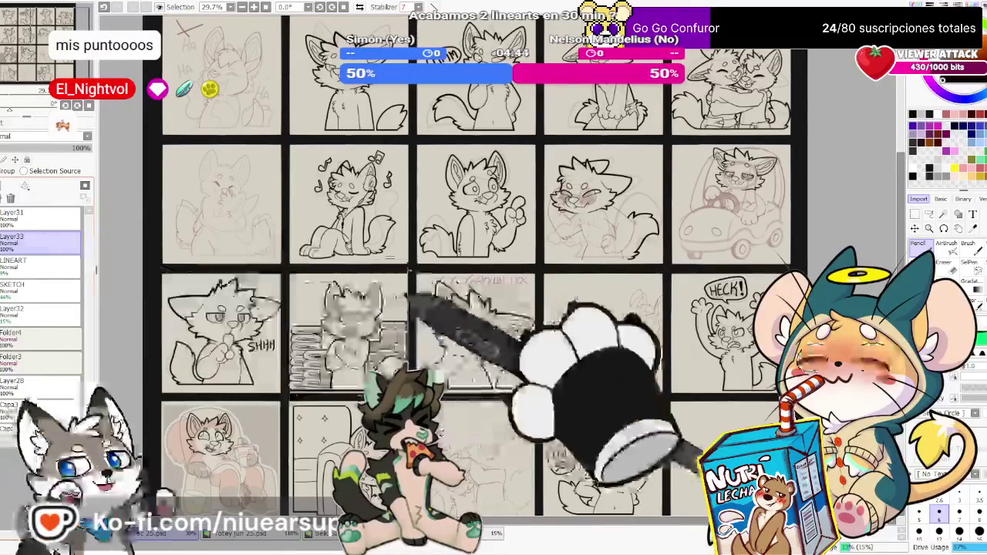
Zoom the canvas from 42% to about 237% on the 'pet pet' panel
{"action": "scroll", "coordinate": [459, 270], "scroll_direction": "down", "scroll_amount": 1}
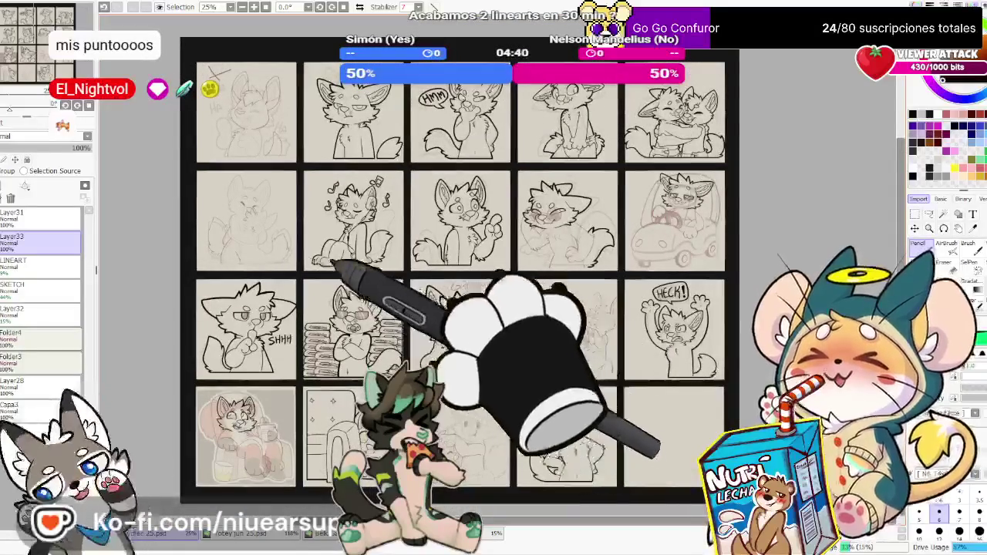
{"action": "scroll", "coordinate": [552, 241], "scroll_direction": "up", "scroll_amount": 2}
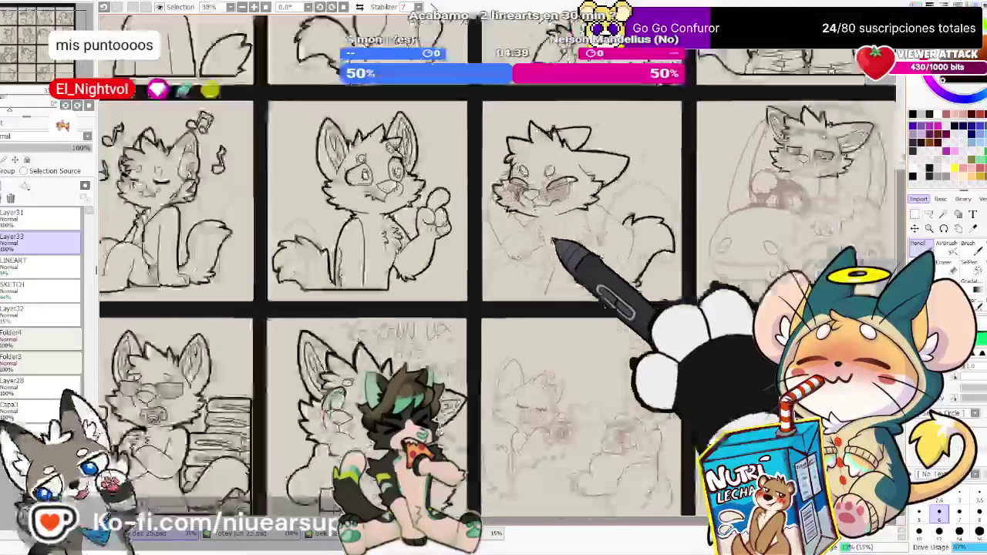
{"action": "scroll", "coordinate": [501, 285], "scroll_direction": "down", "scroll_amount": 2}
{"action": "scroll", "coordinate": [458, 360], "scroll_direction": "up", "scroll_amount": 1}
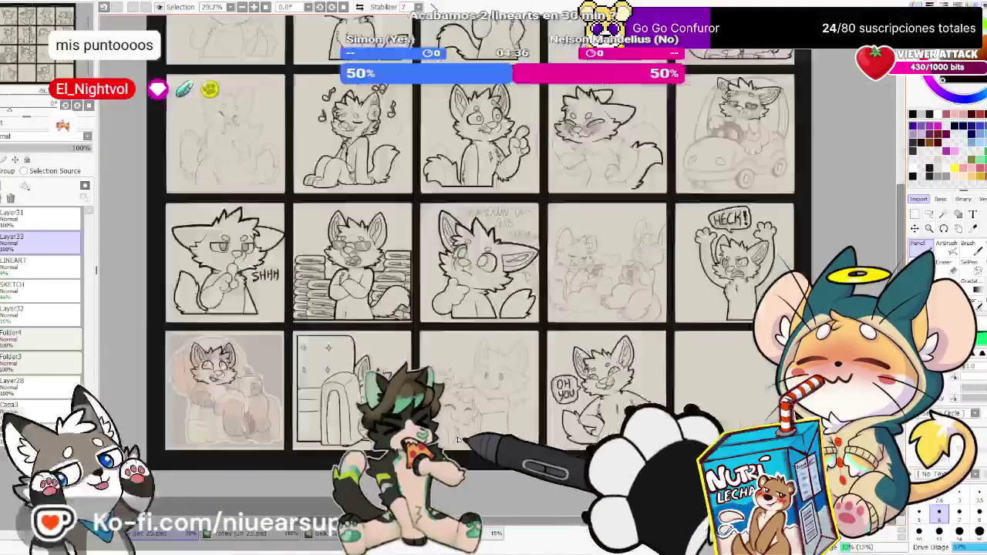
{"action": "scroll", "coordinate": [459, 440], "scroll_direction": "up", "scroll_amount": 2}
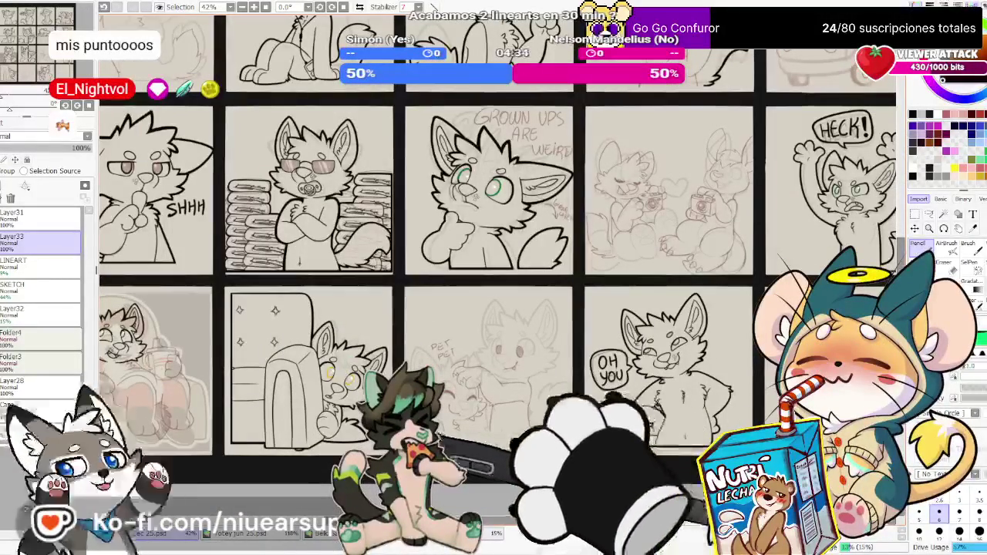
{"action": "scroll", "coordinate": [455, 448], "scroll_direction": "up", "scroll_amount": 1}
{"action": "scroll", "coordinate": [470, 417], "scroll_direction": "up", "scroll_amount": 3}
{"action": "scroll", "coordinate": [478, 398], "scroll_direction": "up", "scroll_amount": 2}
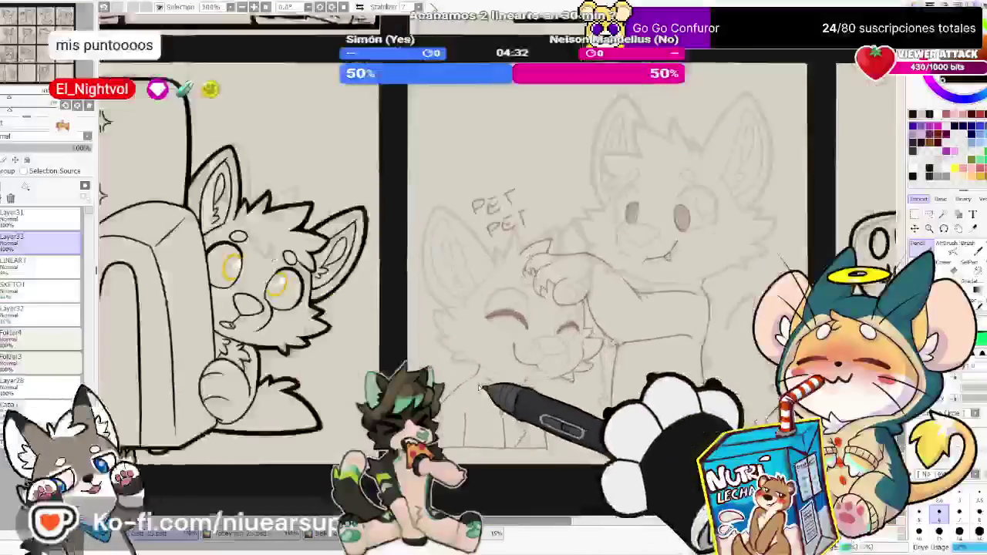
{"action": "scroll", "coordinate": [479, 387], "scroll_direction": "up", "scroll_amount": 2}
{"action": "scroll", "coordinate": [479, 401], "scroll_direction": "up", "scroll_amount": 1}
{"action": "scroll", "coordinate": [316, 379], "scroll_direction": "up", "scroll_amount": 1}
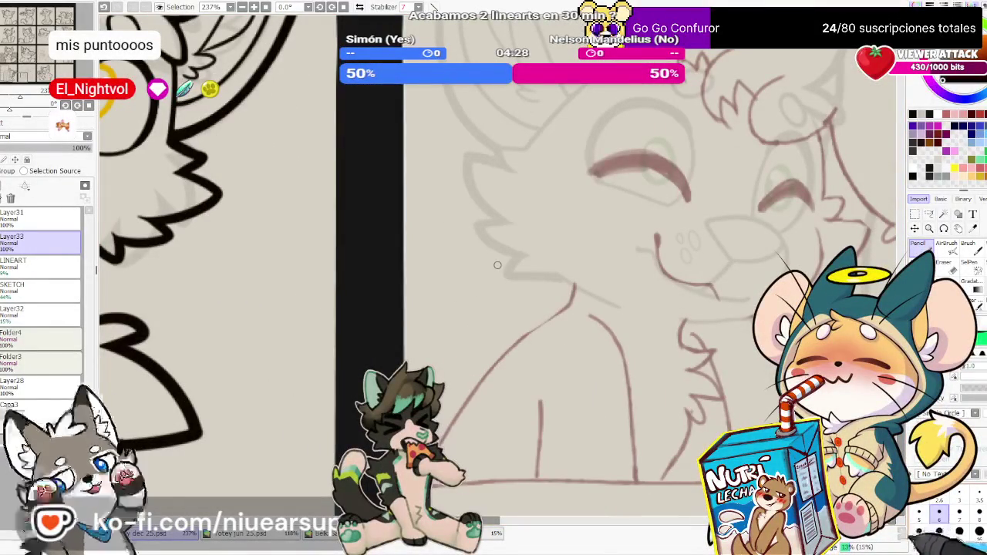
Ink the cat's left body outline, redrawing it slightly longer
{"action": "left_click_drag", "start_coordinate": [562, 358], "coordinate": [594, 374]}
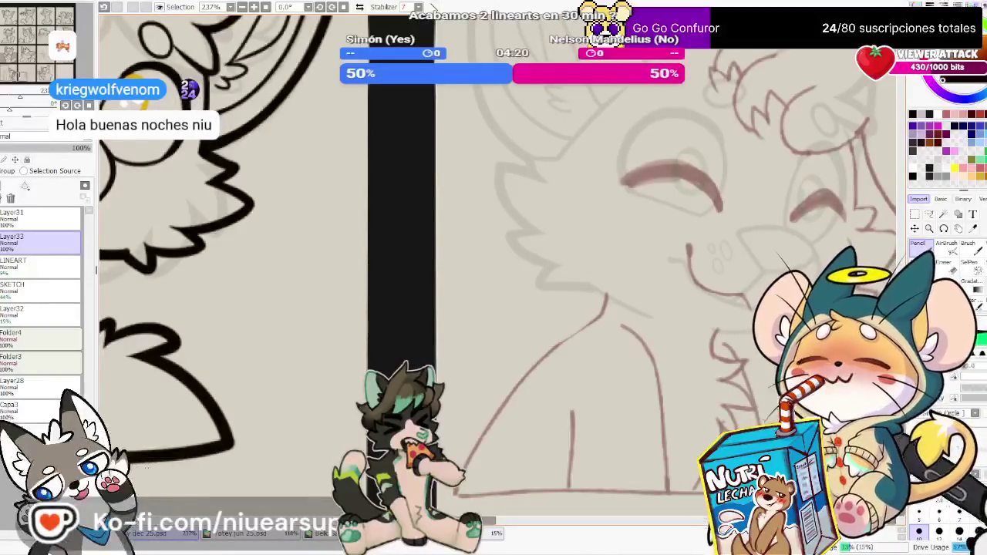
{"action": "left_click_drag", "start_coordinate": [456, 492], "coordinate": [614, 322]}
{"action": "key", "text": "ctrl+z"}
{"action": "left_click_drag", "start_coordinate": [456, 492], "coordinate": [613, 303]}
{"action": "key", "text": "e"}
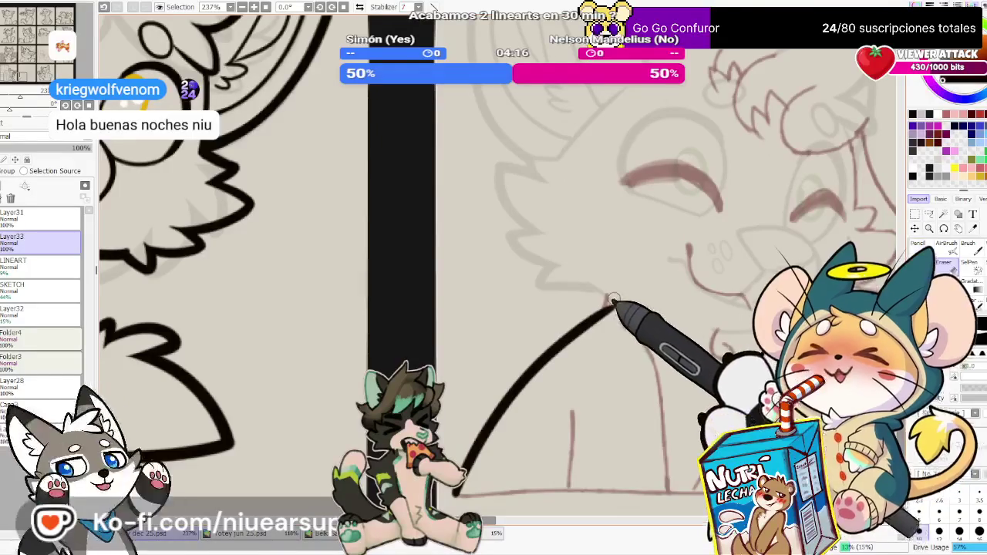
{"action": "key", "text": "n"}
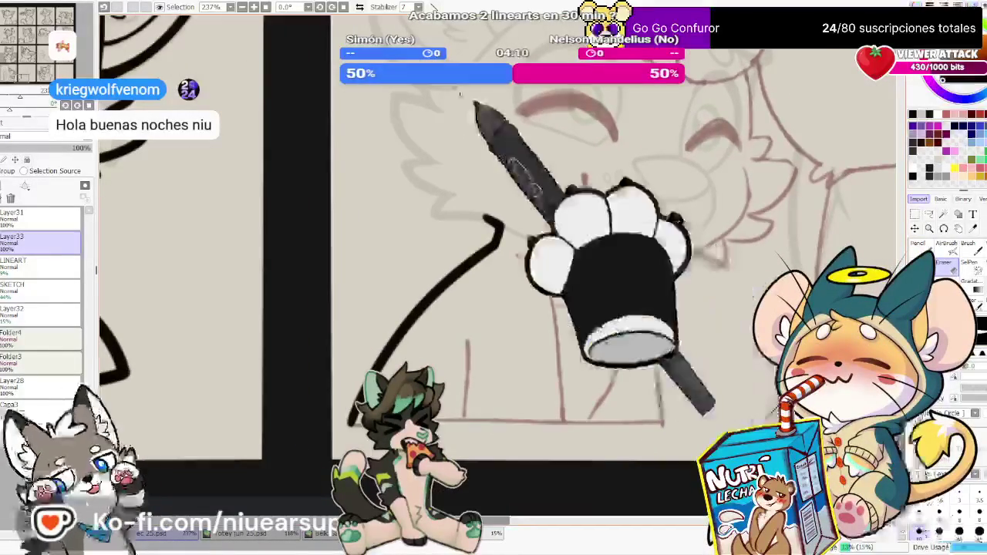
Ink the long chest line down from the chin, redrawing it after undos
{"action": "mouse_move", "coordinate": [672, 319]}
{"action": "left_mouse_down"}
{"action": "mouse_move", "coordinate": [574, 218]}
{"action": "mouse_move", "coordinate": [603, 241]}
{"action": "left_mouse_up"}
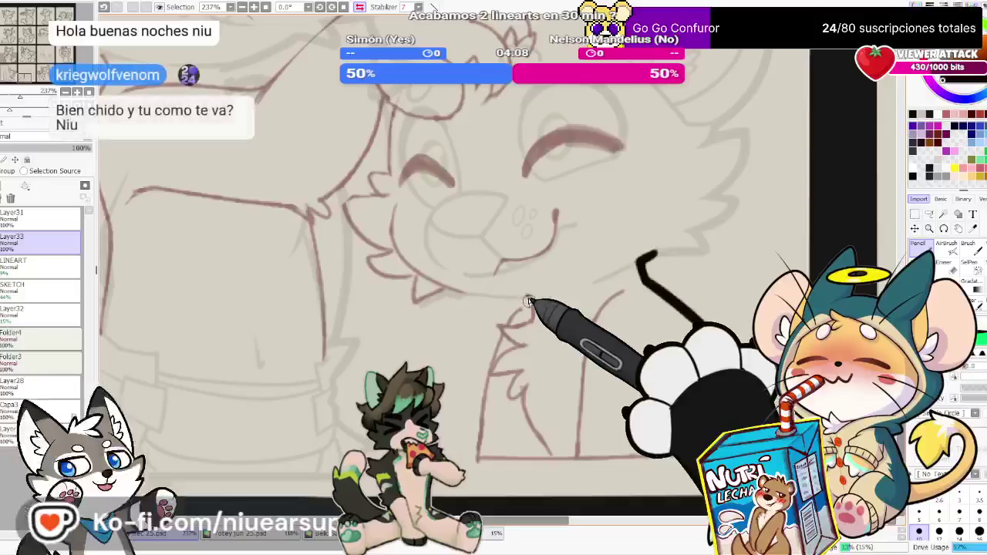
{"action": "left_click_drag", "start_coordinate": [529, 298], "coordinate": [518, 314]}
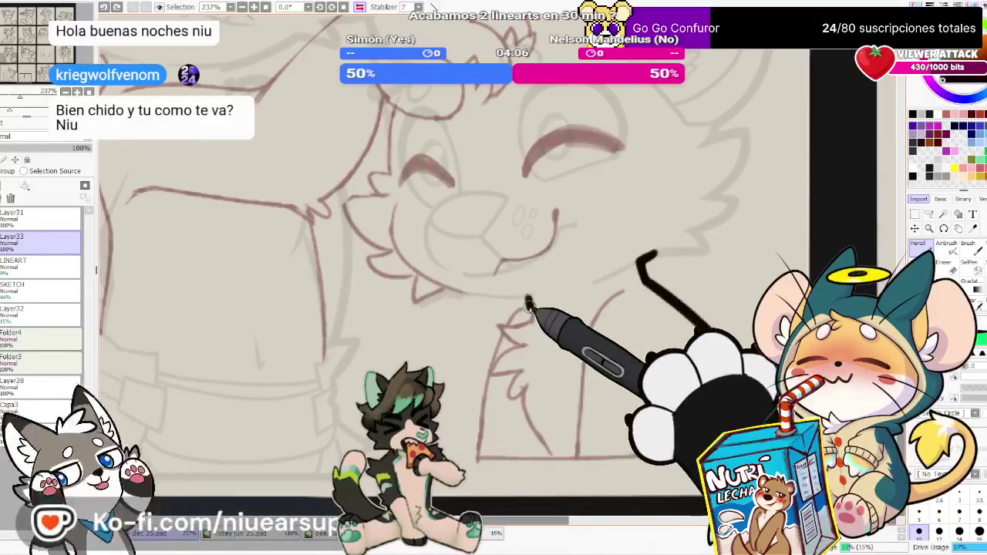
{"action": "key", "text": "ctrl+z"}
{"action": "left_click_drag", "start_coordinate": [529, 305], "coordinate": [465, 492]}
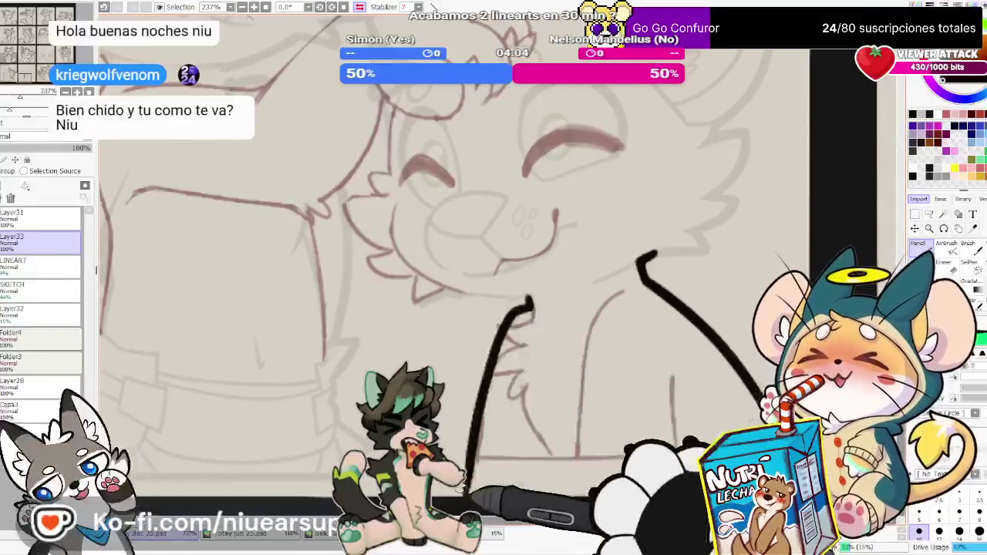
{"action": "scroll", "coordinate": [500, 337], "scroll_direction": "up", "scroll_amount": 2}
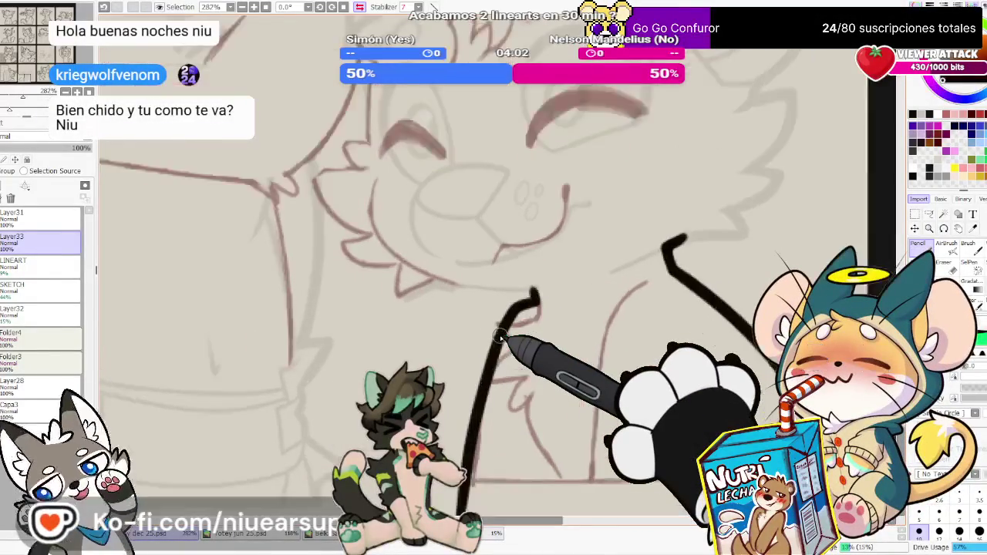
{"action": "key", "text": "ctrl+z"}
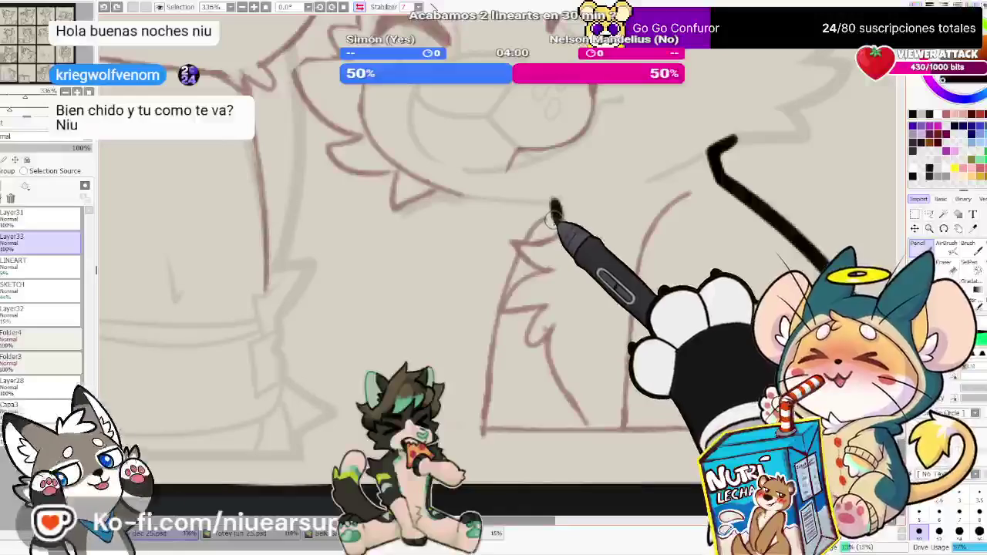
{"action": "left_click_drag", "start_coordinate": [555, 204], "coordinate": [479, 448]}
{"action": "key", "text": "e"}
{"action": "scroll", "coordinate": [525, 451], "scroll_direction": "down", "scroll_amount": 3}
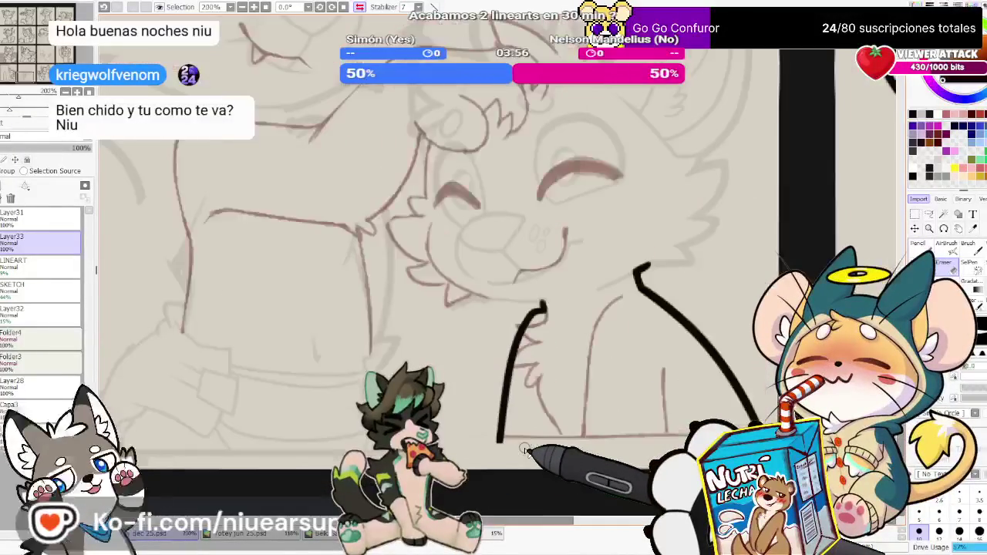
{"action": "scroll", "coordinate": [524, 450], "scroll_direction": "up", "scroll_amount": 2}
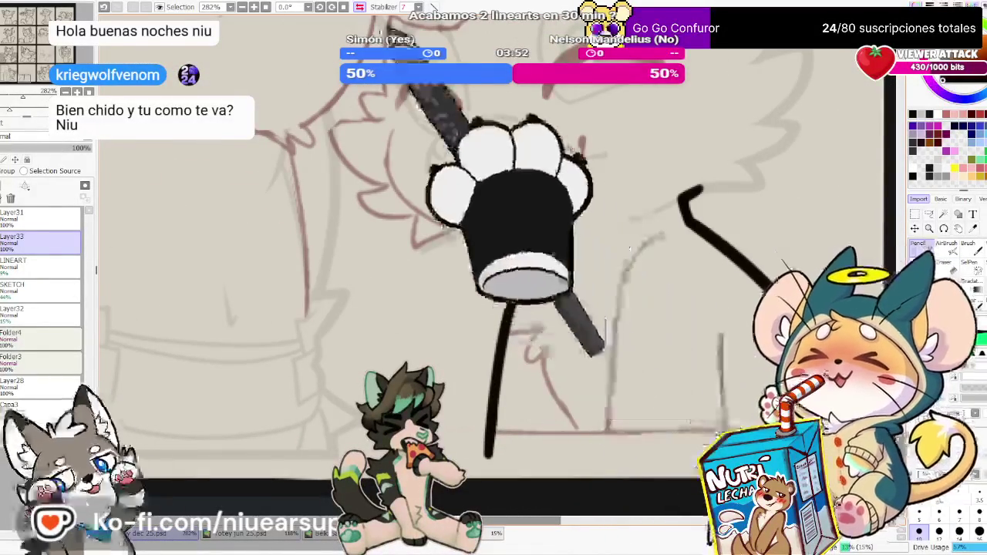
Mirror the view to check proportions, extend the body outline, then flip back
{"action": "key", "text": "h"}
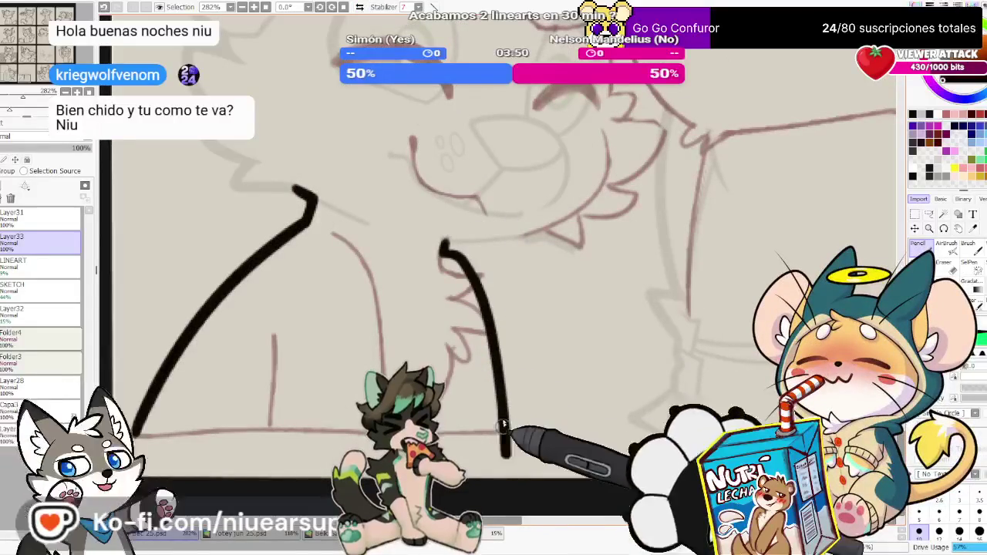
{"action": "left_click_drag", "start_coordinate": [478, 398], "coordinate": [656, 316]}
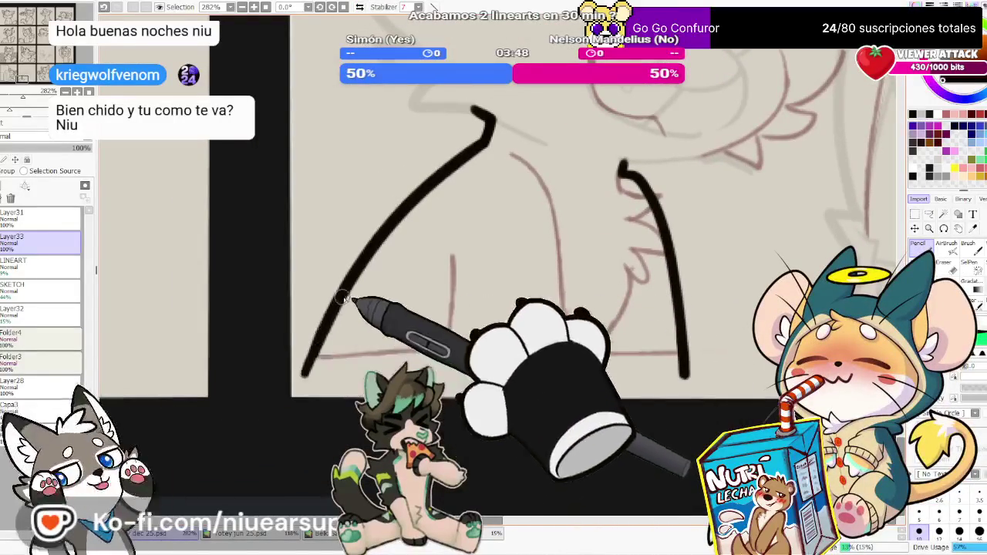
{"action": "left_click_drag", "start_coordinate": [328, 318], "coordinate": [304, 376]}
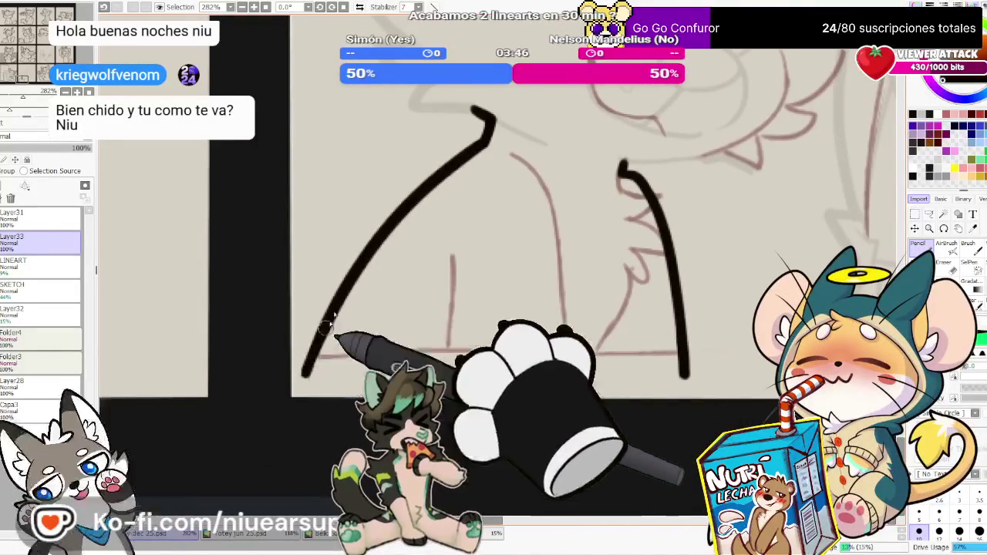
{"action": "left_click_drag", "start_coordinate": [712, 120], "coordinate": [655, 193]}
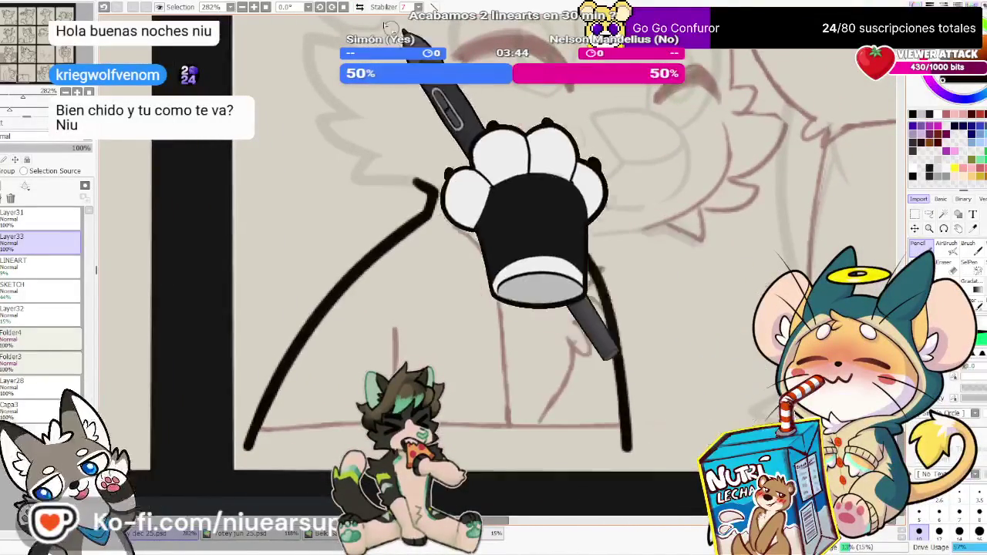
{"action": "left_click", "coordinate": [359, 7]}
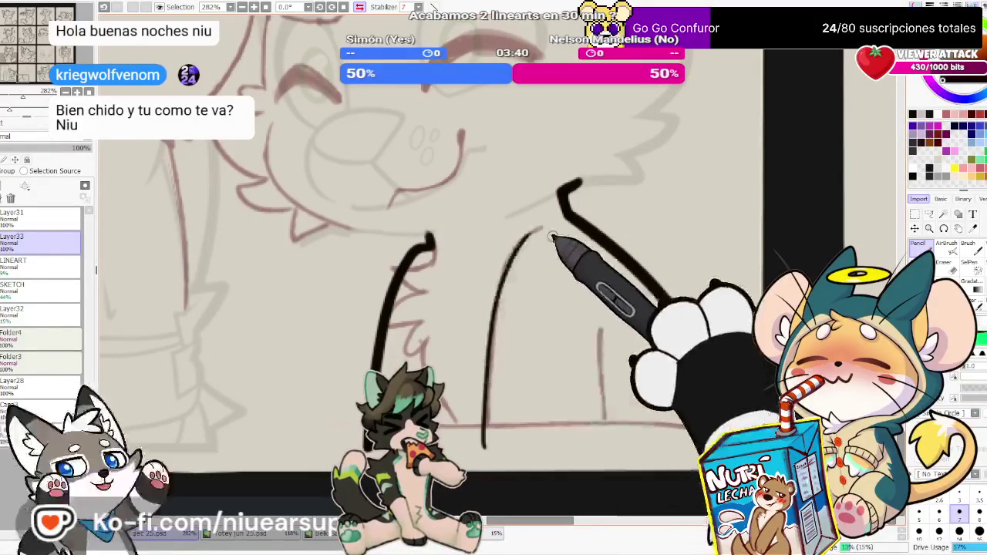
Ink a curved inner-body line, the vertical leg line and the chest fluff zigzags
{"action": "left_click_drag", "start_coordinate": [540, 229], "coordinate": [482, 451]}
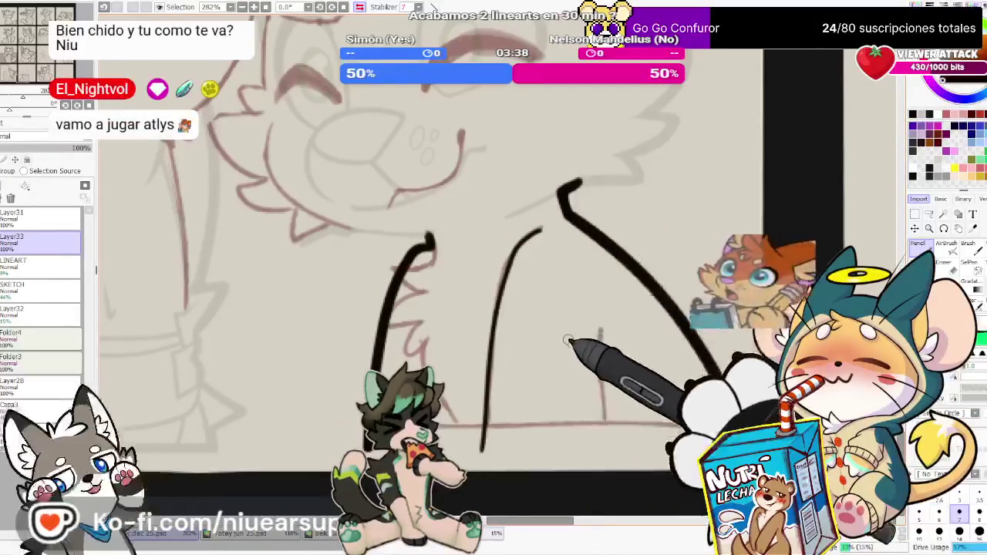
{"action": "left_click_drag", "start_coordinate": [603, 320], "coordinate": [599, 452]}
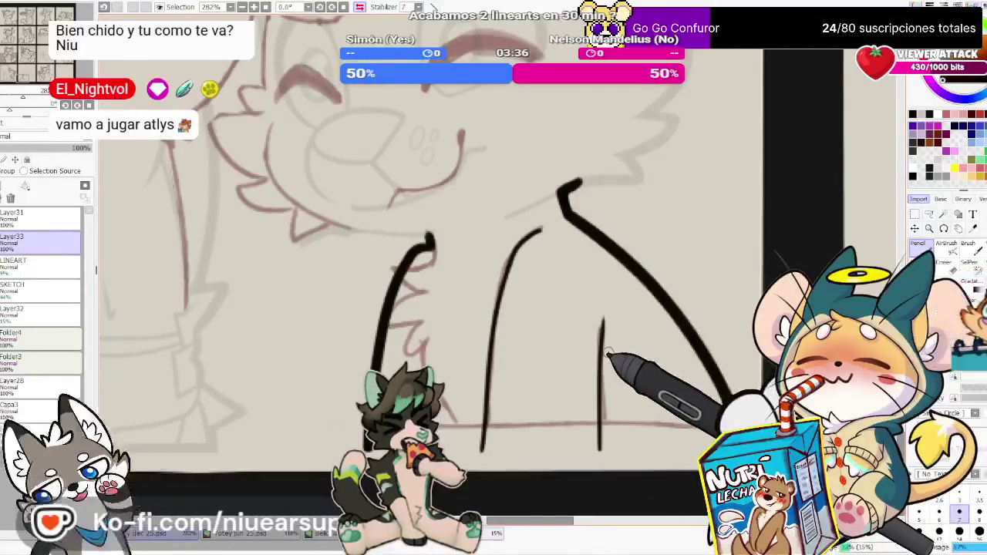
{"action": "left_click_drag", "start_coordinate": [601, 327], "coordinate": [600, 446]}
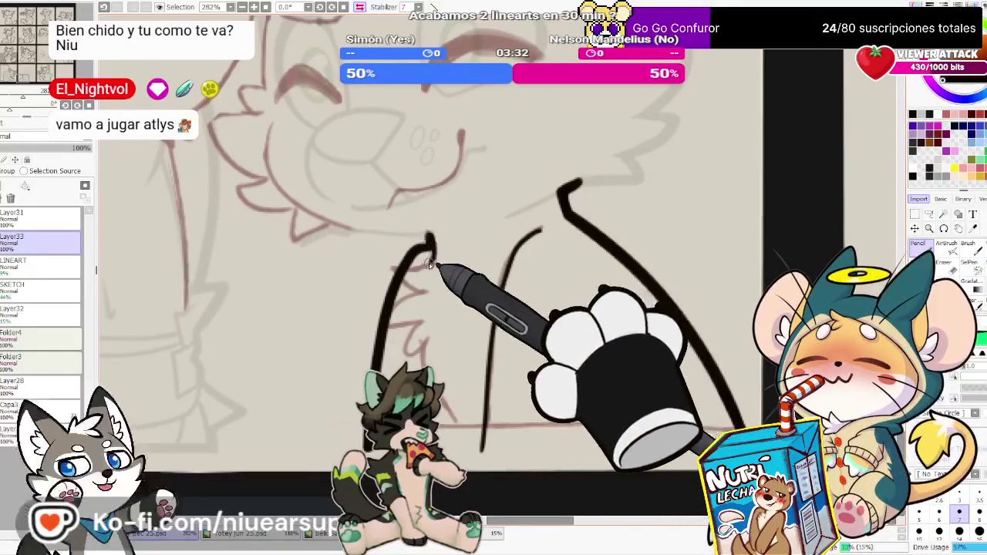
{"action": "mouse_move", "coordinate": [429, 236]}
{"action": "left_mouse_down"}
{"action": "mouse_move", "coordinate": [398, 278]}
{"action": "mouse_move", "coordinate": [432, 289]}
{"action": "left_mouse_up"}
{"action": "mouse_move", "coordinate": [423, 332]}
{"action": "left_mouse_down"}
{"action": "mouse_move", "coordinate": [409, 351]}
{"action": "mouse_move", "coordinate": [432, 341]}
{"action": "left_mouse_up"}
{"action": "left_click_drag", "start_coordinate": [600, 343], "coordinate": [600, 420]}
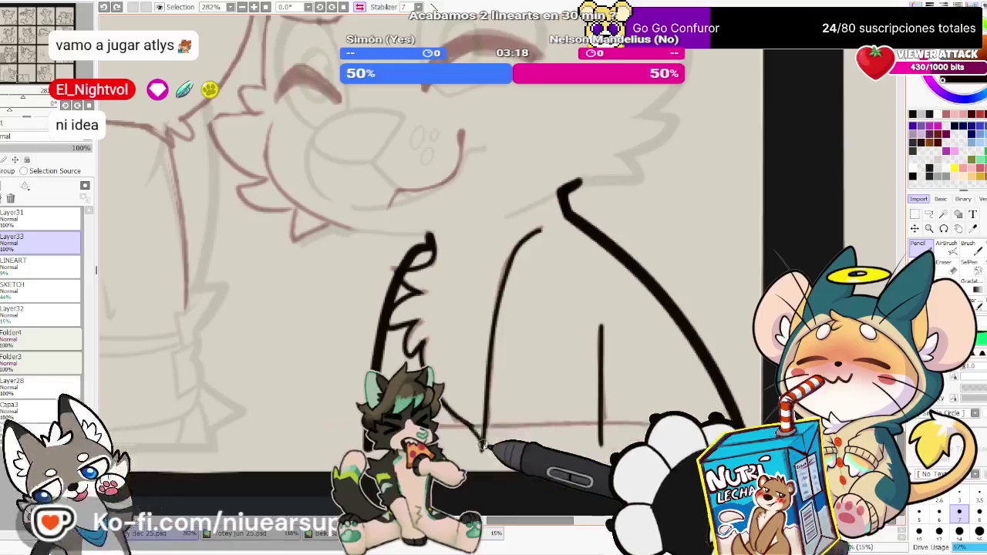
Fill a thin rectangular strip along the panel bottom black as a border
{"action": "key", "text": "m"}
{"action": "left_click_drag", "start_coordinate": [351, 438], "coordinate": [740, 451]}
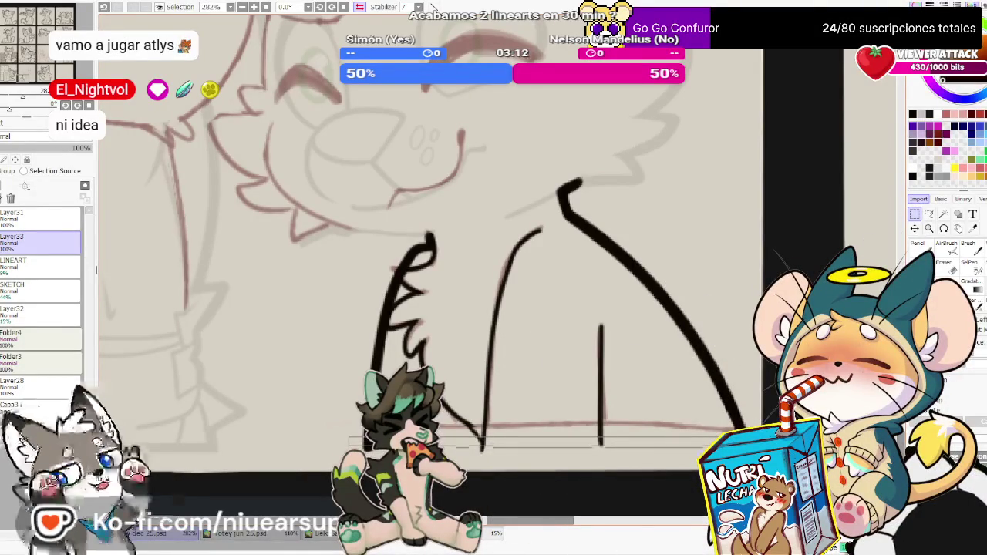
{"action": "left_click", "coordinate": [647, 448]}
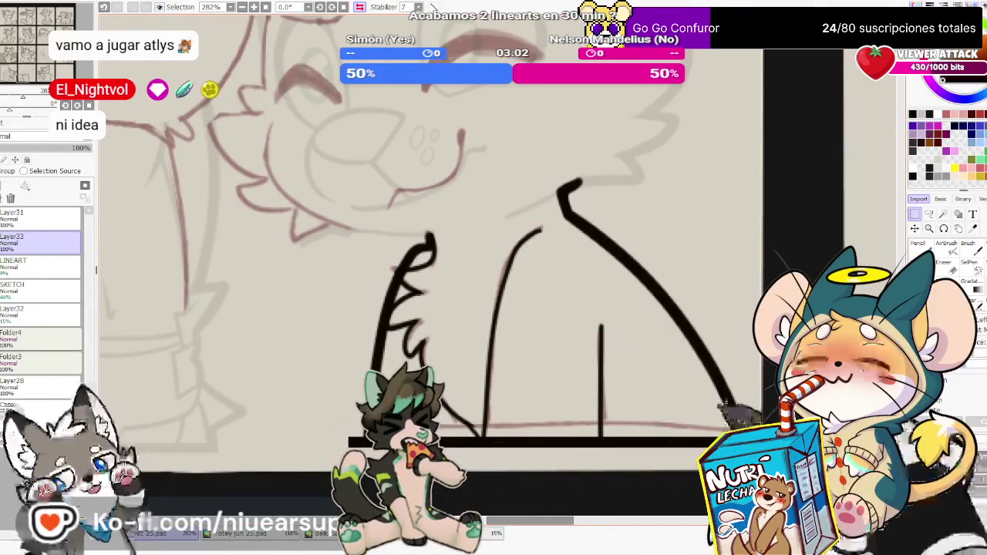
{"action": "key", "text": "e"}
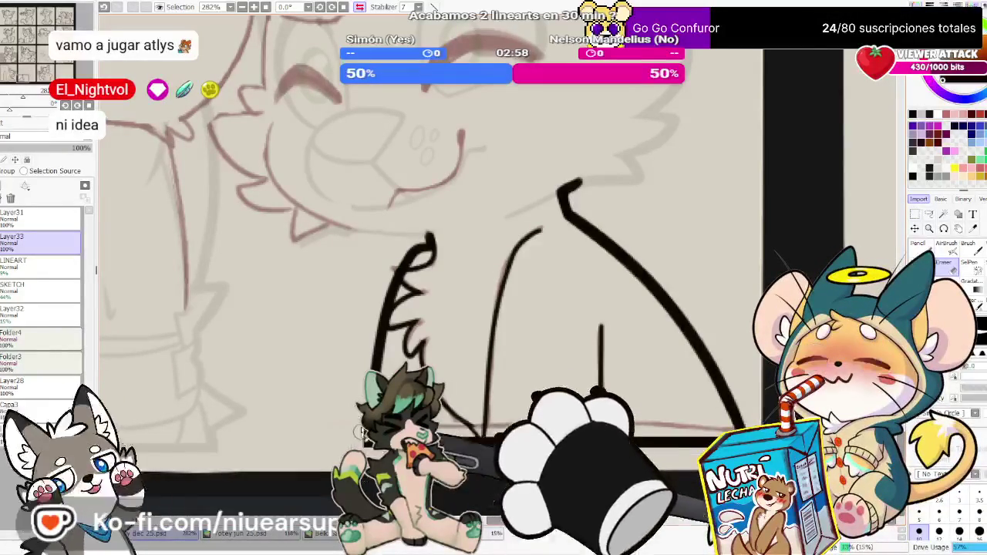
{"action": "scroll", "coordinate": [652, 300], "scroll_direction": "up", "scroll_amount": 3}
Pan to the petted cat's face and draw its smiling mouth curve in bold black
{"action": "scroll", "coordinate": [652, 299], "scroll_direction": "up", "scroll_amount": 2}
{"action": "scroll", "coordinate": [653, 299], "scroll_direction": "up", "scroll_amount": 3}
{"action": "scroll", "coordinate": [653, 299], "scroll_direction": "left", "scroll_amount": 5}
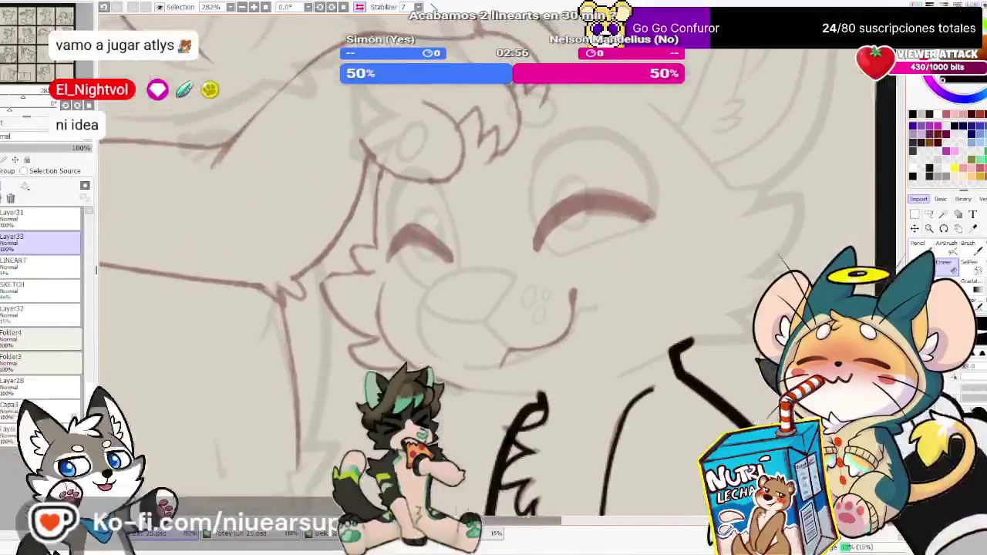
{"action": "scroll", "coordinate": [660, 290], "scroll_direction": "up", "scroll_amount": 1}
{"action": "scroll", "coordinate": [659, 290], "scroll_direction": "left", "scroll_amount": 1}
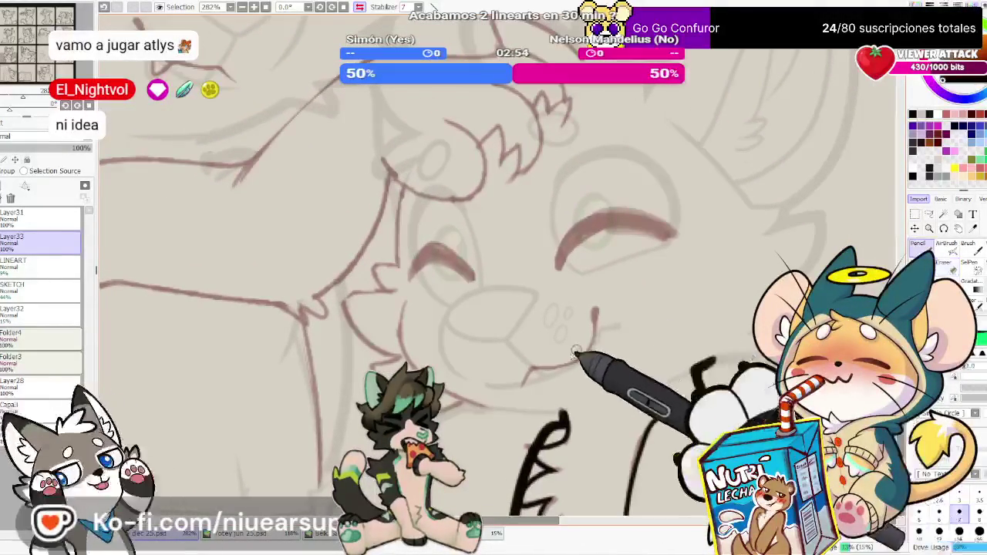
{"action": "left_click_drag", "start_coordinate": [522, 384], "coordinate": [592, 339]}
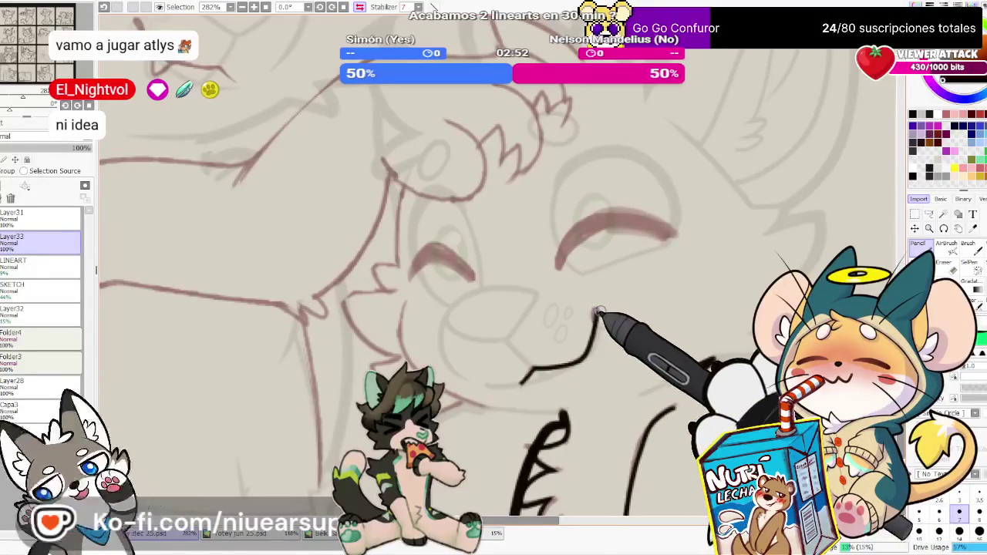
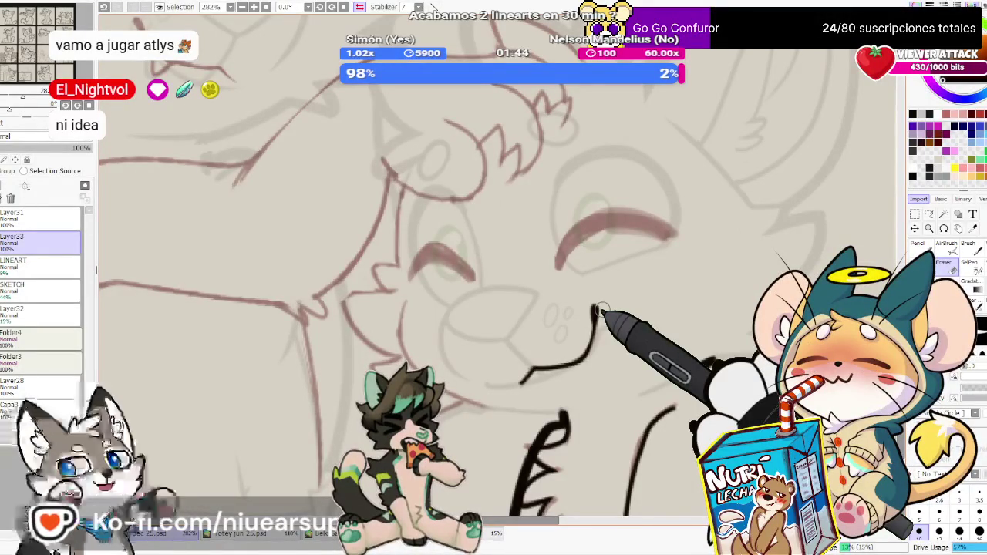
Ink the upper eyelid arc in black, undoing and retrying the stroke twice
{"action": "key", "text": "n"}
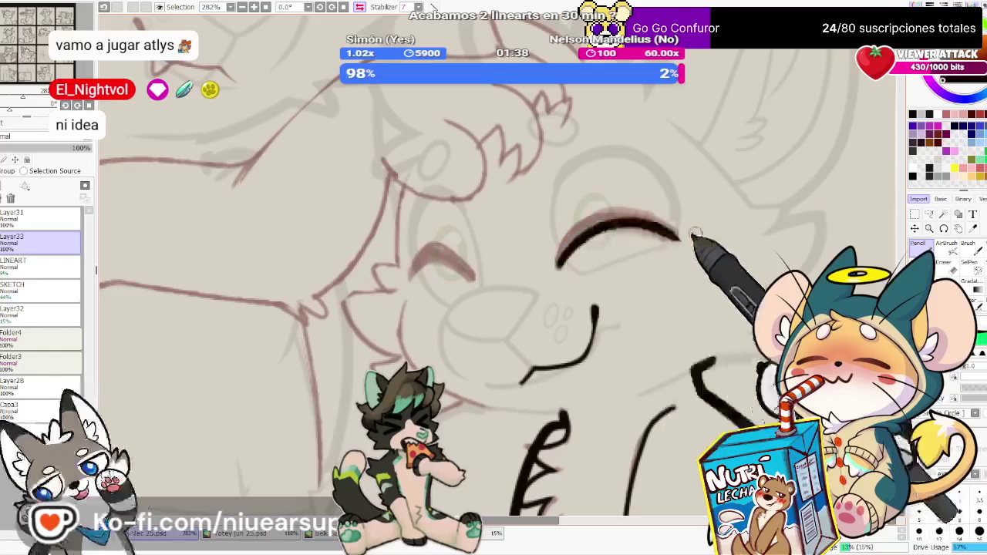
{"action": "left_click_drag", "start_coordinate": [558, 266], "coordinate": [669, 232]}
{"action": "key", "text": "ctrl+z"}
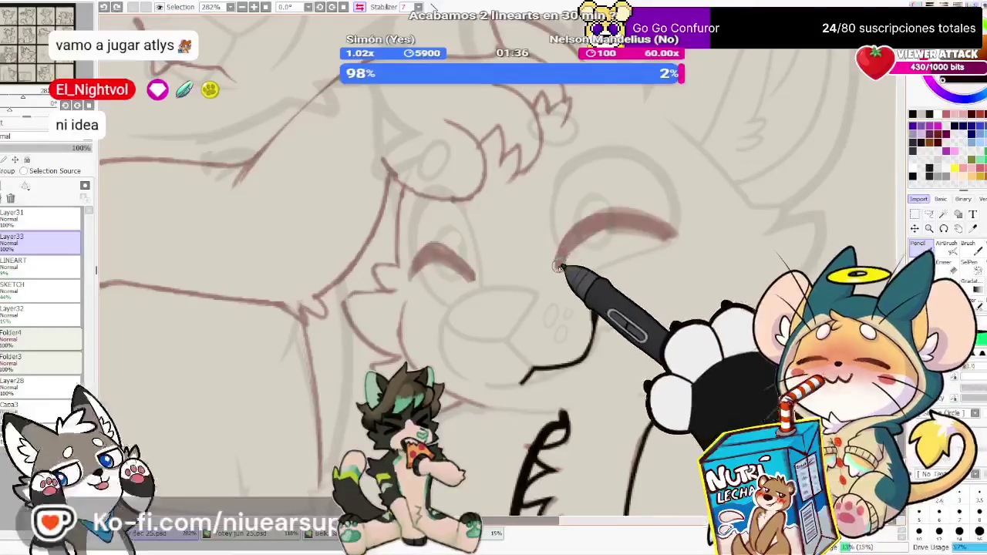
{"action": "mouse_move", "coordinate": [557, 267]}
{"action": "left_mouse_down"}
{"action": "mouse_move", "coordinate": [668, 231]}
{"action": "mouse_move", "coordinate": [560, 262]}
{"action": "left_mouse_up"}
{"action": "key", "text": "ctrl+z"}
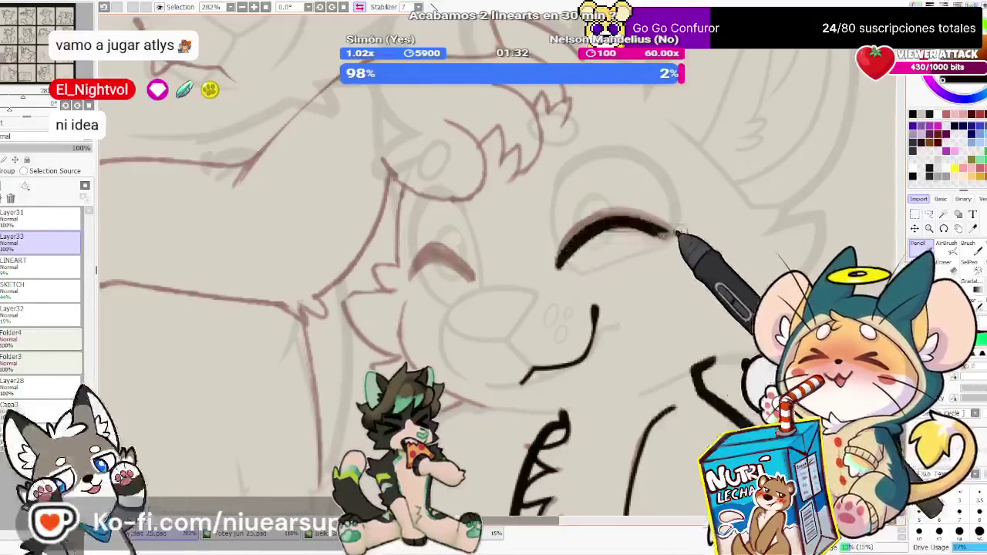
{"action": "left_click_drag", "start_coordinate": [669, 232], "coordinate": [621, 232]}
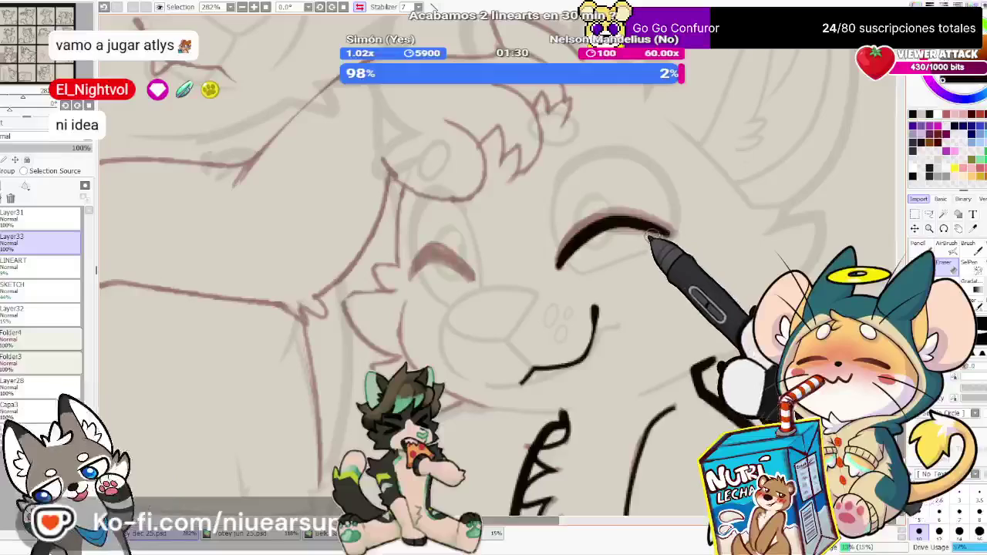
Flip the canvas horizontally and redraw the eyelid as a shorter arc
{"action": "key", "text": "n"}
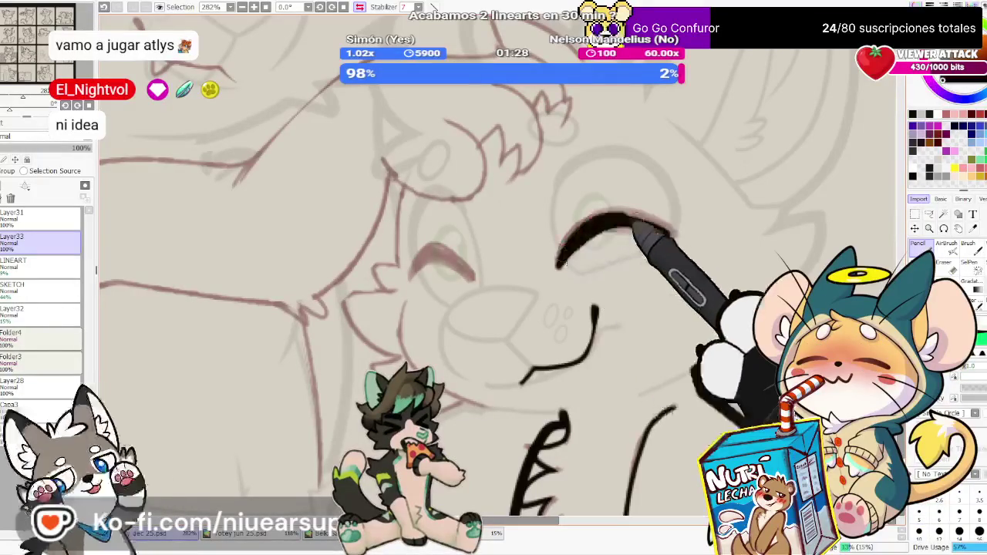
{"action": "key", "text": "ctrl+z"}
{"action": "left_click_drag", "start_coordinate": [558, 265], "coordinate": [637, 209]}
{"action": "key", "text": "h"}
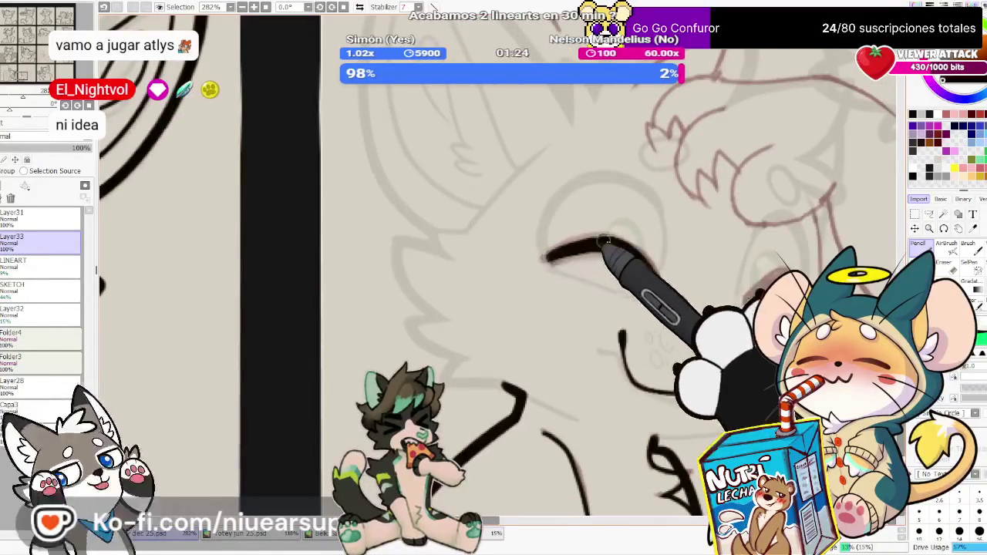
{"action": "key", "text": "ctrl+z"}
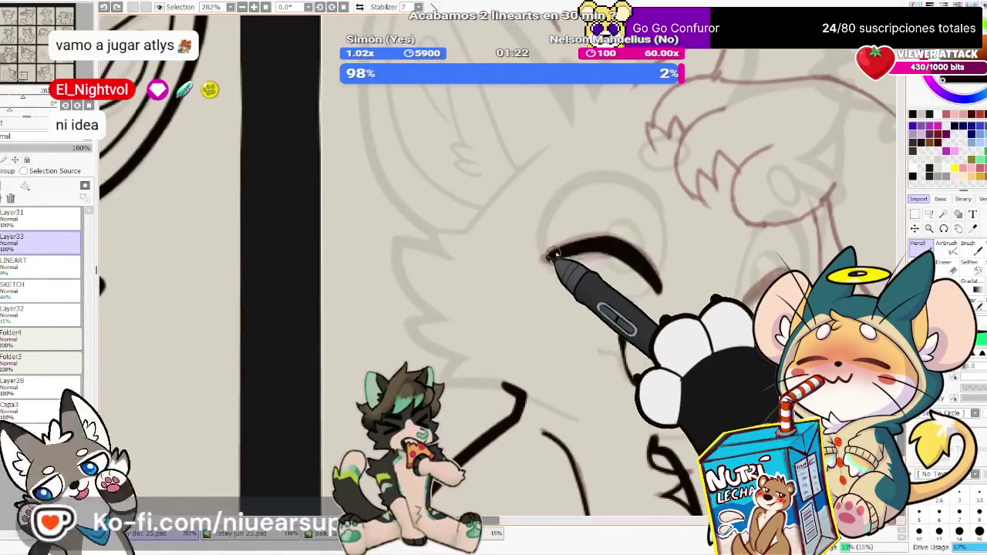
{"action": "mouse_move", "coordinate": [547, 260]}
{"action": "left_mouse_down"}
{"action": "mouse_move", "coordinate": [628, 255]}
{"action": "mouse_move", "coordinate": [659, 291]}
{"action": "left_mouse_up"}
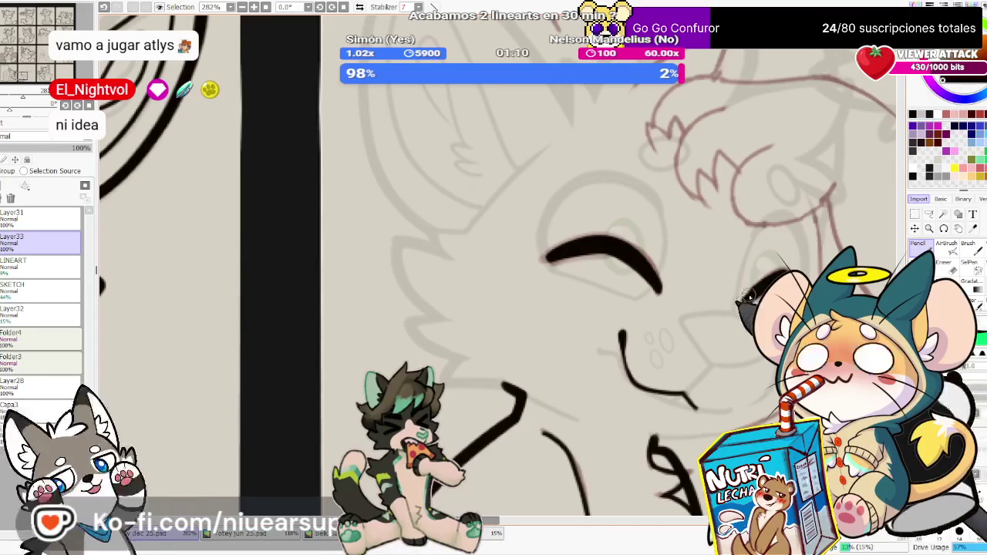
Toggle between Eraser and Pencil, ending on the Eraser
{"action": "key", "text": "e"}
{"action": "key", "text": "n"}
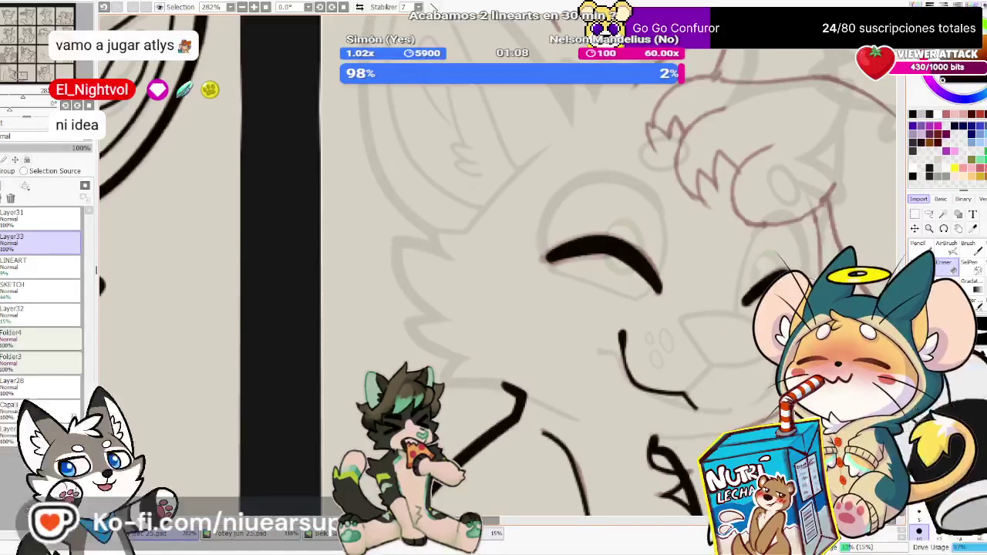
{"action": "key", "text": "e"}
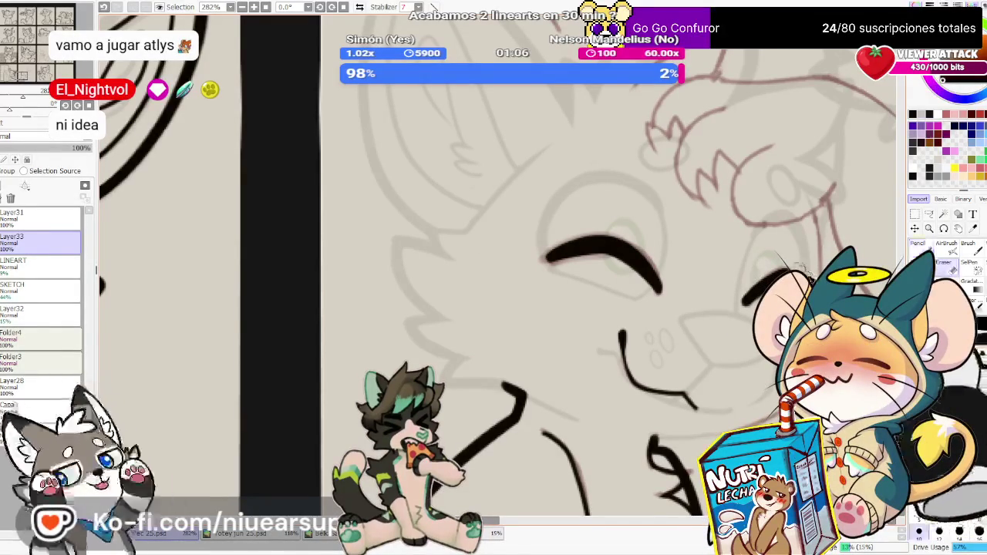
{"action": "key", "text": "n"}
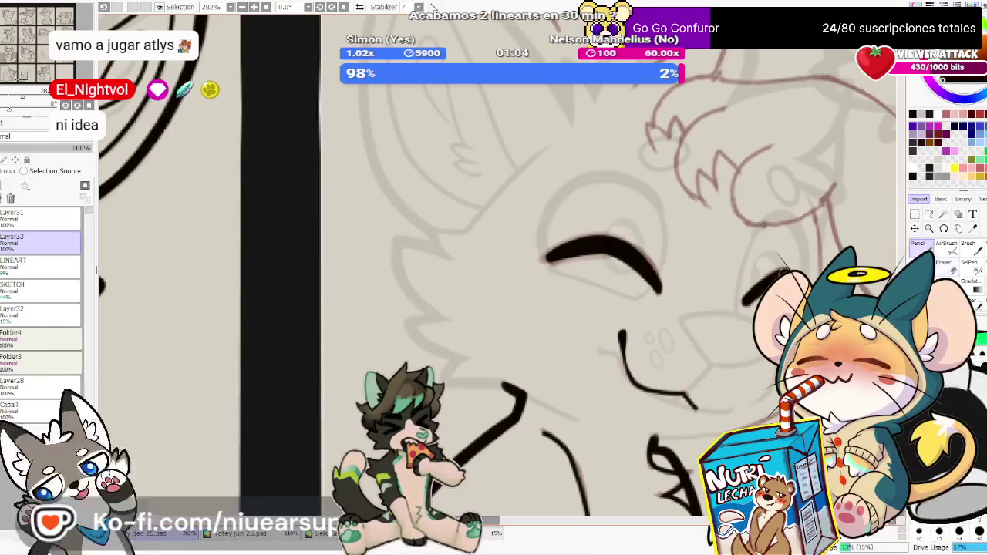
{"action": "key", "text": "e"}
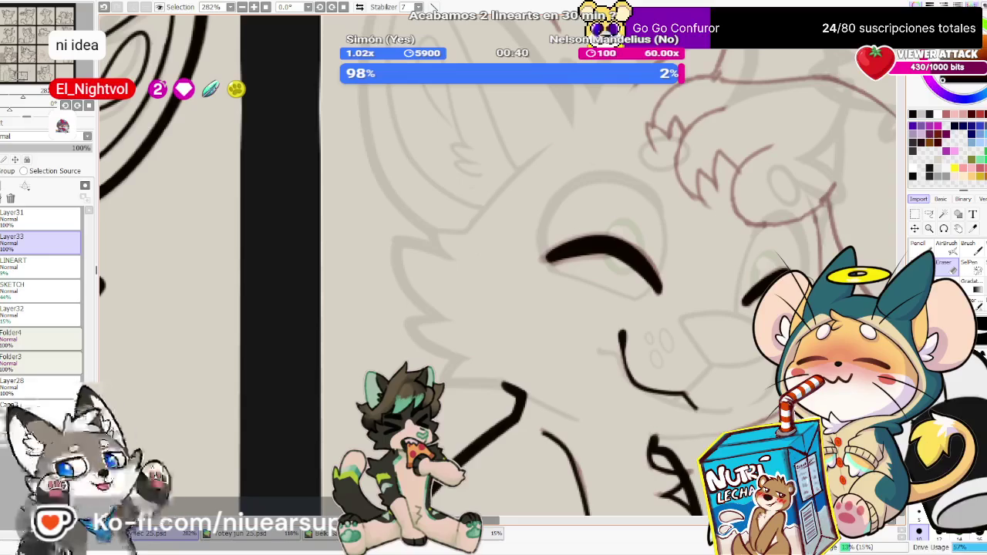
Erase the excess thickness of the stroke near the jaw, leaving a thin line
{"action": "key", "text": "n"}
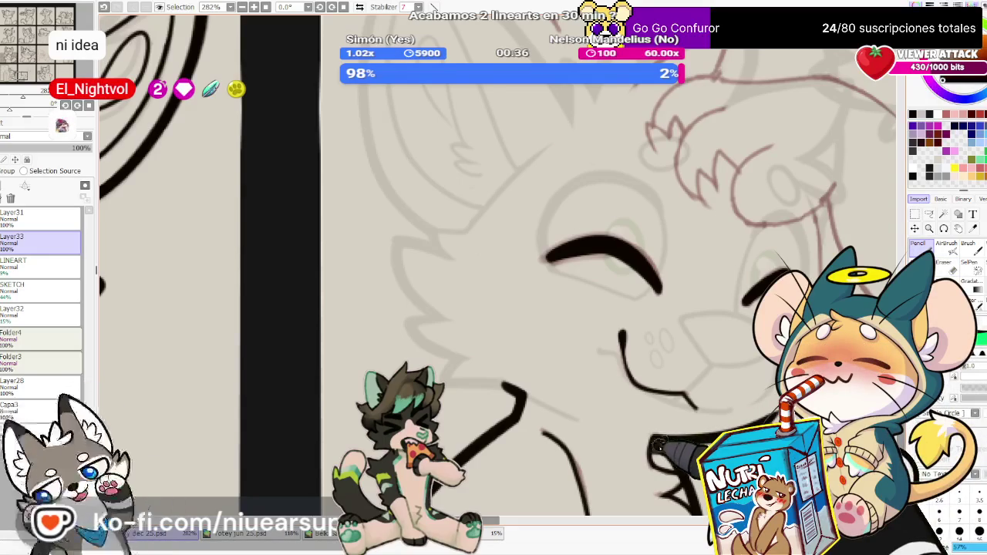
{"action": "key", "text": "e"}
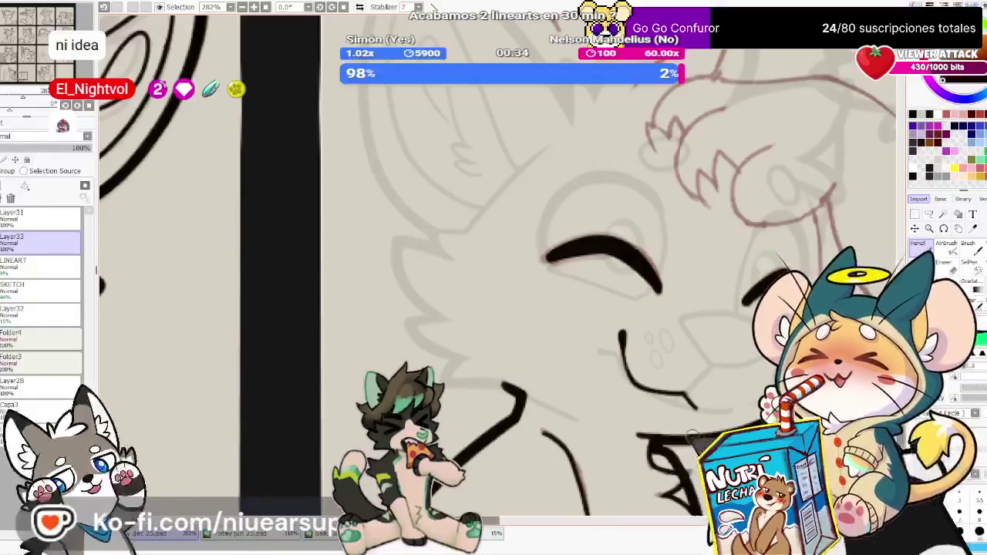
{"action": "left_click_drag", "start_coordinate": [639, 430], "coordinate": [702, 455]}
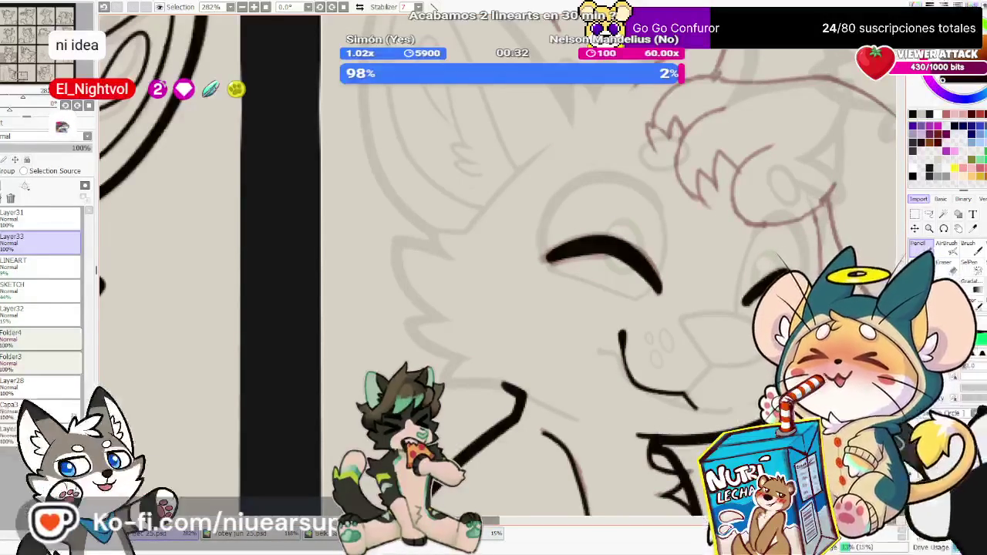
{"action": "key", "text": "n"}
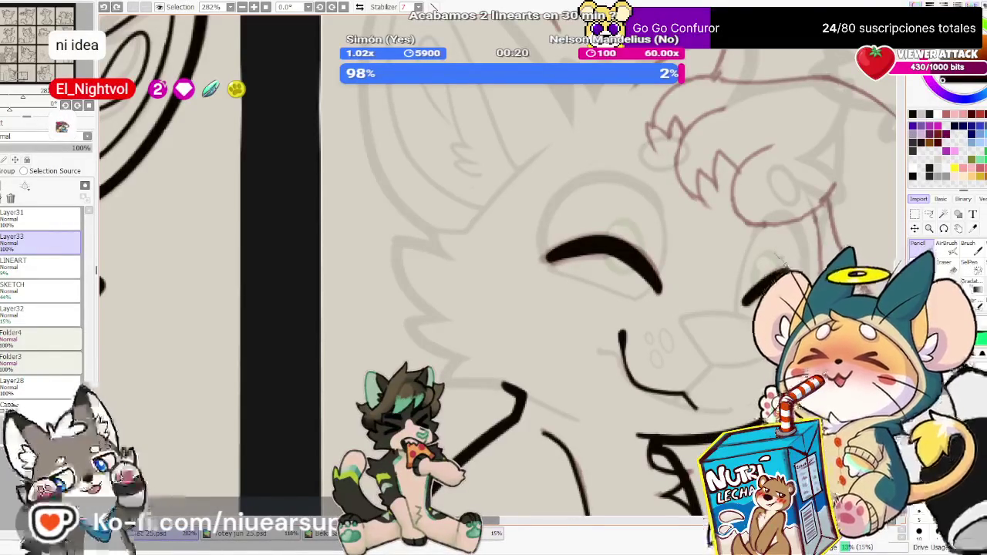
{"action": "key", "text": "e"}
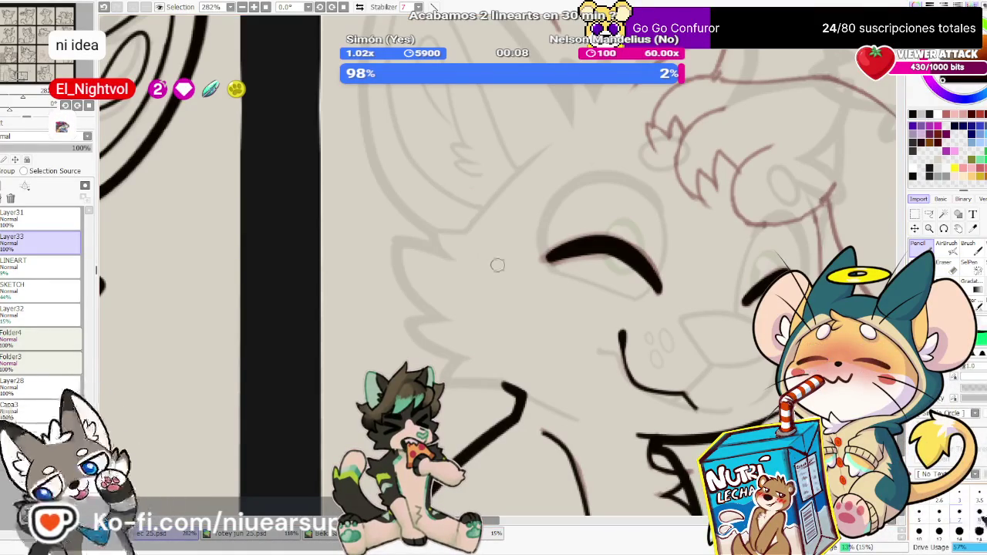
{"action": "left_click_drag", "start_coordinate": [584, 330], "coordinate": [657, 286]}
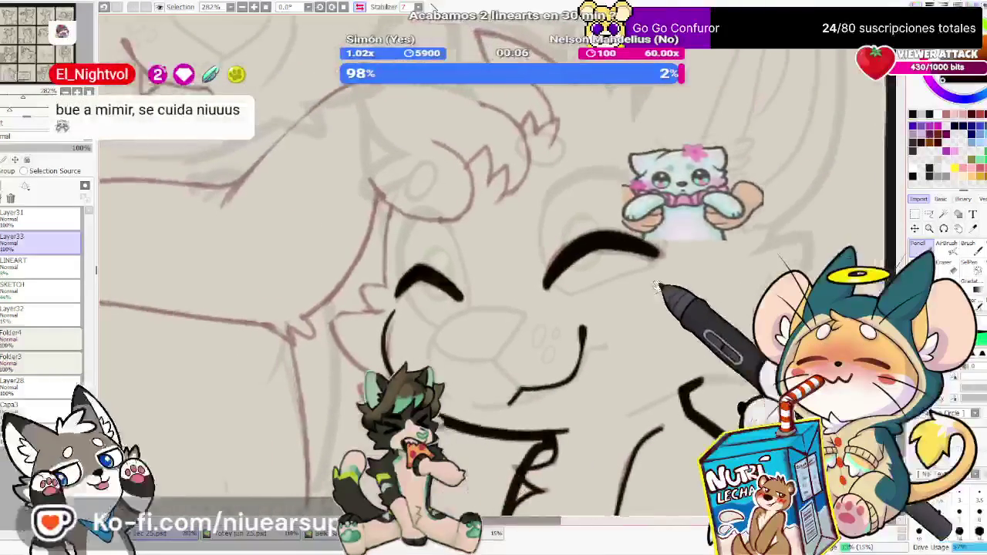
Ink a fur stroke beside the eye and the curved cheek outline, un-mirroring the view
{"action": "left_click_drag", "start_coordinate": [352, 280], "coordinate": [376, 310]}
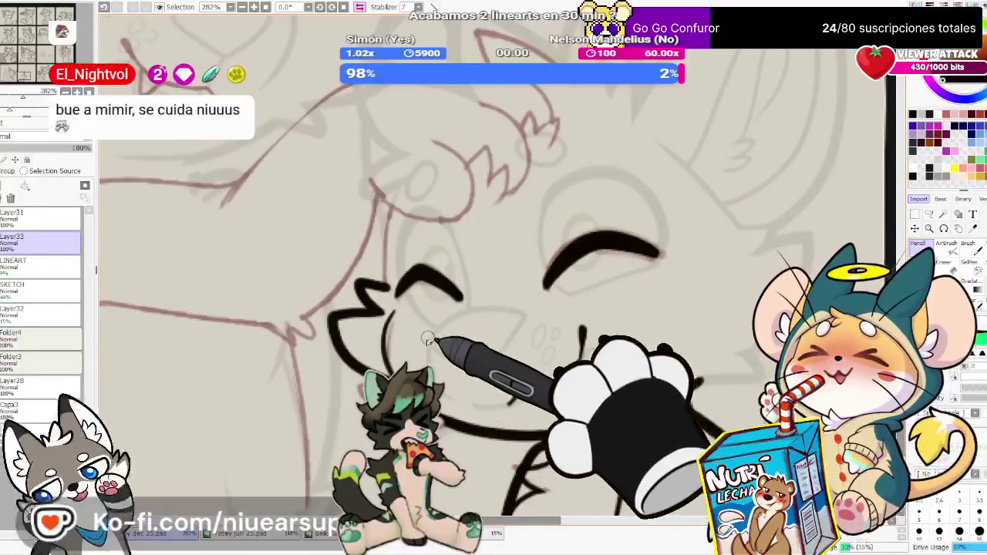
{"action": "left_click_drag", "start_coordinate": [386, 363], "coordinate": [384, 325]}
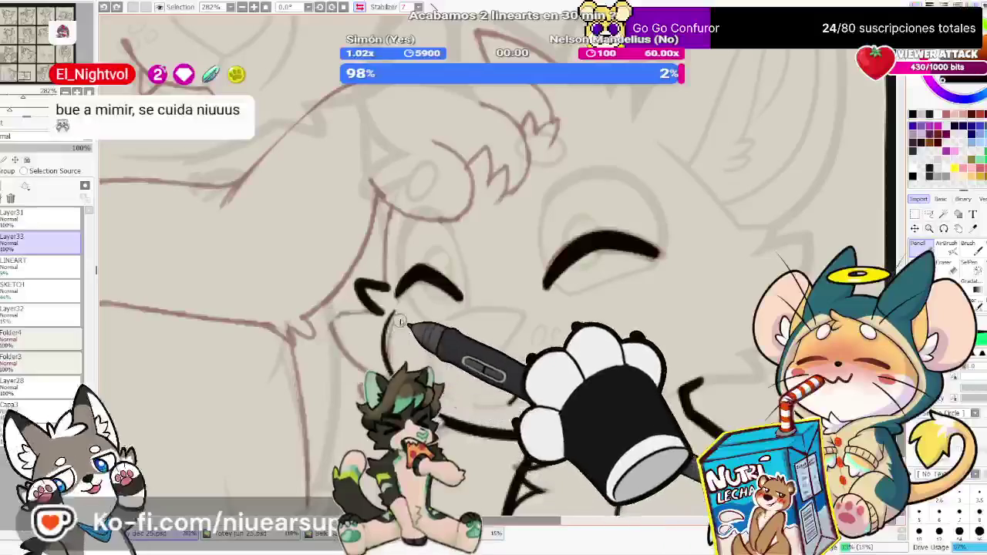
{"action": "left_click", "coordinate": [360, 6]}
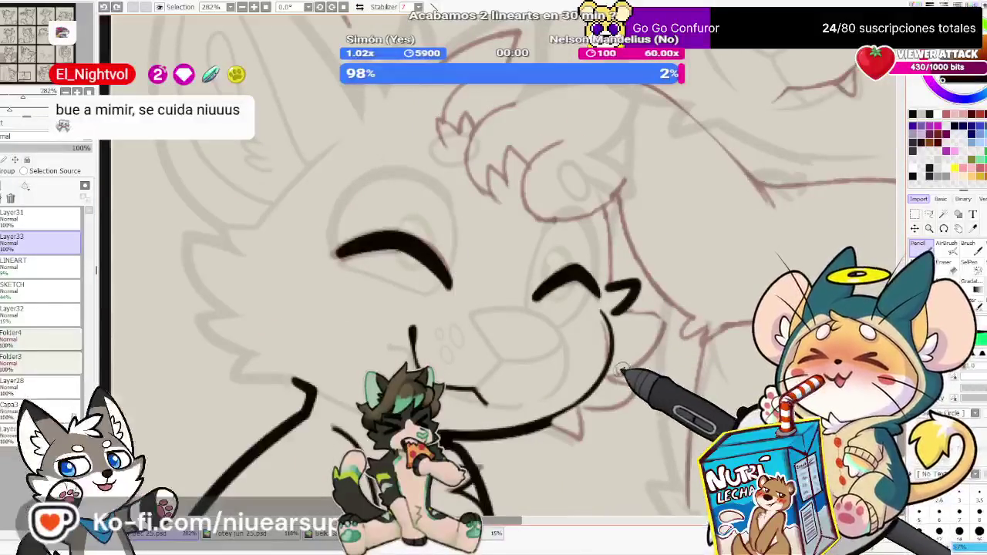
{"action": "mouse_move", "coordinate": [615, 378]}
{"action": "left_mouse_down"}
{"action": "mouse_move", "coordinate": [661, 324]}
{"action": "mouse_move", "coordinate": [641, 358]}
{"action": "left_mouse_up"}
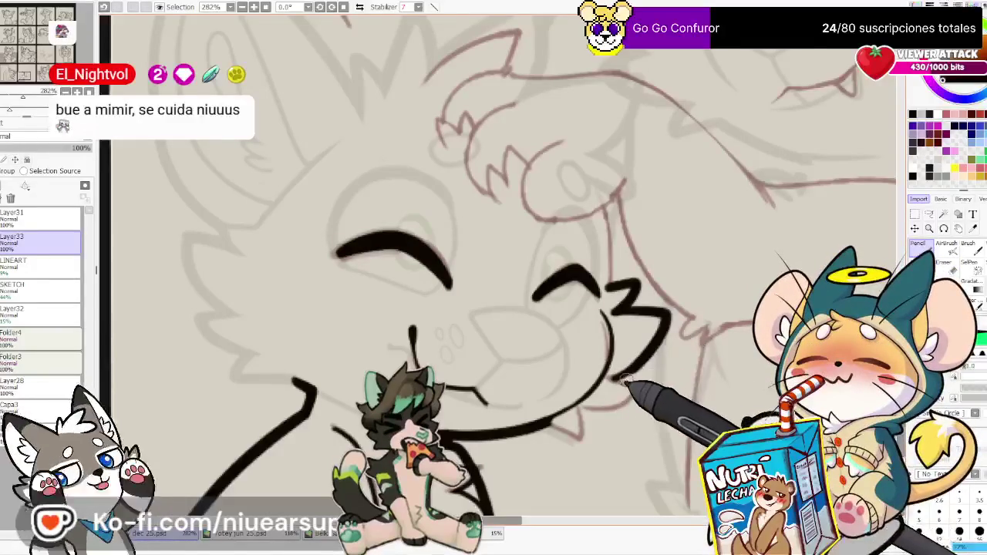
Extend the jagged cheek fur strokes and add a notch where the mouth line ends
{"action": "key", "text": "e"}
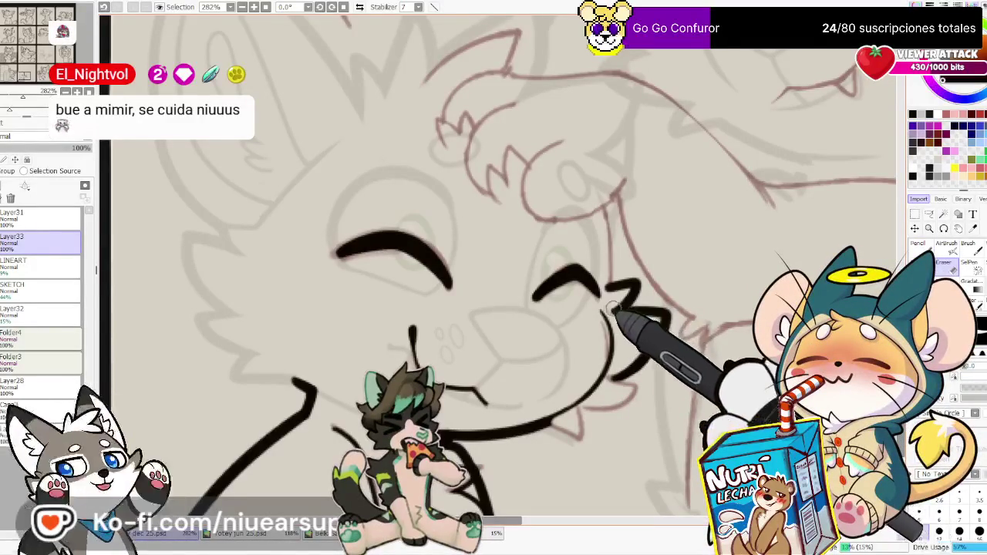
{"action": "key", "text": "n"}
{"action": "left_click_drag", "start_coordinate": [677, 334], "coordinate": [686, 292]}
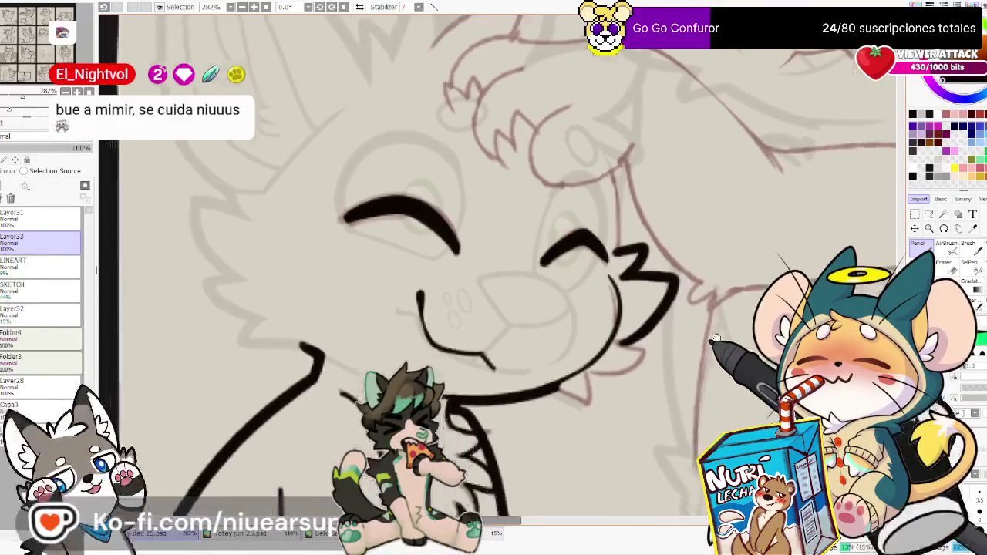
{"action": "key", "text": "n"}
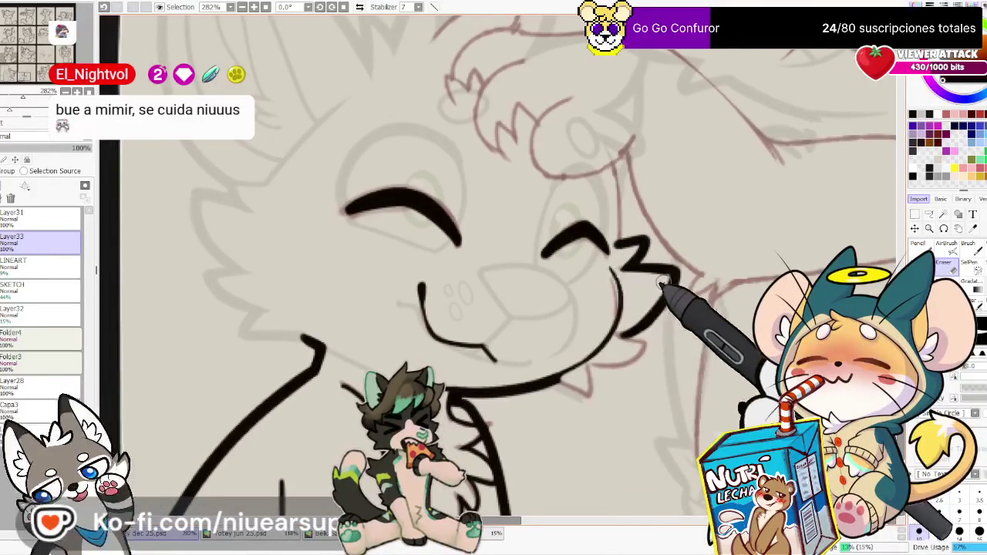
{"action": "mouse_move", "coordinate": [661, 330]}
{"action": "left_mouse_down"}
{"action": "mouse_move", "coordinate": [665, 279]}
{"action": "mouse_move", "coordinate": [631, 341]}
{"action": "left_mouse_up"}
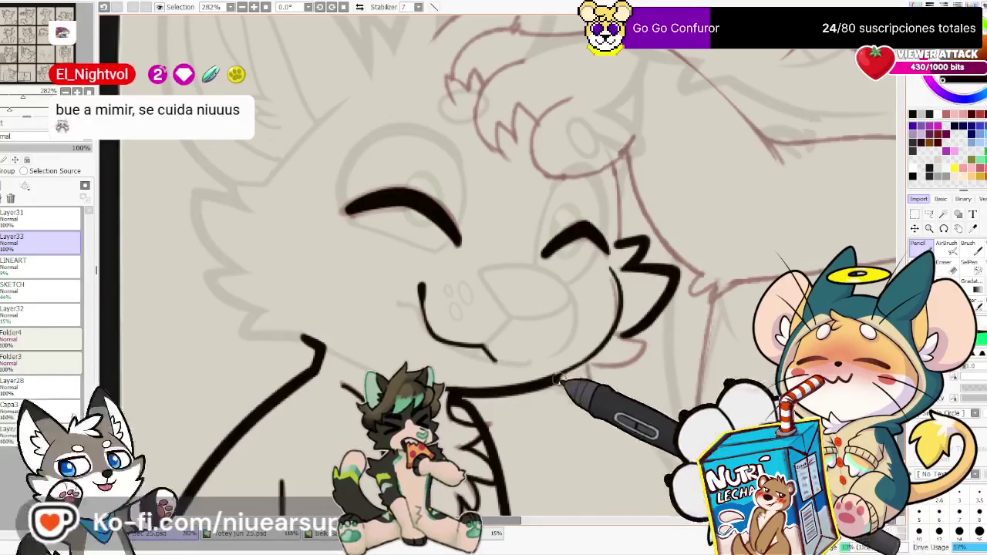
{"action": "left_click_drag", "start_coordinate": [550, 381], "coordinate": [771, 332]}
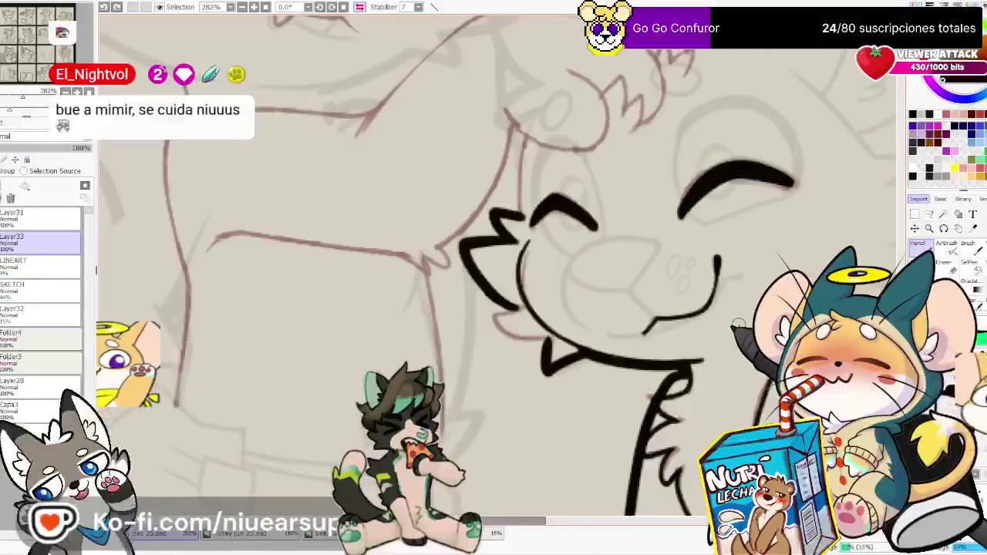
Ink the zigzag fur tuft below the chin, then reset the canvas rotation to 0°
{"action": "left_click_drag", "start_coordinate": [563, 363], "coordinate": [577, 334]}
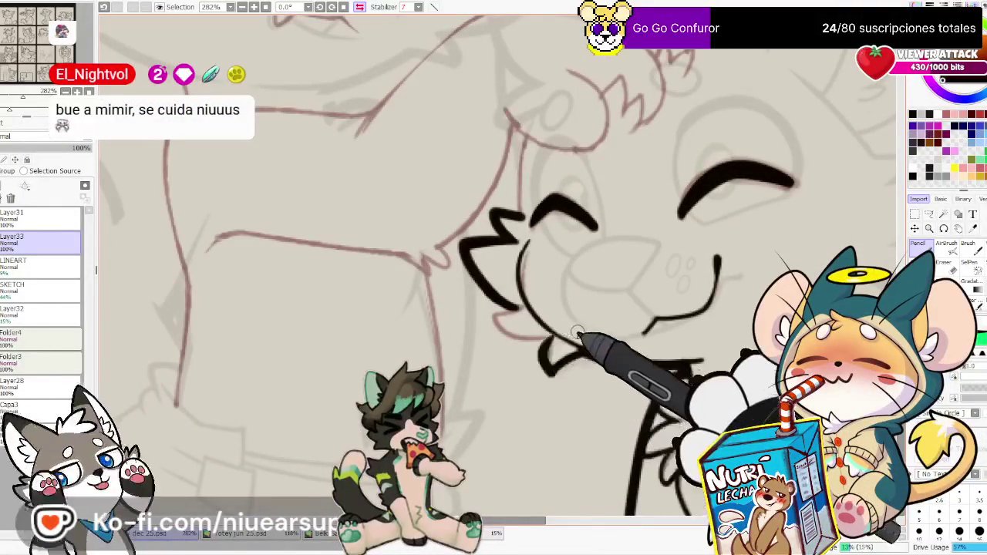
{"action": "mouse_move", "coordinate": [550, 374]}
{"action": "left_mouse_down"}
{"action": "mouse_move", "coordinate": [579, 341]}
{"action": "mouse_move", "coordinate": [562, 337]}
{"action": "left_mouse_up"}
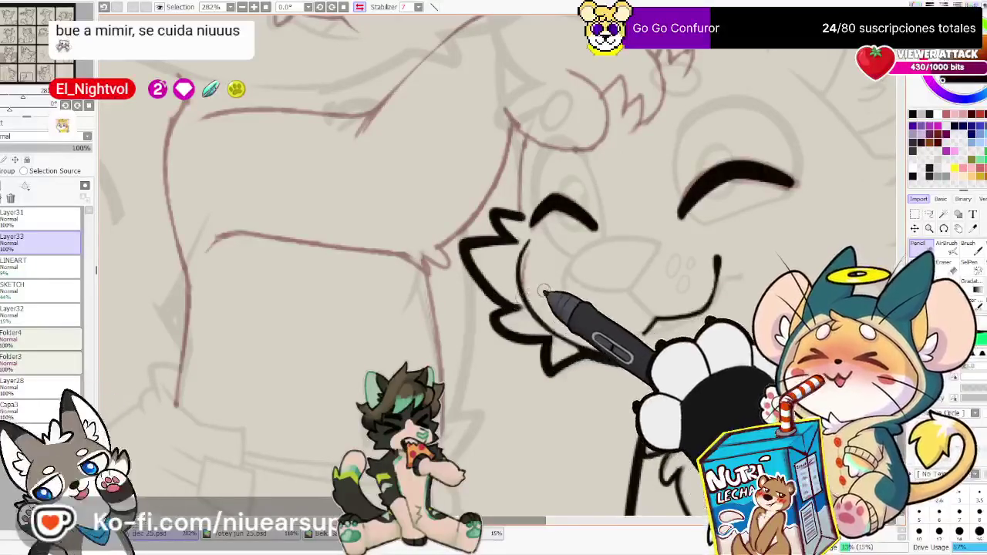
{"action": "left_click_drag", "start_coordinate": [545, 292], "coordinate": [469, 279]}
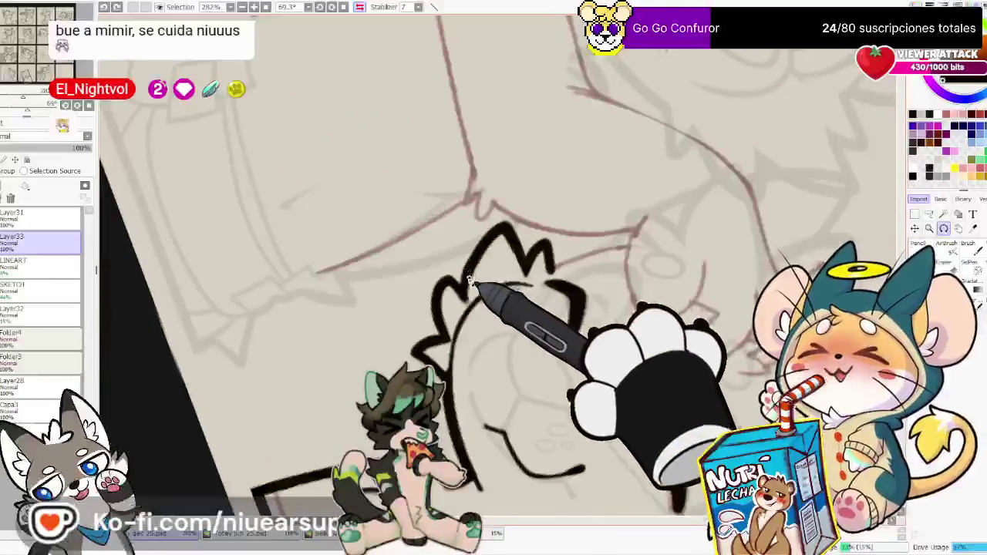
{"action": "key", "text": "n"}
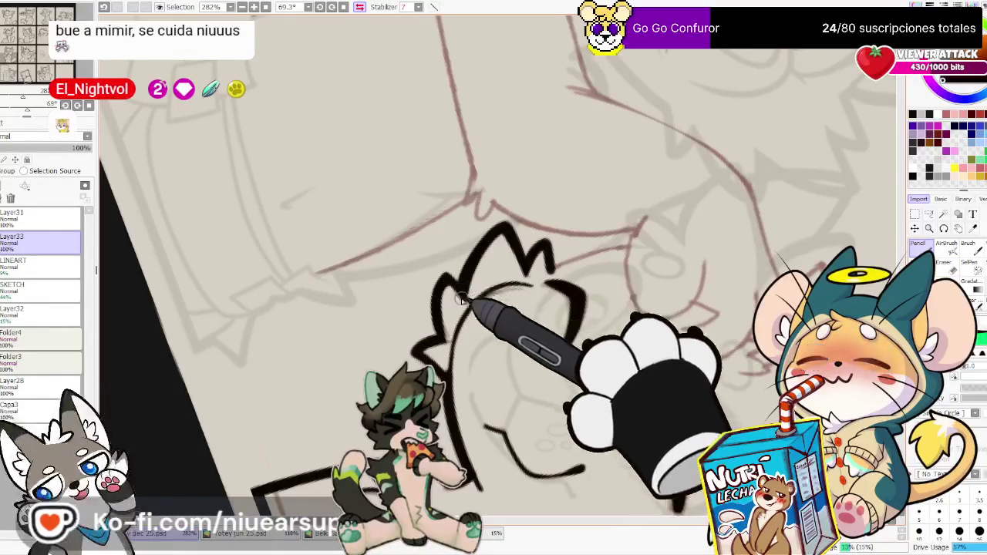
{"action": "key", "text": "Home"}
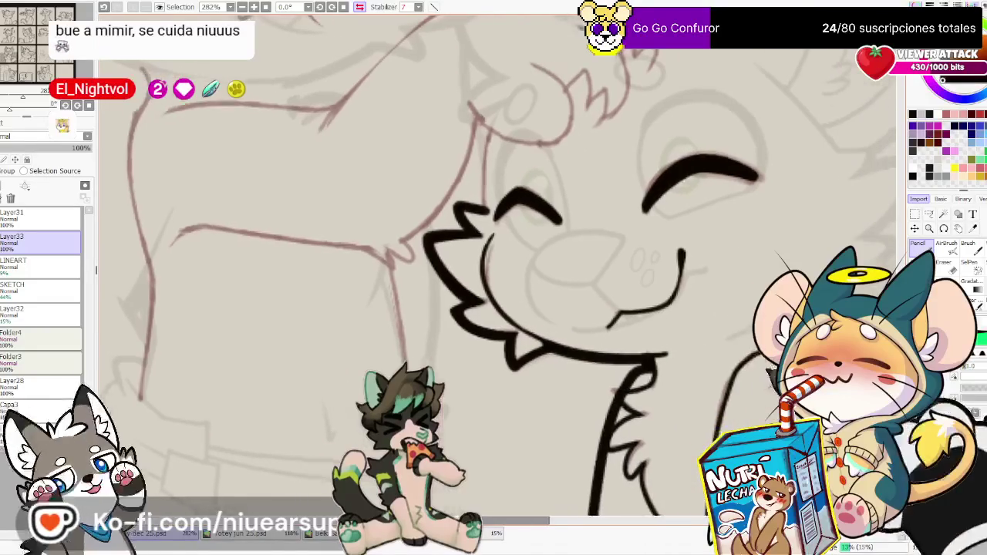
{"action": "left_click_drag", "start_coordinate": [559, 343], "coordinate": [524, 354]}
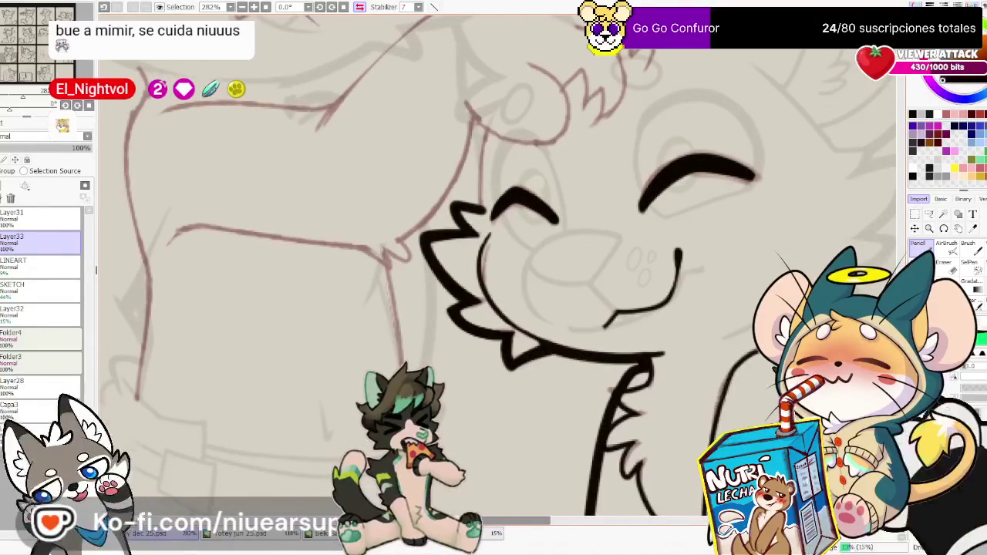
Add a black stroke to the cheek fur, then bring the upper character's head into view
{"action": "scroll", "coordinate": [493, 262], "scroll_direction": "down", "scroll_amount": 6}
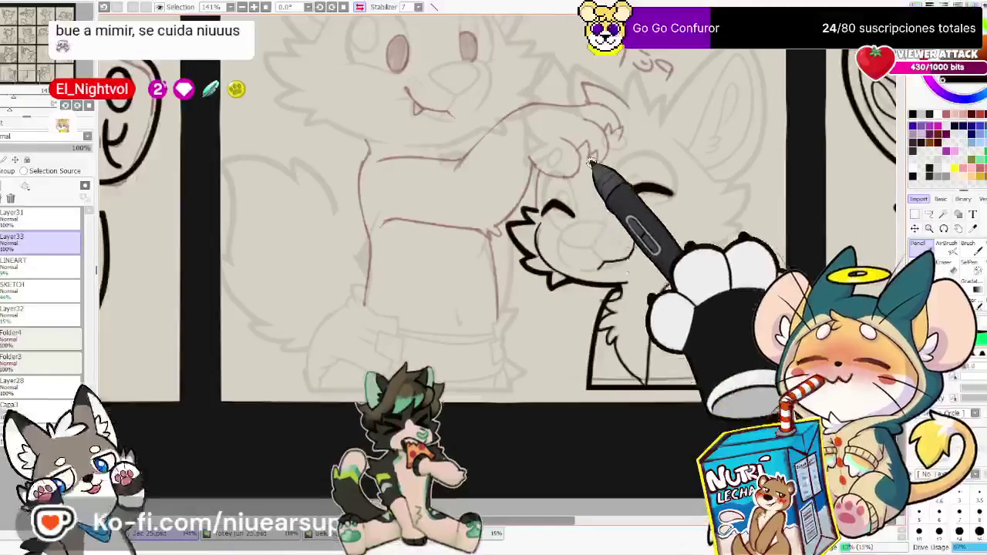
{"action": "scroll", "coordinate": [566, 251], "scroll_direction": "up", "scroll_amount": 6}
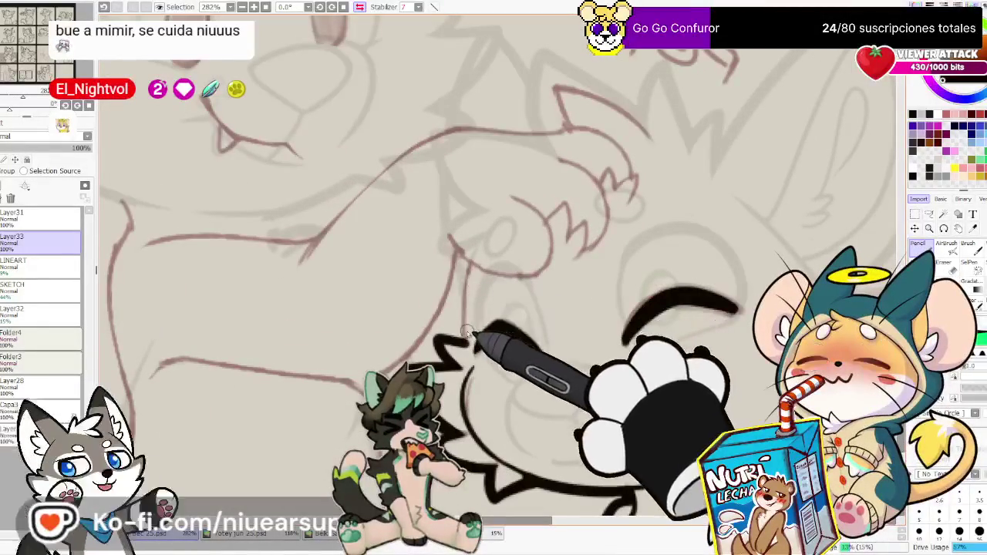
{"action": "left_click_drag", "start_coordinate": [447, 339], "coordinate": [486, 240]}
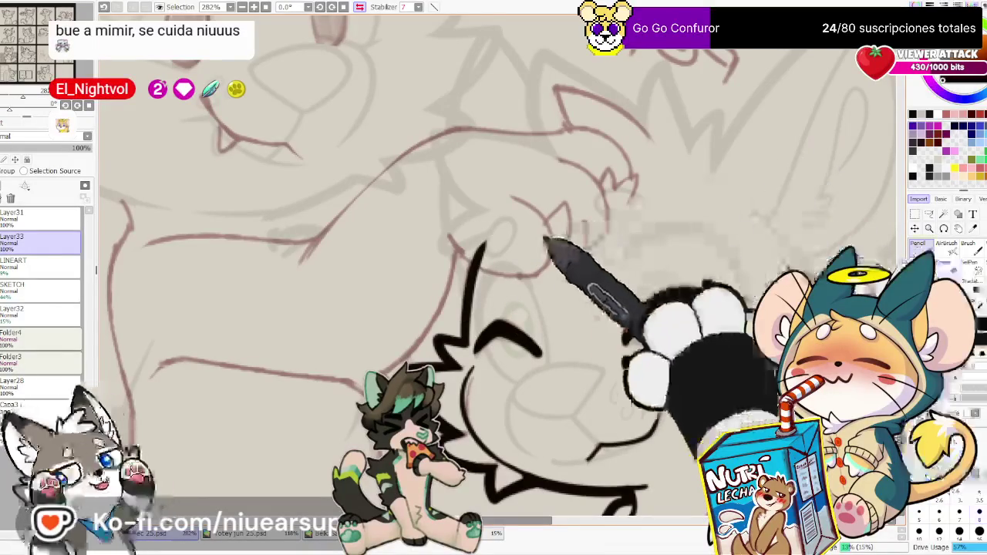
{"action": "key", "text": "e"}
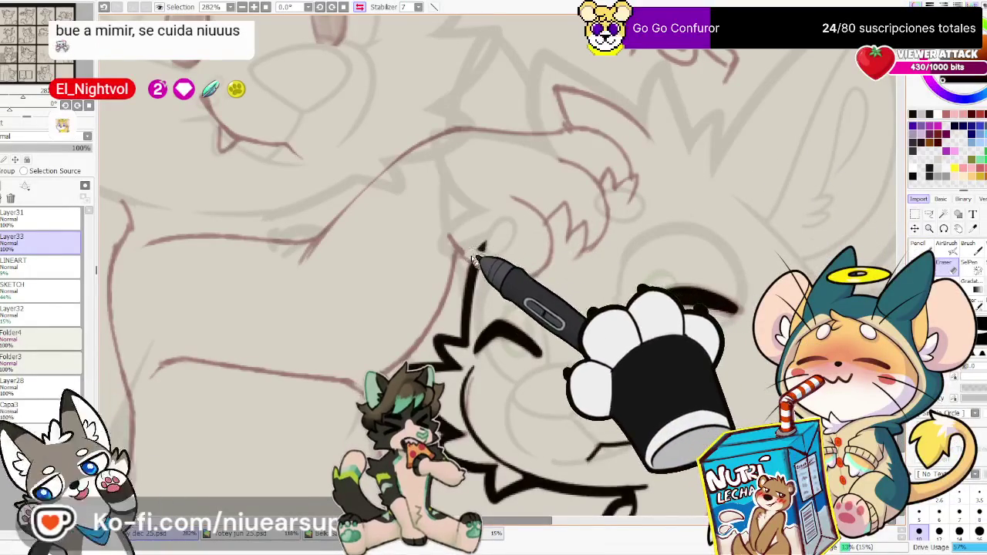
{"action": "scroll", "coordinate": [481, 229], "scroll_direction": "down", "scroll_amount": 3}
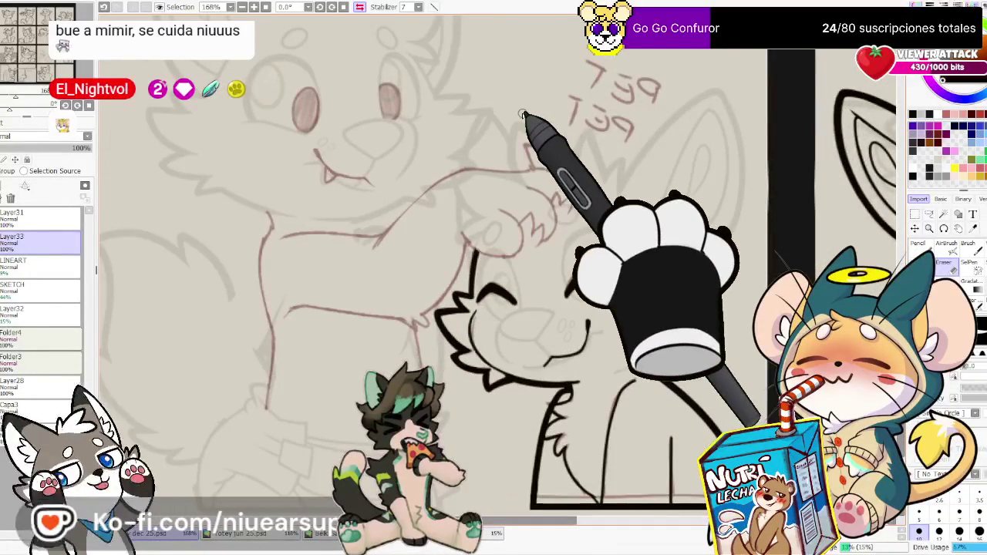
{"action": "scroll", "coordinate": [509, 115], "scroll_direction": "up", "scroll_amount": 1}
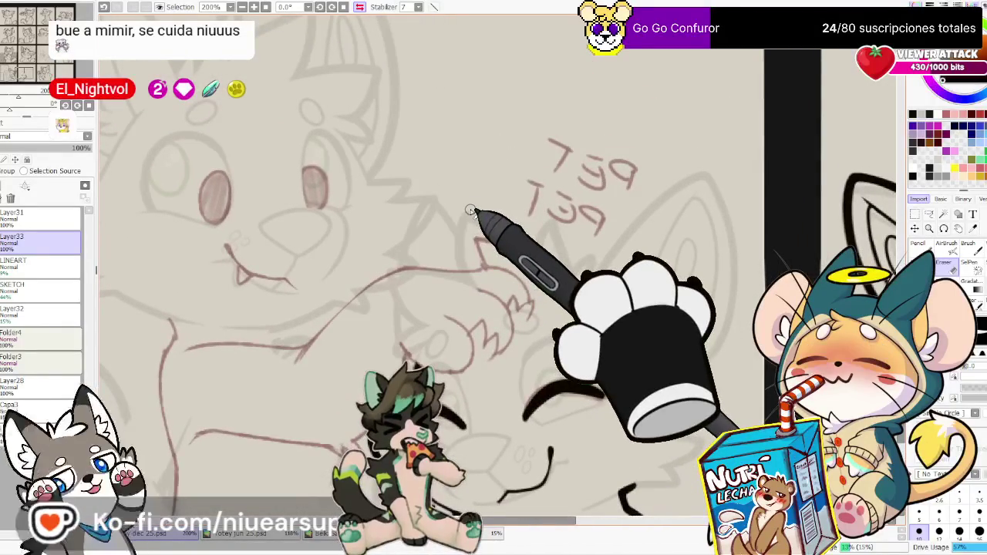
{"action": "left_click_drag", "start_coordinate": [452, 177], "coordinate": [599, 188]}
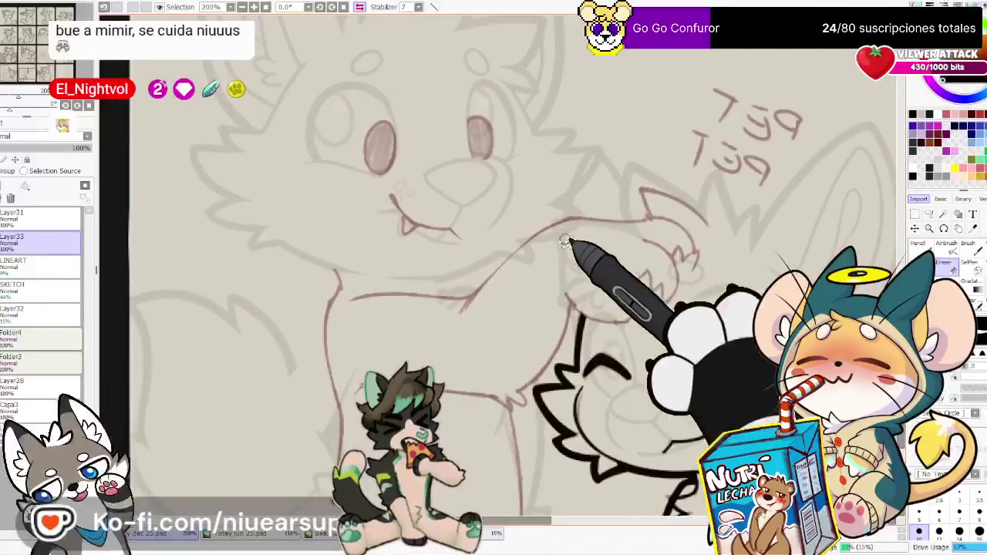
{"action": "scroll", "coordinate": [655, 208], "scroll_direction": "down", "scroll_amount": 3}
{"action": "scroll", "coordinate": [617, 231], "scroll_direction": "down", "scroll_amount": 1}
{"action": "scroll", "coordinate": [509, 401], "scroll_direction": "up", "scroll_amount": 3}
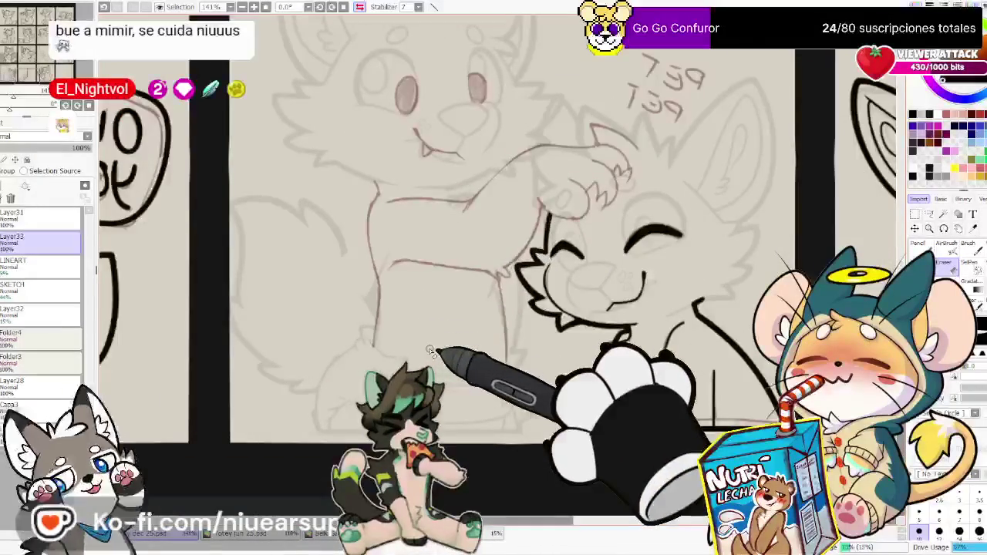
Activate the LINEART layer, start a lasso along the body, and add Layer34
{"action": "left_click", "coordinate": [23, 264]}
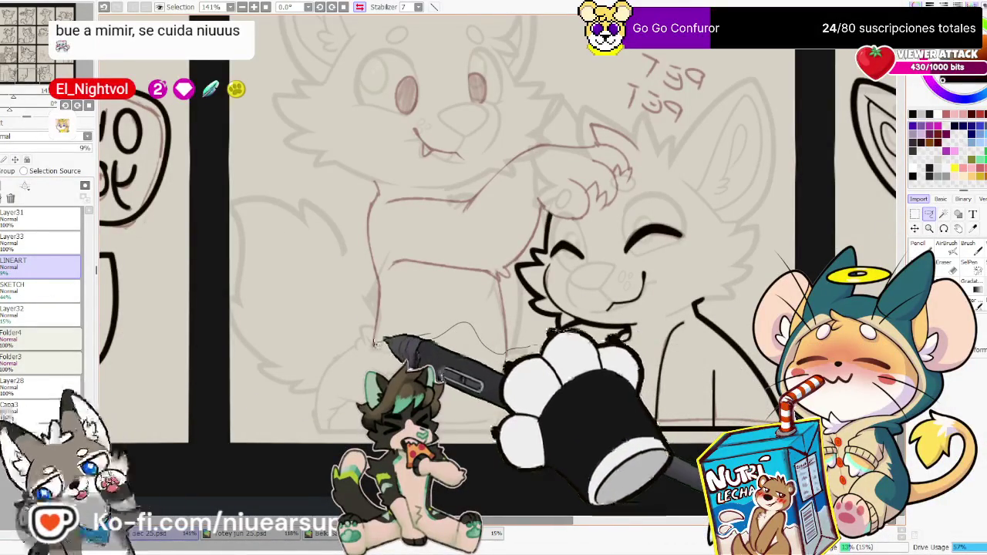
{"action": "mouse_move", "coordinate": [376, 340]}
{"action": "left_mouse_down"}
{"action": "mouse_move", "coordinate": [331, 198]}
{"action": "mouse_move", "coordinate": [587, 482]}
{"action": "left_mouse_up"}
{"action": "left_click_drag", "start_coordinate": [608, 212], "coordinate": [646, 375]}
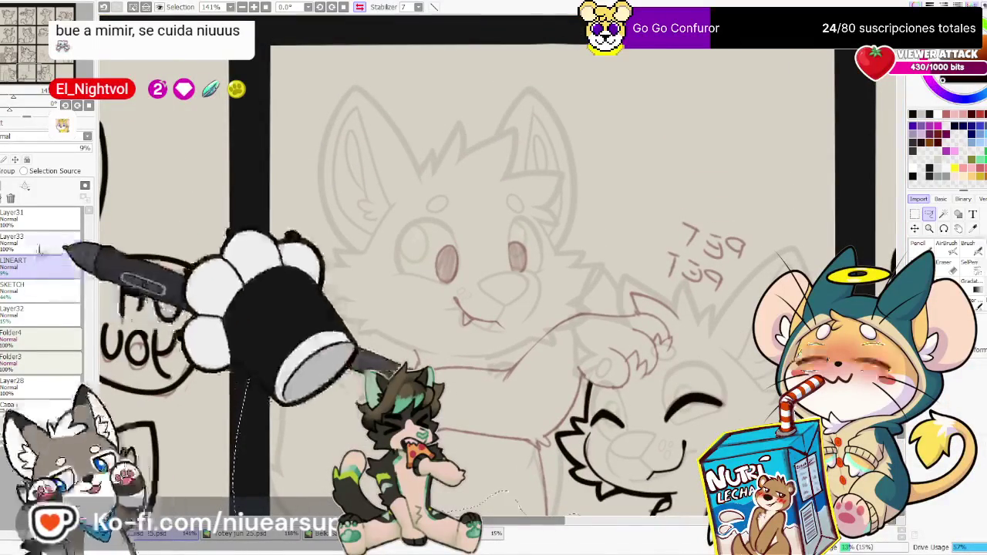
{"action": "key", "text": "ctrl+c"}
{"action": "key", "text": "ctrl+v"}
Return to LINEART and extend the selection across the arm and over the head
{"action": "left_click", "coordinate": [29, 287]}
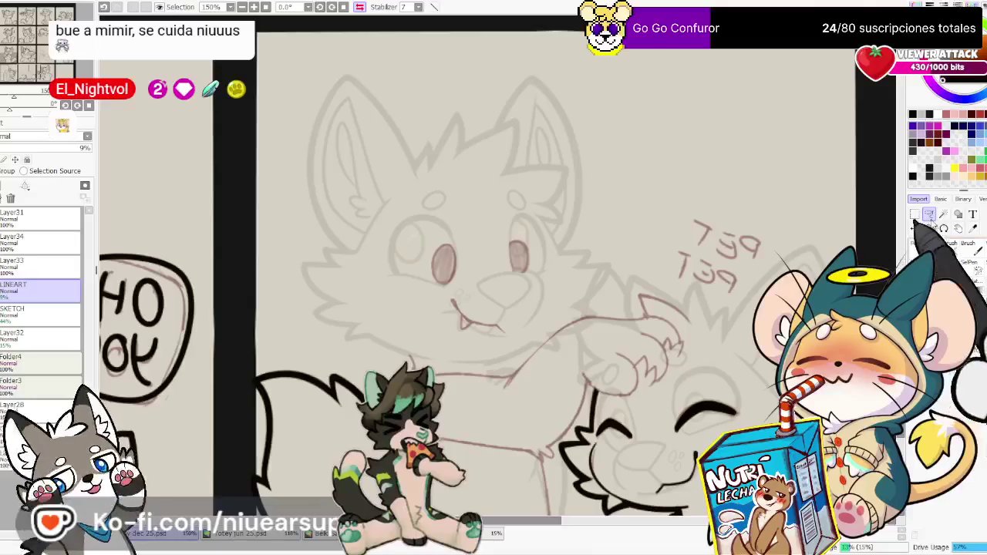
{"action": "left_click_drag", "start_coordinate": [394, 364], "coordinate": [567, 351]}
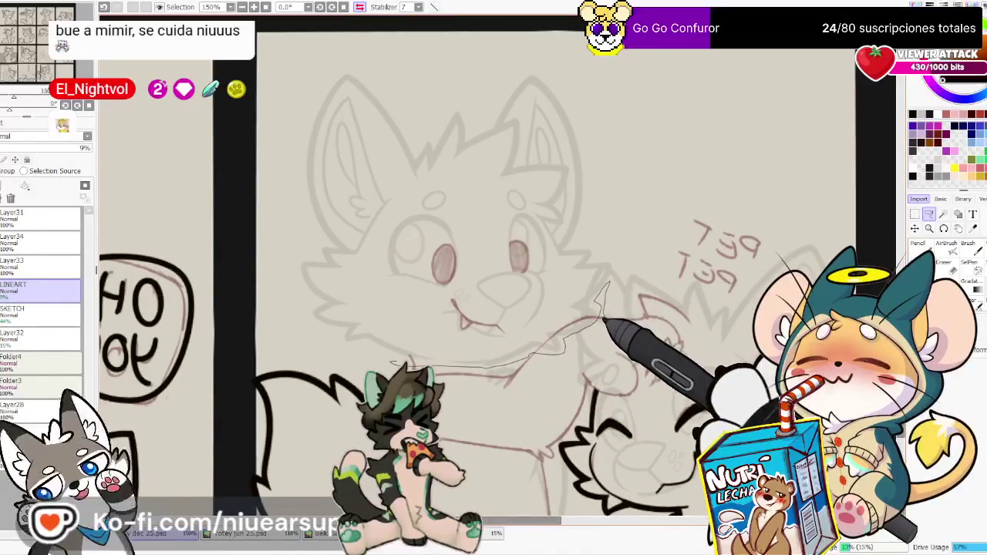
{"action": "left_click_drag", "start_coordinate": [600, 309], "coordinate": [289, 100]}
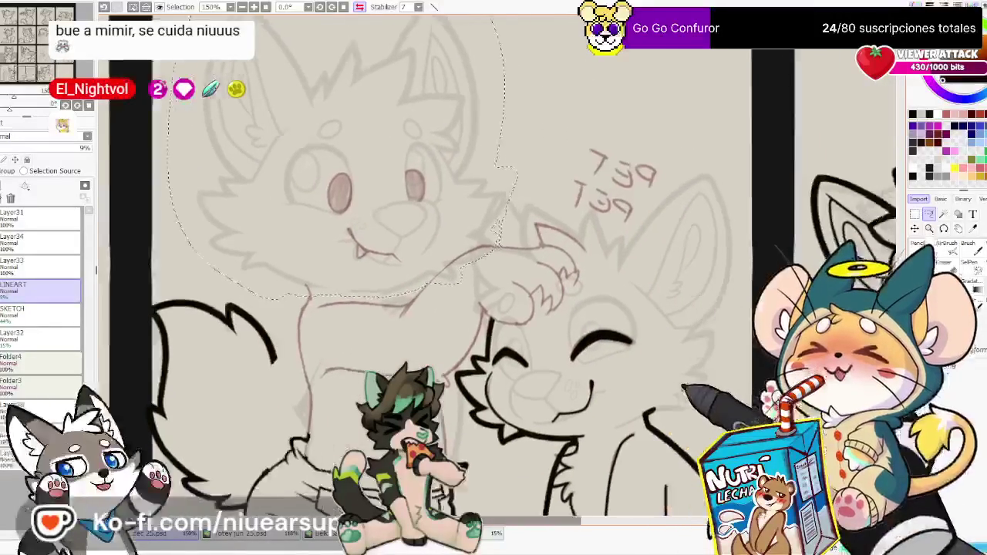
{"action": "key", "text": "s"}
{"action": "left_click_drag", "start_coordinate": [656, 403], "coordinate": [613, 423]}
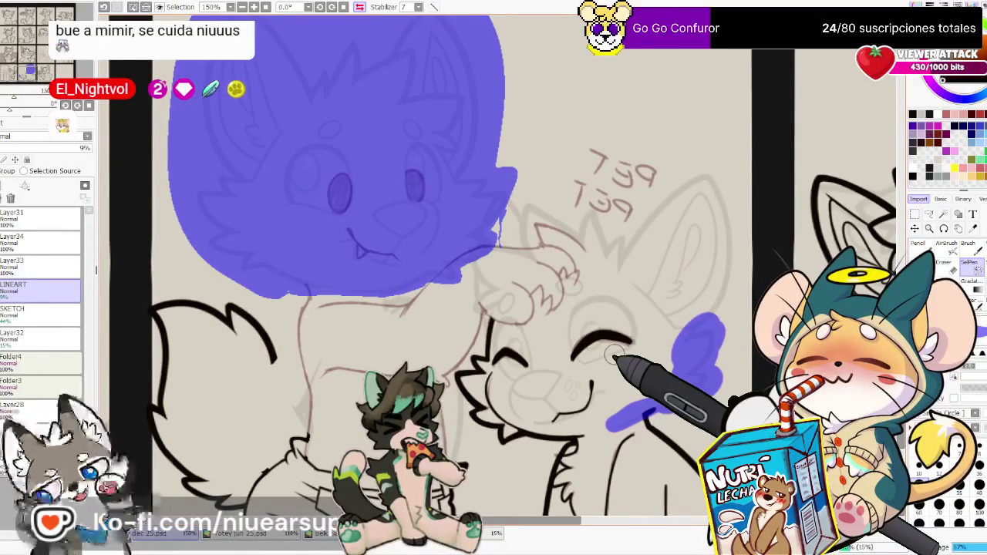
Paint the selection mask around the nose and down below it
{"action": "scroll", "coordinate": [615, 356], "scroll_direction": "up", "scroll_amount": 2}
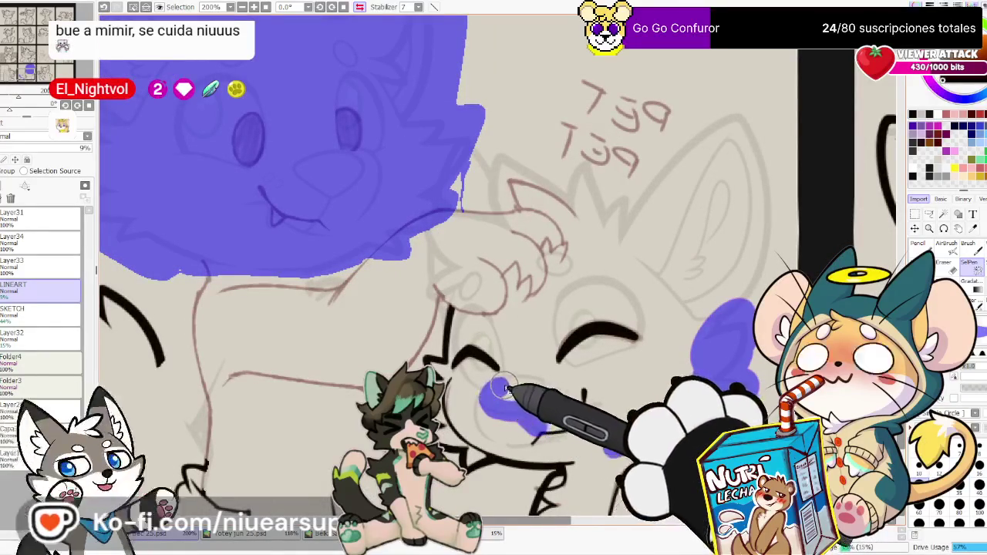
{"action": "left_click_drag", "start_coordinate": [506, 388], "coordinate": [529, 392]}
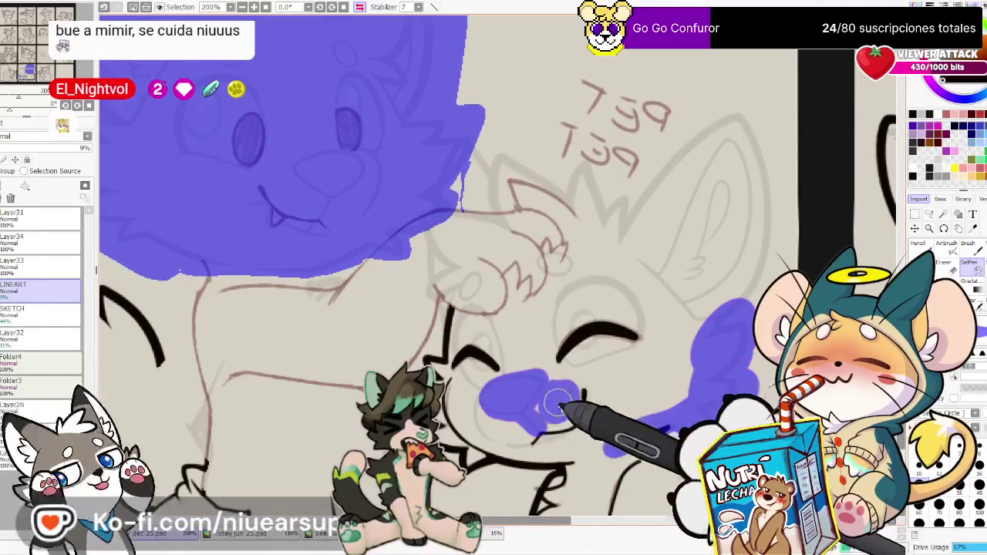
{"action": "mouse_move", "coordinate": [490, 402]}
{"action": "left_mouse_down"}
{"action": "mouse_move", "coordinate": [483, 427]}
{"action": "mouse_move", "coordinate": [494, 438]}
{"action": "left_mouse_up"}
{"action": "left_click_drag", "start_coordinate": [609, 447], "coordinate": [717, 390]}
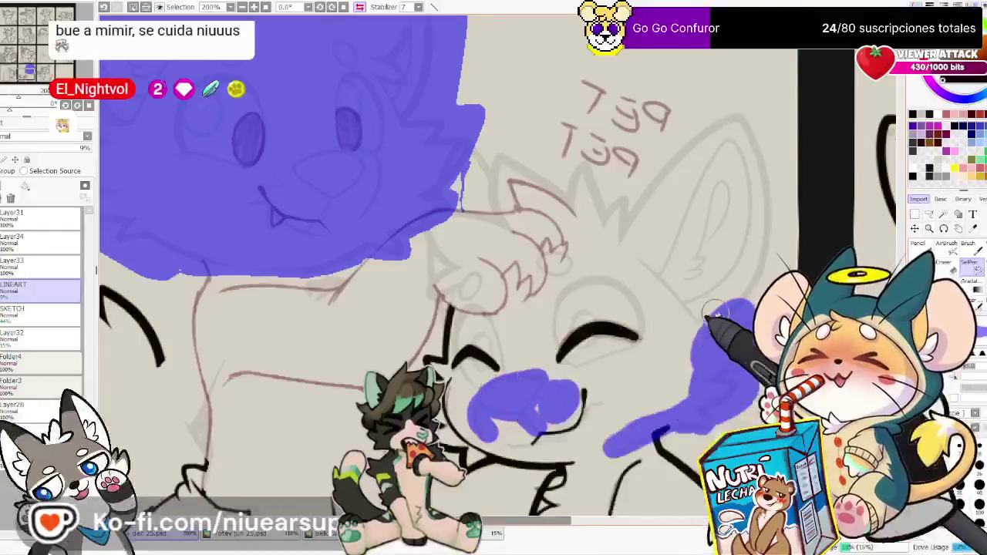
{"action": "left_click_drag", "start_coordinate": [634, 254], "coordinate": [657, 270]}
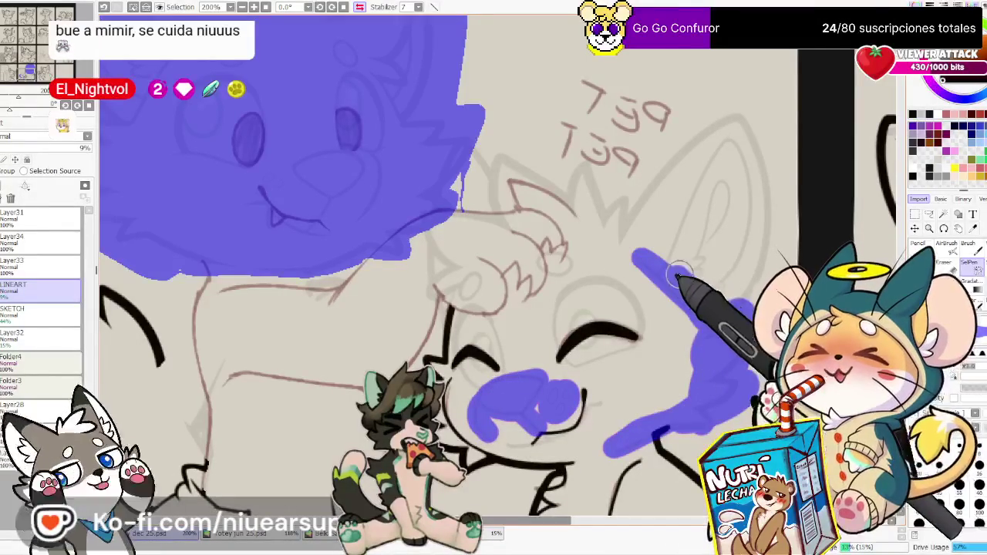
Extend the selection mask over the right ear and add a spot on the patting paw
{"action": "scroll", "coordinate": [641, 278], "scroll_direction": "down", "scroll_amount": 4}
{"action": "scroll", "coordinate": [617, 278], "scroll_direction": "down", "scroll_amount": 1}
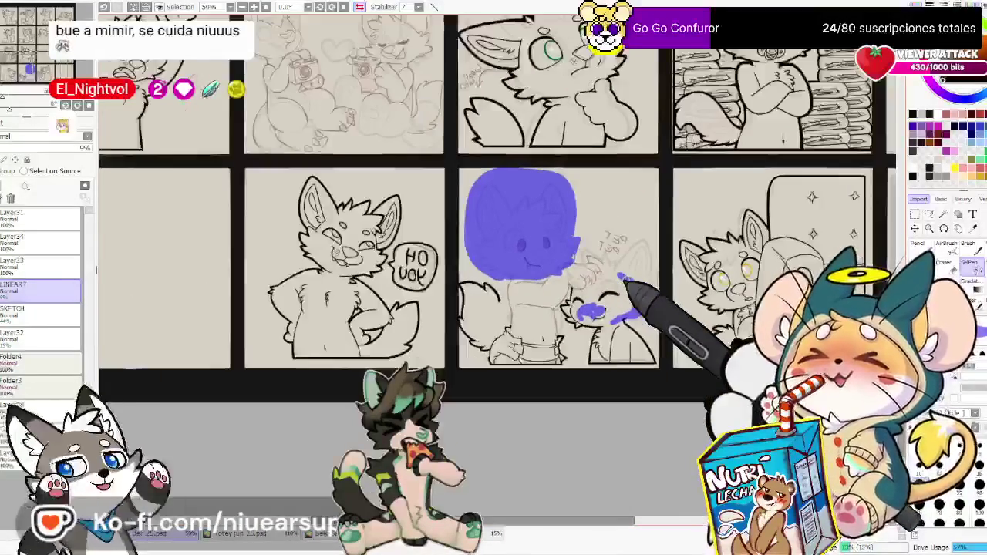
{"action": "scroll", "coordinate": [493, 277], "scroll_direction": "up", "scroll_amount": 4}
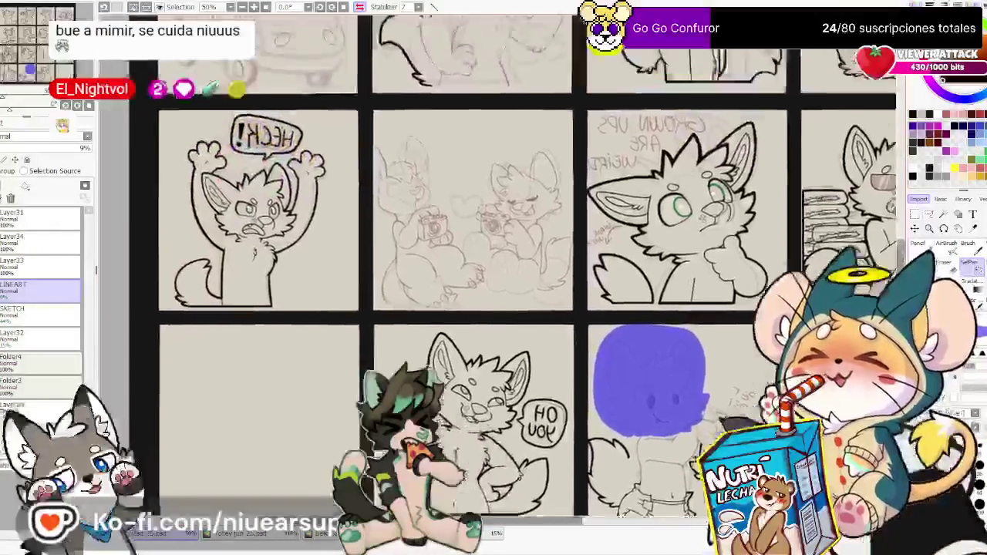
{"action": "scroll", "coordinate": [493, 278], "scroll_direction": "down", "scroll_amount": 3}
{"action": "scroll", "coordinate": [651, 319], "scroll_direction": "up", "scroll_amount": 2}
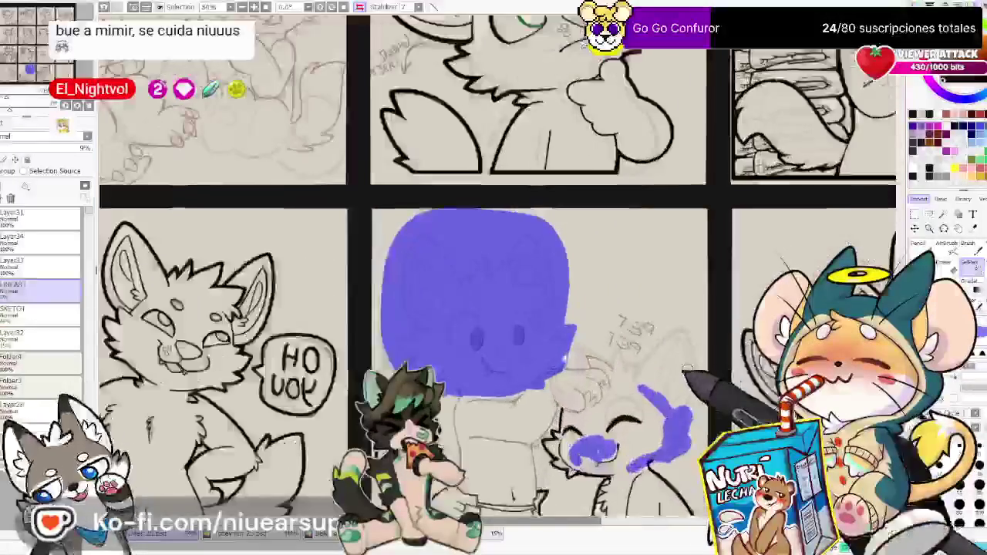
{"action": "scroll", "coordinate": [651, 319], "scroll_direction": "up", "scroll_amount": 3}
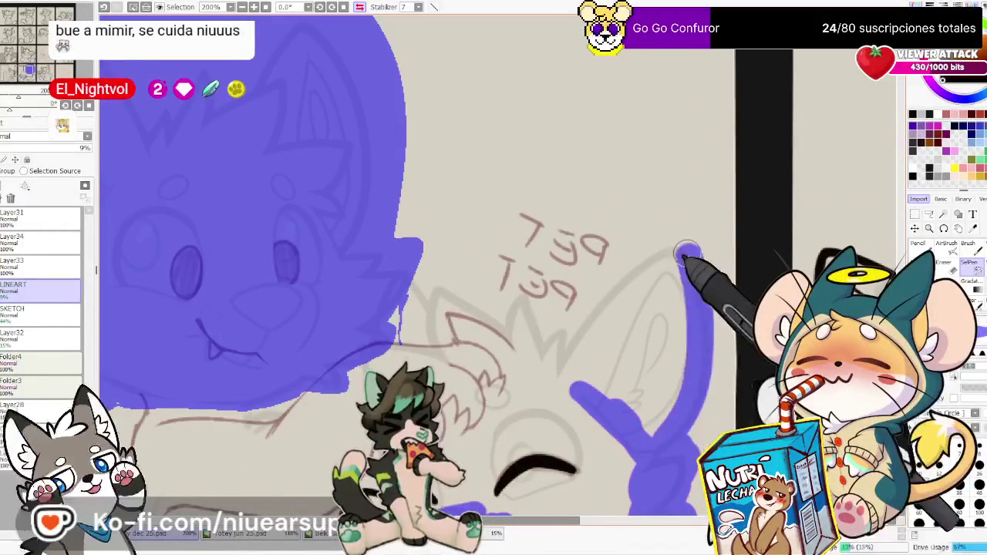
{"action": "mouse_move", "coordinate": [679, 255]}
{"action": "left_mouse_down"}
{"action": "mouse_move", "coordinate": [640, 386]}
{"action": "mouse_move", "coordinate": [679, 247]}
{"action": "mouse_move", "coordinate": [603, 378]}
{"action": "mouse_move", "coordinate": [599, 297]}
{"action": "mouse_move", "coordinate": [678, 256]}
{"action": "left_mouse_up"}
{"action": "mouse_move", "coordinate": [610, 339]}
{"action": "left_mouse_down"}
{"action": "mouse_move", "coordinate": [533, 337]}
{"action": "mouse_move", "coordinate": [520, 308]}
{"action": "mouse_move", "coordinate": [543, 351]}
{"action": "mouse_move", "coordinate": [554, 328]}
{"action": "left_mouse_up"}
{"action": "left_click_drag", "start_coordinate": [586, 369], "coordinate": [590, 324]}
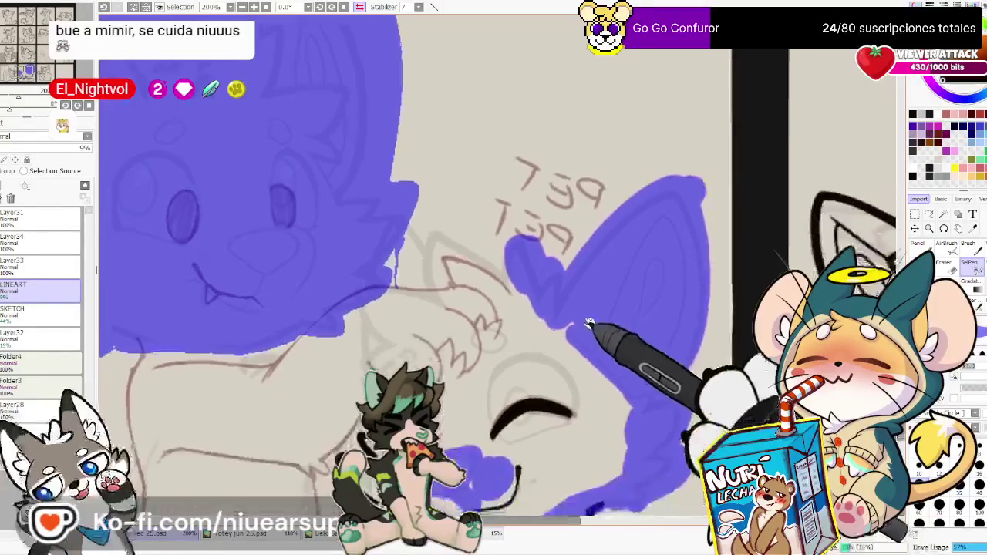
{"action": "left_click", "coordinate": [487, 343]}
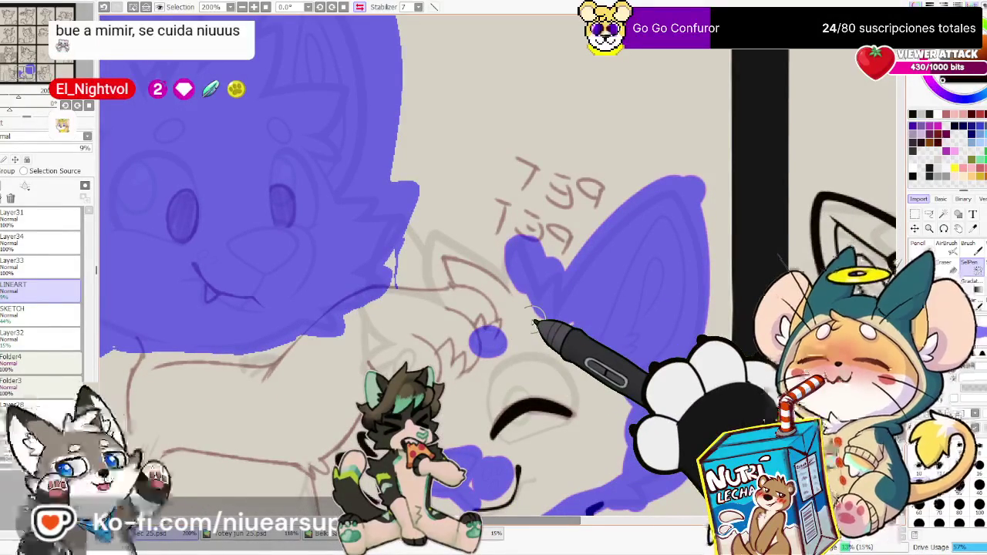
Add Layer35, zoom out, and make Layer34 the active layer
{"action": "left_click", "coordinate": [25, 248]}
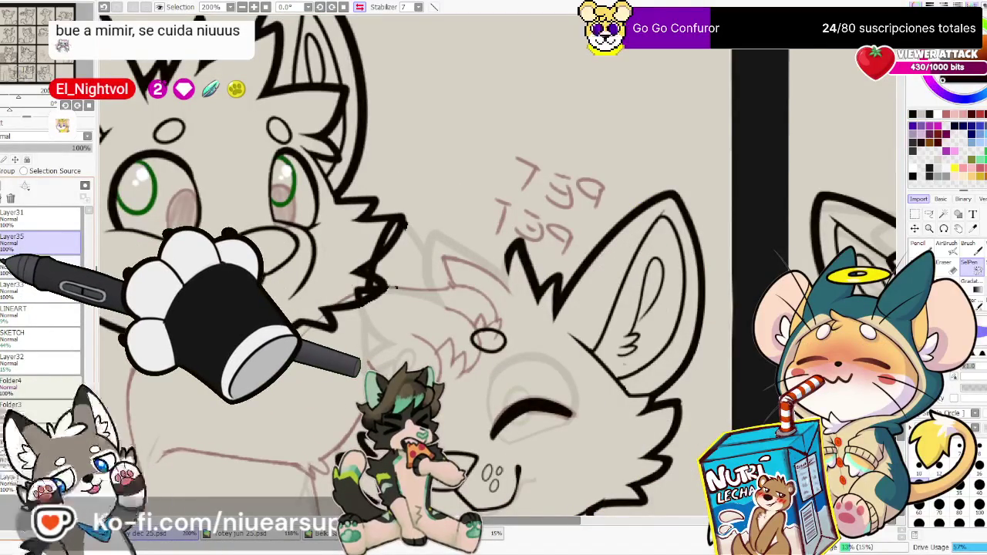
{"action": "scroll", "coordinate": [463, 398], "scroll_direction": "down", "scroll_amount": 2}
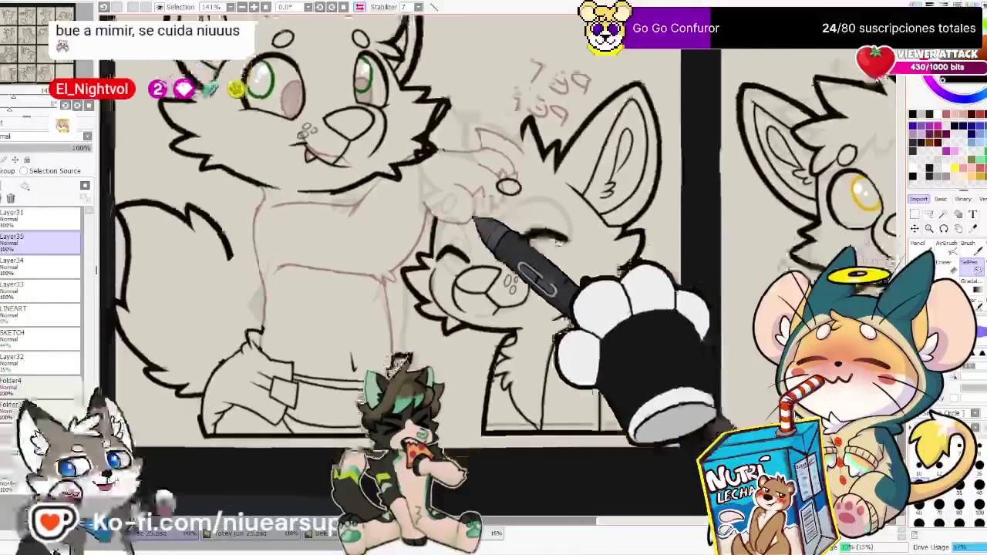
{"action": "left_click", "coordinate": [16, 266]}
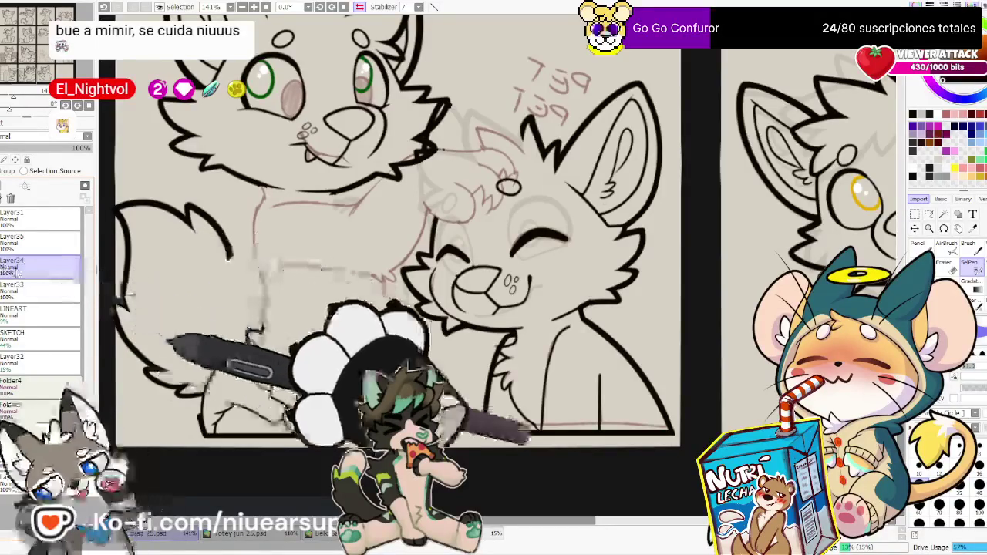
Zoom in and unflip the mirrored canvas view, ending on the Pencil
{"action": "scroll", "coordinate": [324, 328], "scroll_direction": "up", "scroll_amount": 2}
{"action": "scroll", "coordinate": [258, 316], "scroll_direction": "up", "scroll_amount": 2}
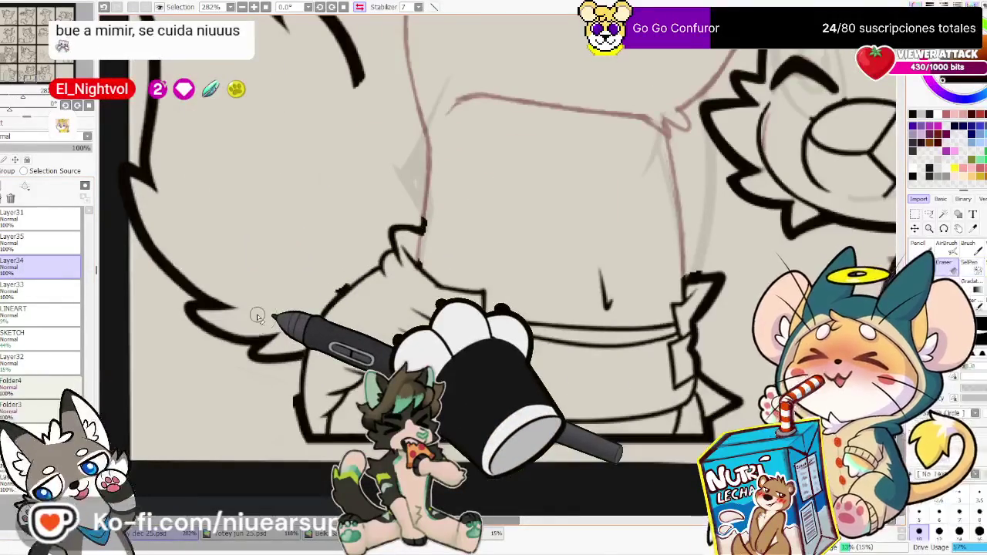
{"action": "key", "text": "n"}
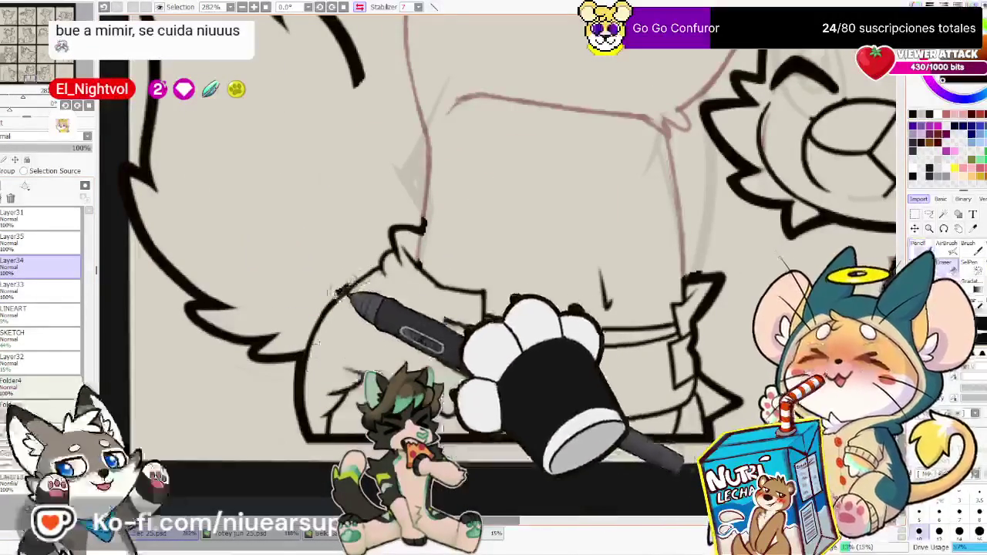
{"action": "key", "text": "e"}
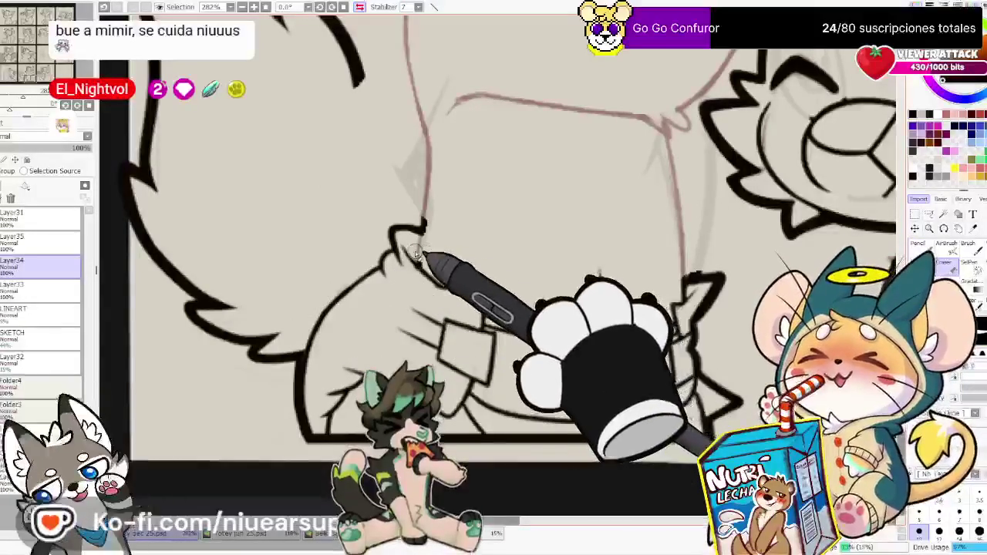
{"action": "left_click", "coordinate": [359, 7]}
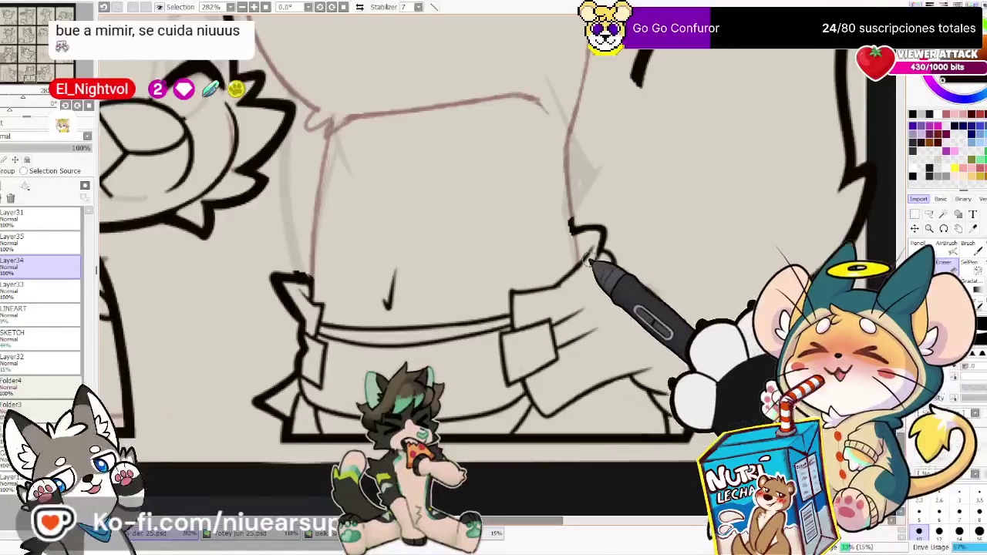
{"action": "key", "text": "n"}
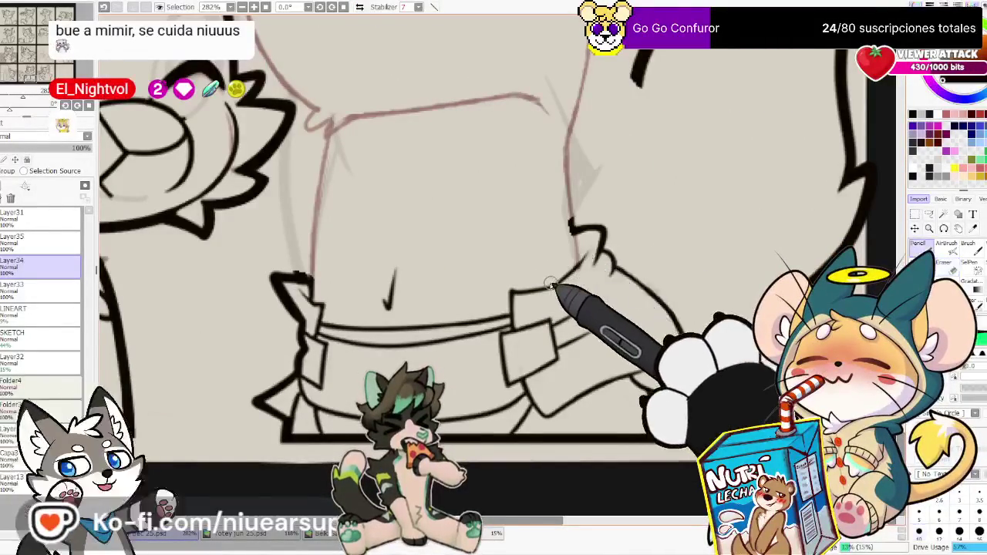
{"action": "key", "text": "e"}
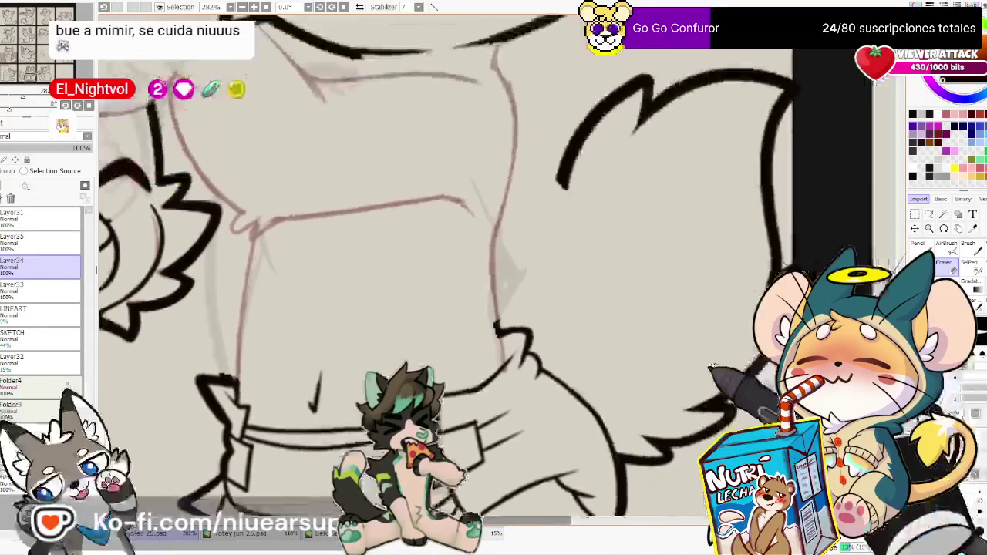
{"action": "key", "text": "n"}
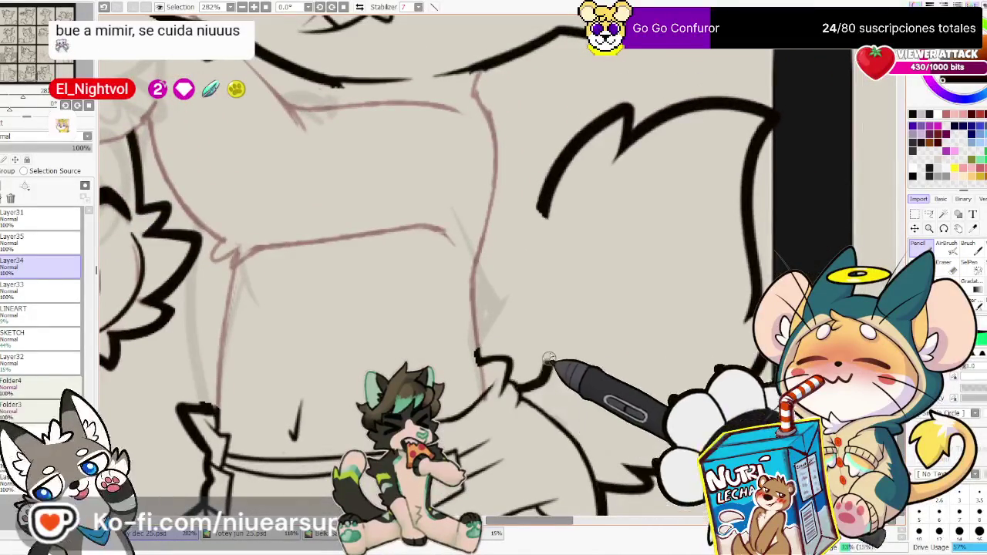
Ink a long black contour along the figure's side, redrawing it once
{"action": "left_click_drag", "start_coordinate": [540, 366], "coordinate": [609, 154]}
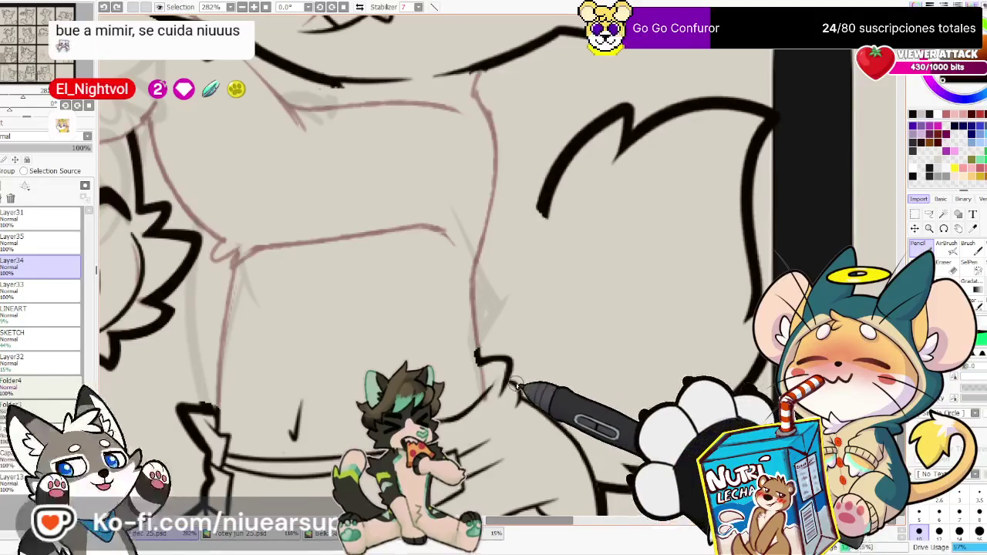
{"action": "left_click_drag", "start_coordinate": [565, 378], "coordinate": [540, 205]}
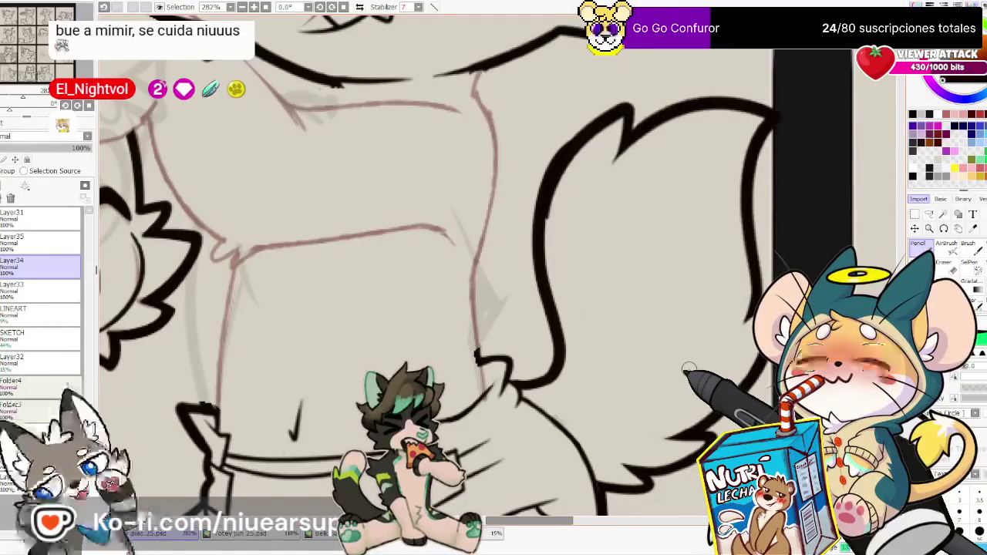
{"action": "scroll", "coordinate": [688, 370], "scroll_direction": "down", "scroll_amount": 1}
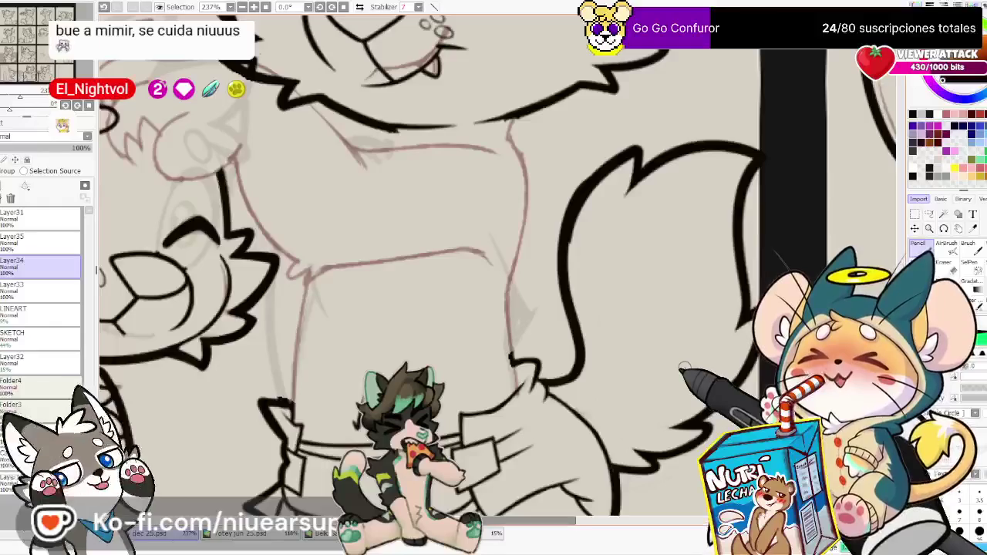
{"action": "scroll", "coordinate": [685, 362], "scroll_direction": "down", "scroll_amount": 2}
{"action": "scroll", "coordinate": [682, 364], "scroll_direction": "up", "scroll_amount": 2}
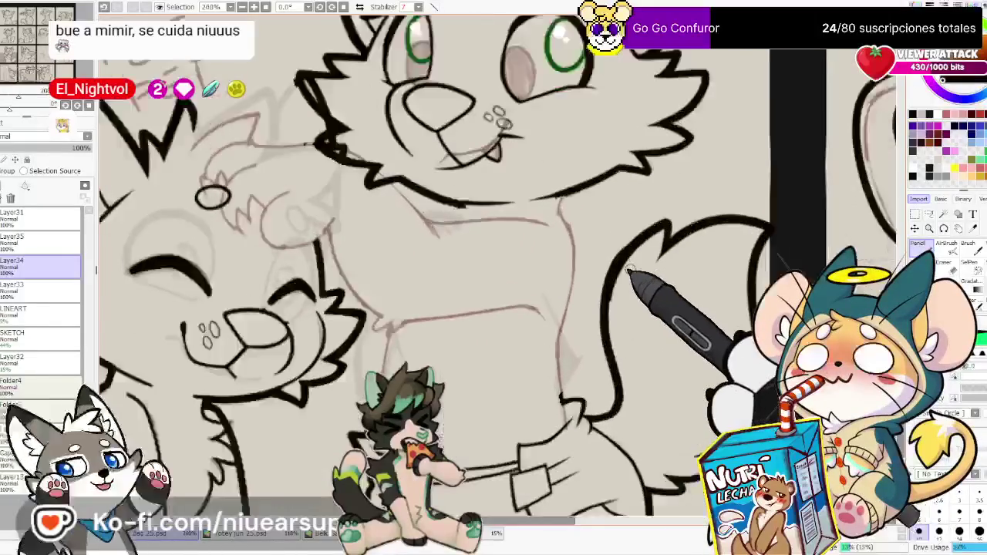
{"action": "scroll", "coordinate": [694, 285], "scroll_direction": "up", "scroll_amount": 2}
{"action": "scroll", "coordinate": [463, 308], "scroll_direction": "down", "scroll_amount": 1}
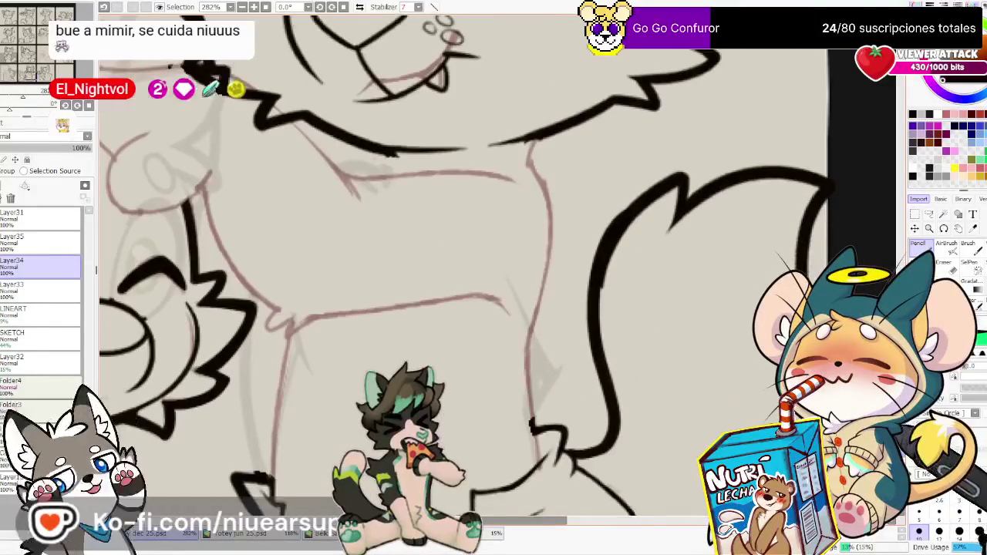
{"action": "left_click_drag", "start_coordinate": [718, 305], "coordinate": [750, 336]}
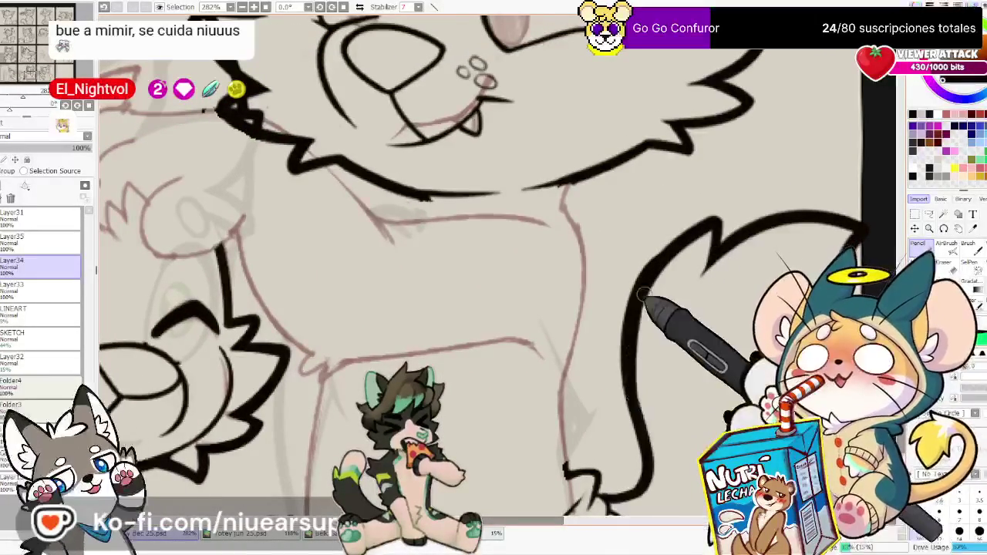
Switch between Eraser and Pencil and pan to the head and canvas edge
{"action": "key", "text": "e"}
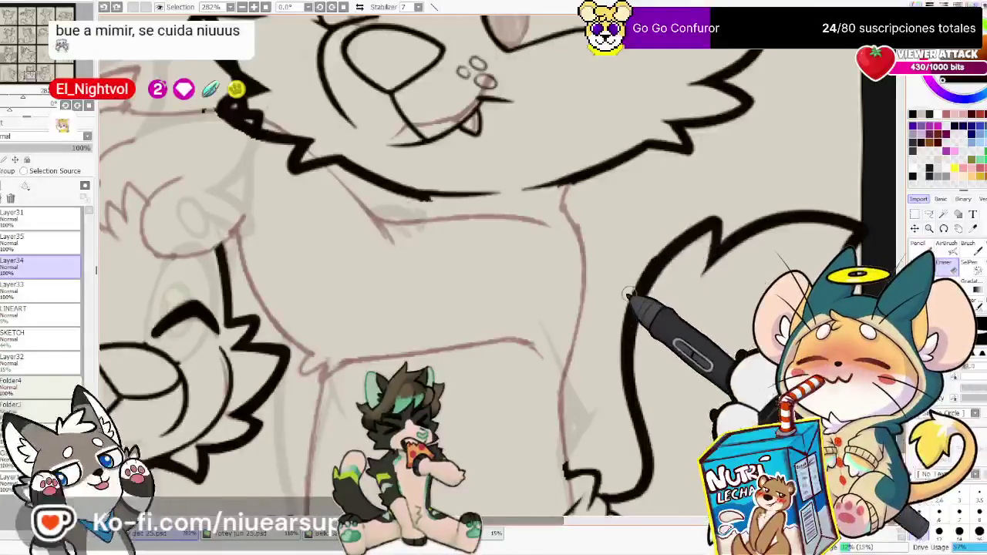
{"action": "scroll", "coordinate": [700, 214], "scroll_direction": "down", "scroll_amount": 2}
{"action": "scroll", "coordinate": [725, 231], "scroll_direction": "down", "scroll_amount": 2}
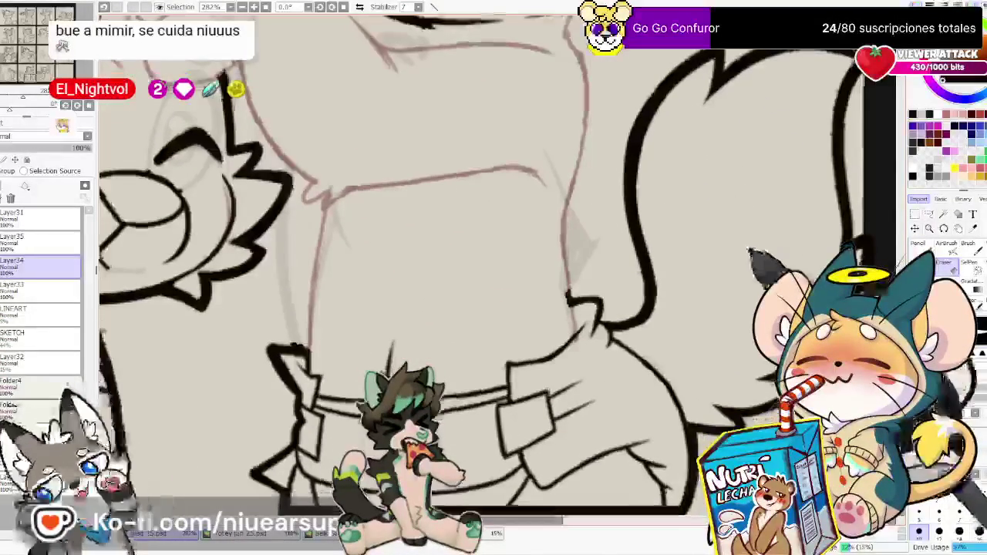
{"action": "key", "text": "n"}
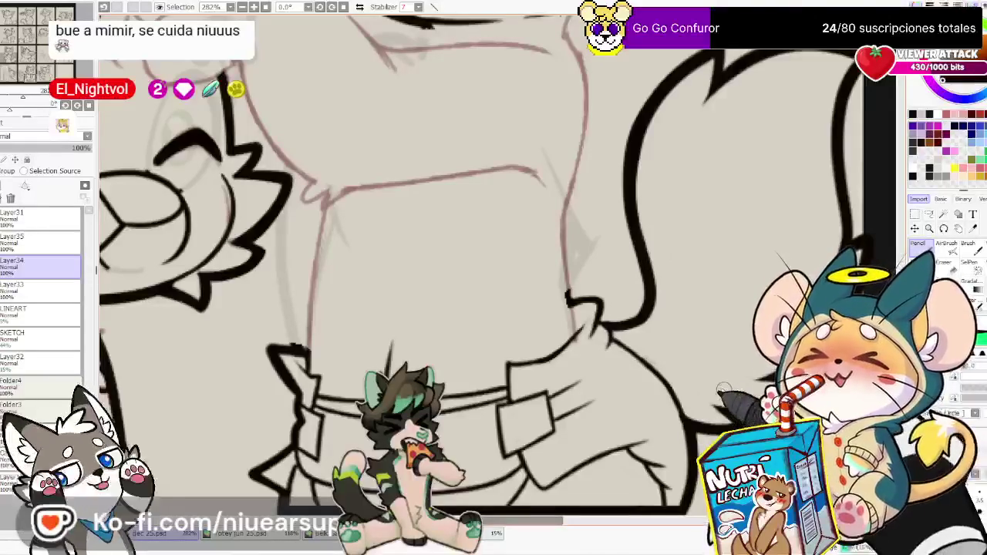
{"action": "key", "text": "e"}
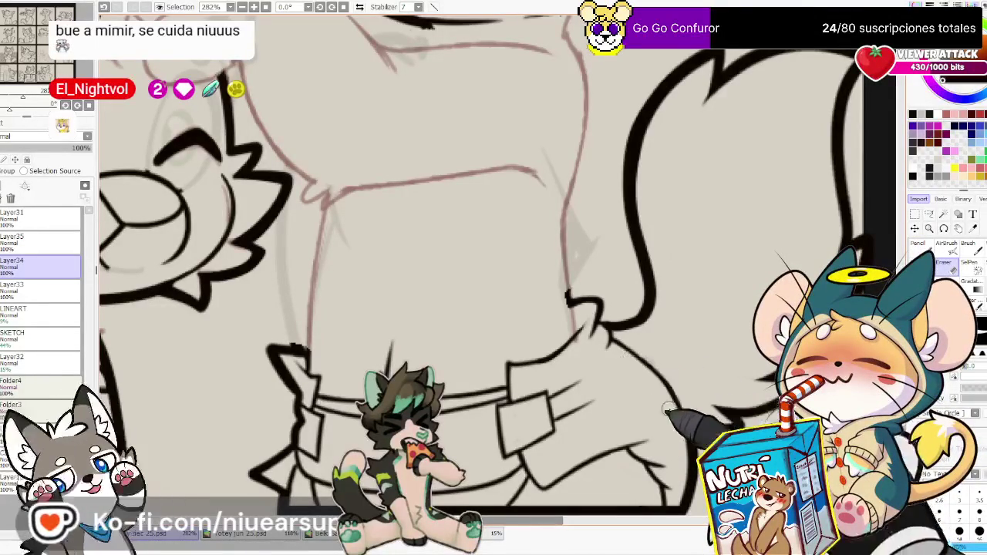
{"action": "key", "text": "n"}
{"action": "left_click_drag", "start_coordinate": [455, 66], "coordinate": [646, 393]}
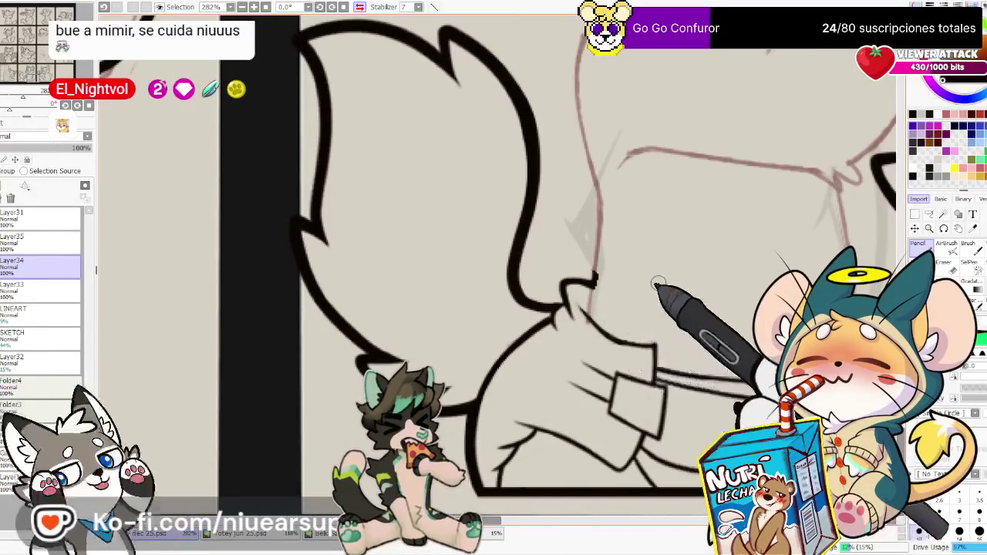
Pan over the chest and draw a short vertical ink line on the torso
{"action": "scroll", "coordinate": [657, 284], "scroll_direction": "down", "scroll_amount": 3}
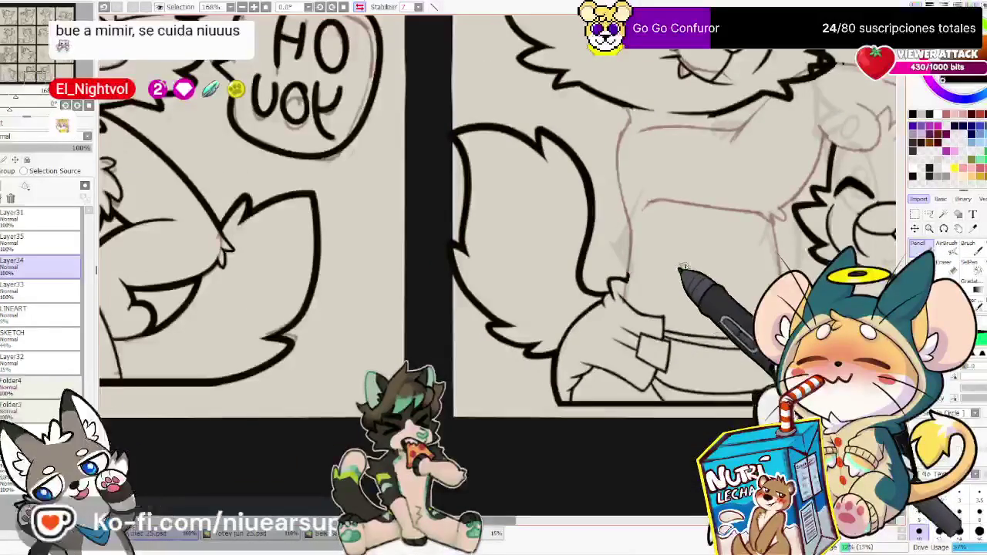
{"action": "scroll", "coordinate": [769, 271], "scroll_direction": "up", "scroll_amount": 4}
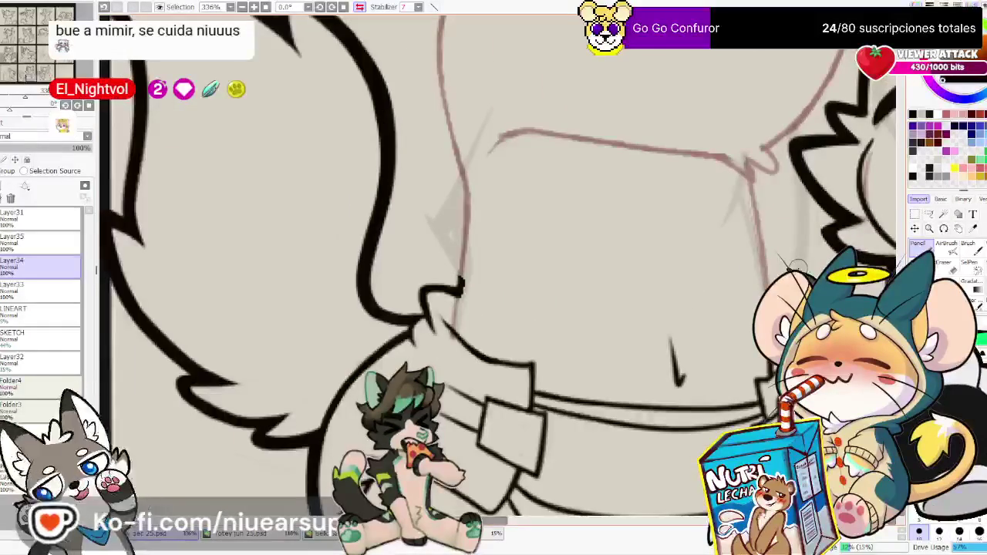
{"action": "key", "text": "e"}
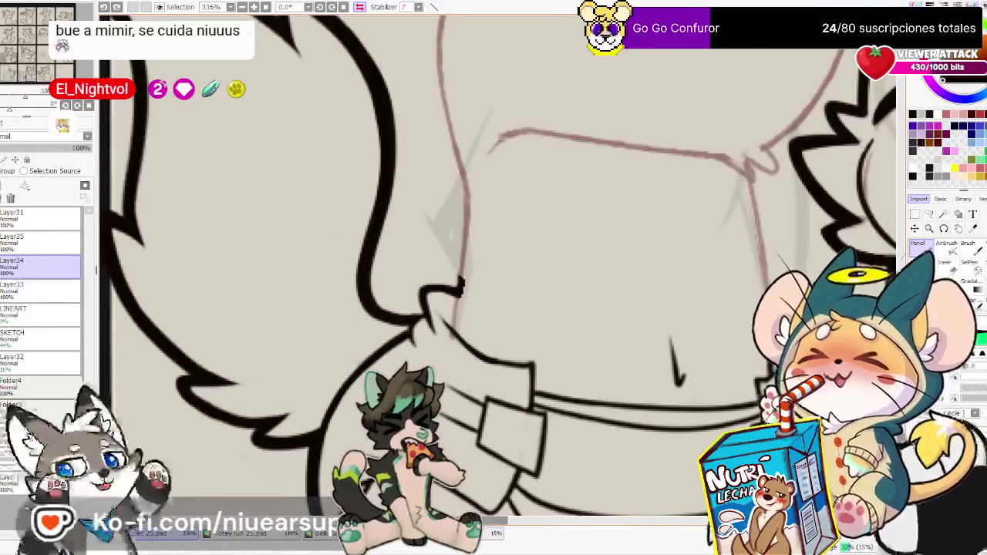
{"action": "left_click_drag", "start_coordinate": [714, 242], "coordinate": [699, 313]}
{"action": "left_click_drag", "start_coordinate": [407, 23], "coordinate": [440, 137]}
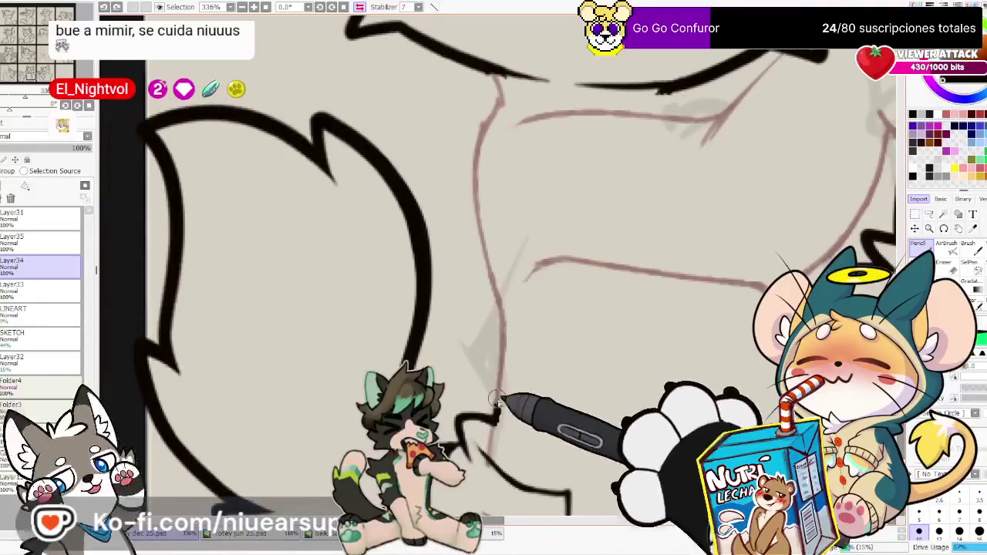
{"action": "left_click_drag", "start_coordinate": [498, 296], "coordinate": [502, 417]}
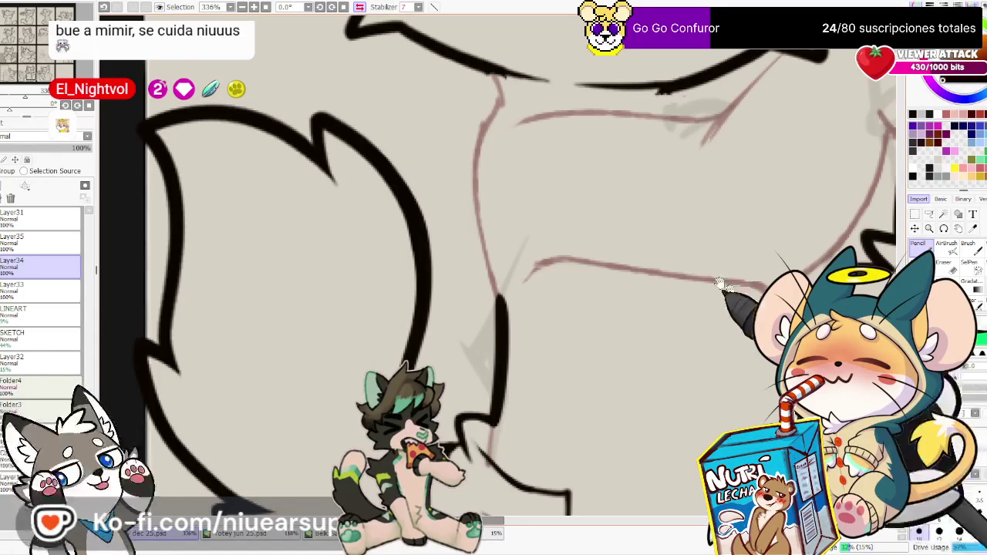
{"action": "left_click_drag", "start_coordinate": [492, 65], "coordinate": [523, 143]}
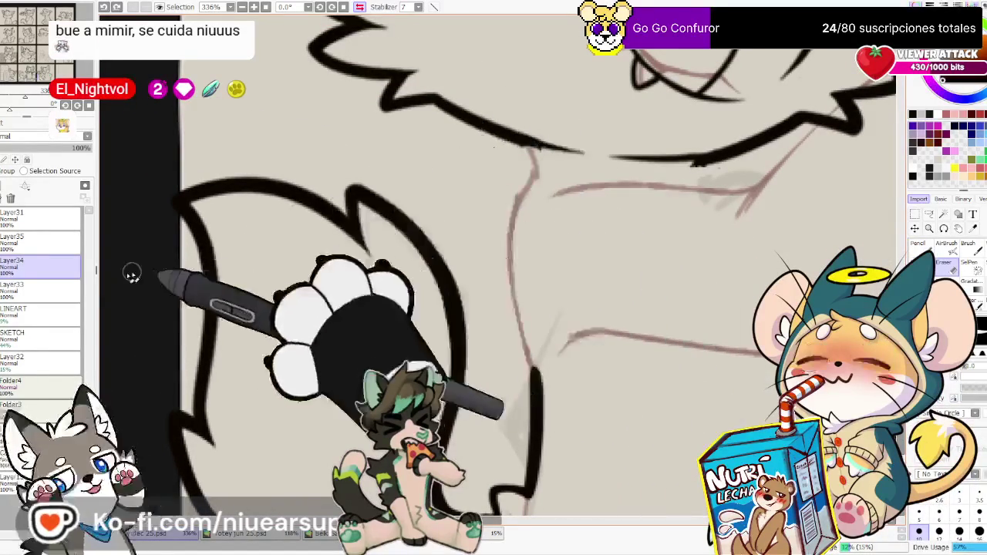
Delete Layer35, bring the face into view, and mirror the canvas horizontally
{"action": "left_click_drag", "start_coordinate": [28, 244], "coordinate": [10, 198]}
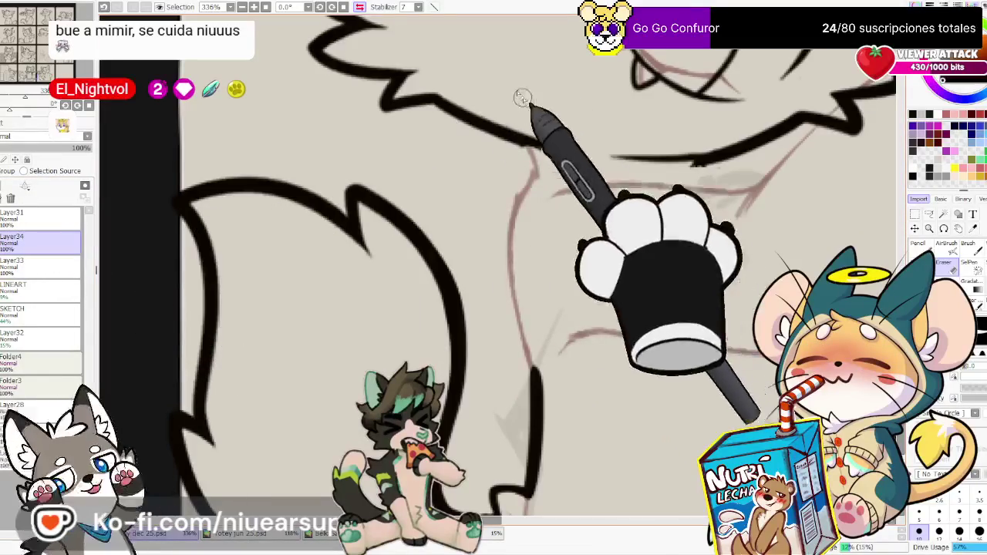
{"action": "mouse_move", "coordinate": [584, 19]}
{"action": "left_mouse_down"}
{"action": "mouse_move", "coordinate": [563, 242]}
{"action": "mouse_move", "coordinate": [631, 301]}
{"action": "left_mouse_up"}
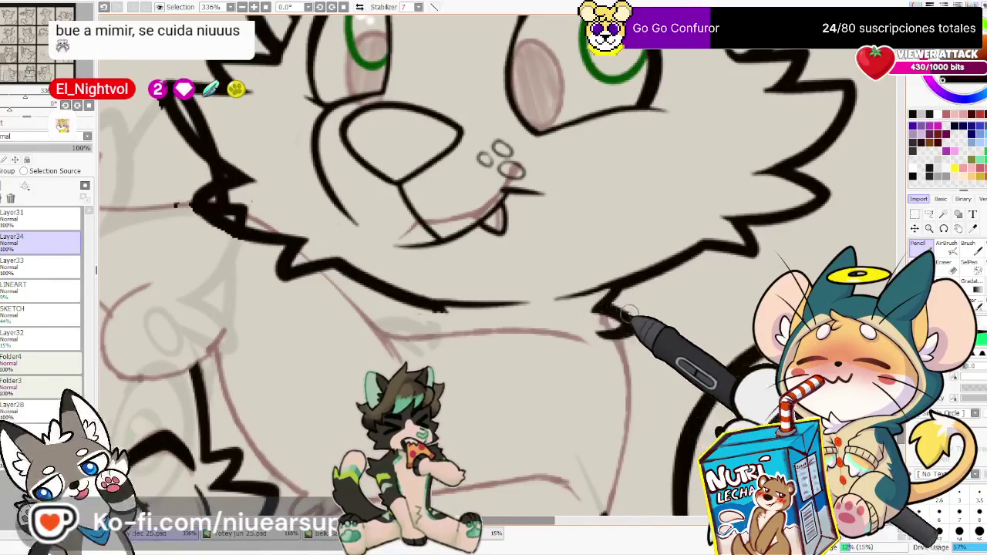
{"action": "key", "text": "e"}
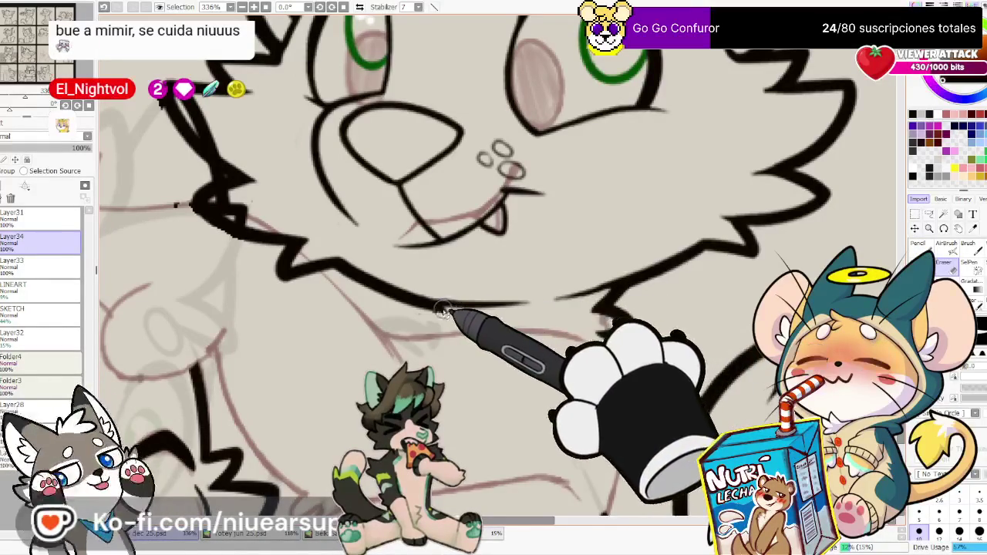
{"action": "left_click_drag", "start_coordinate": [683, 327], "coordinate": [624, 275]}
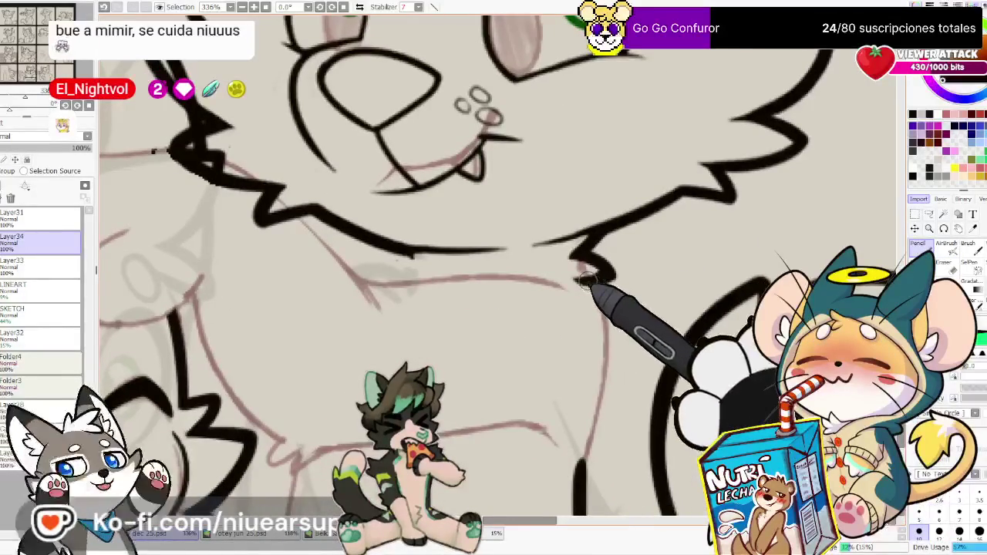
{"action": "key", "text": "e"}
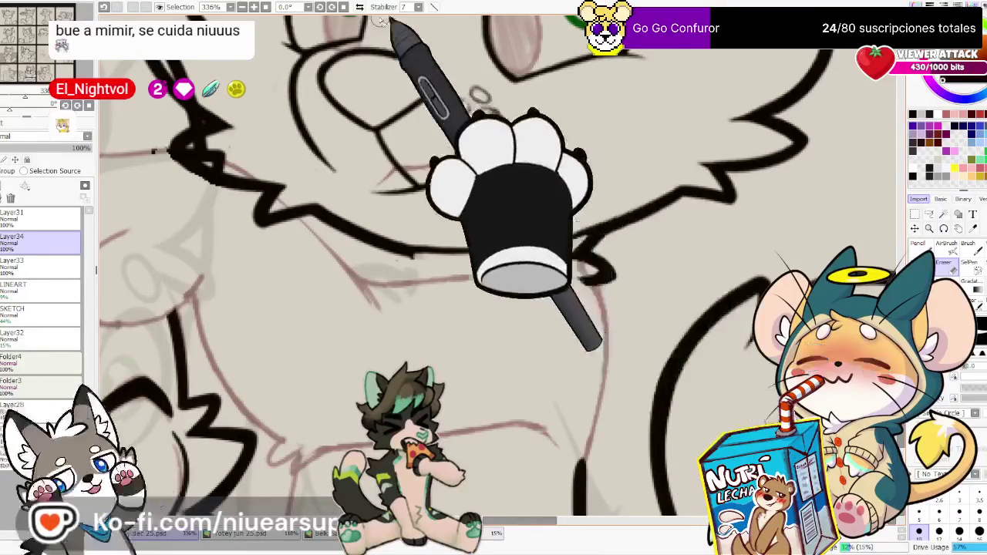
{"action": "key", "text": "h"}
{"action": "key", "text": "n"}
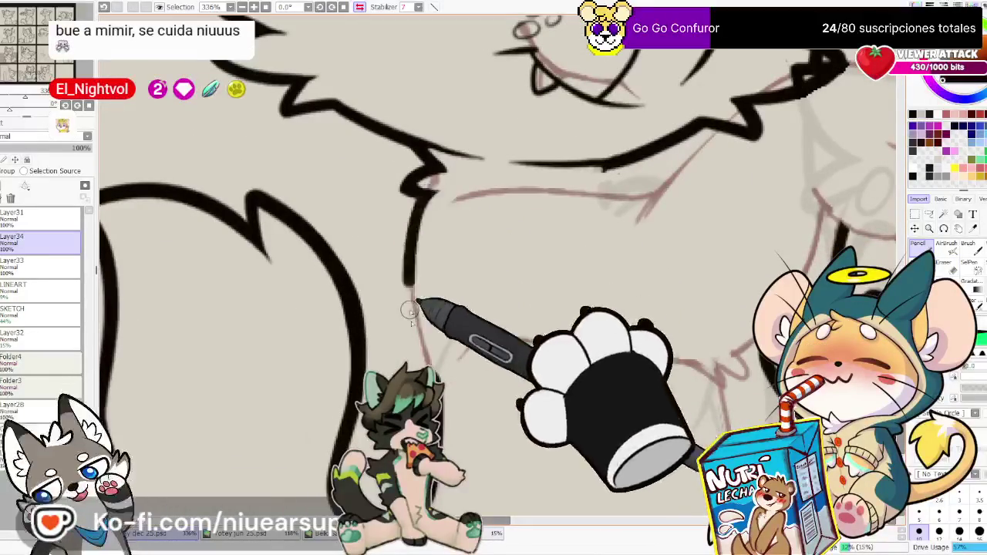
Ink a black line down the chest sketch line and check the lower body
{"action": "left_click_drag", "start_coordinate": [420, 186], "coordinate": [447, 384]}
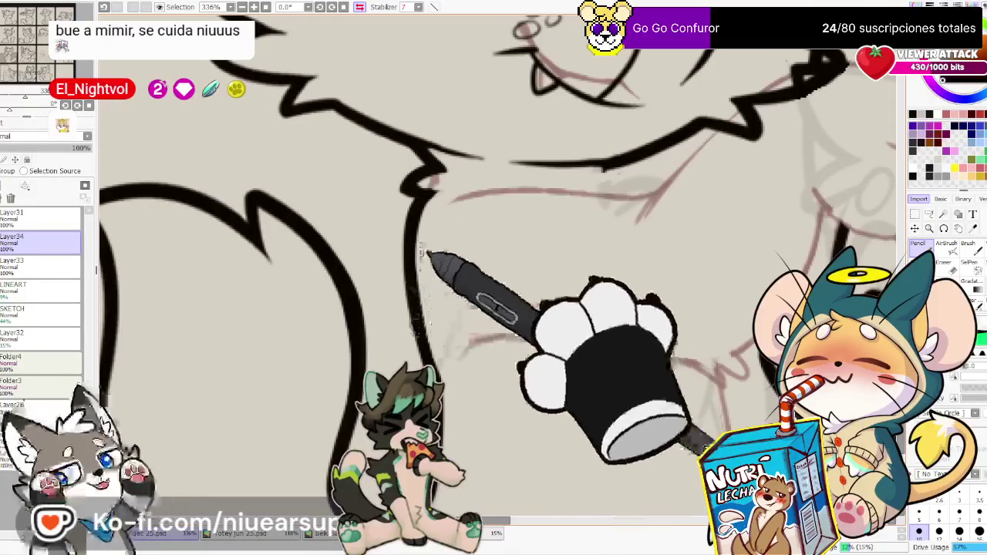
{"action": "key", "text": "e"}
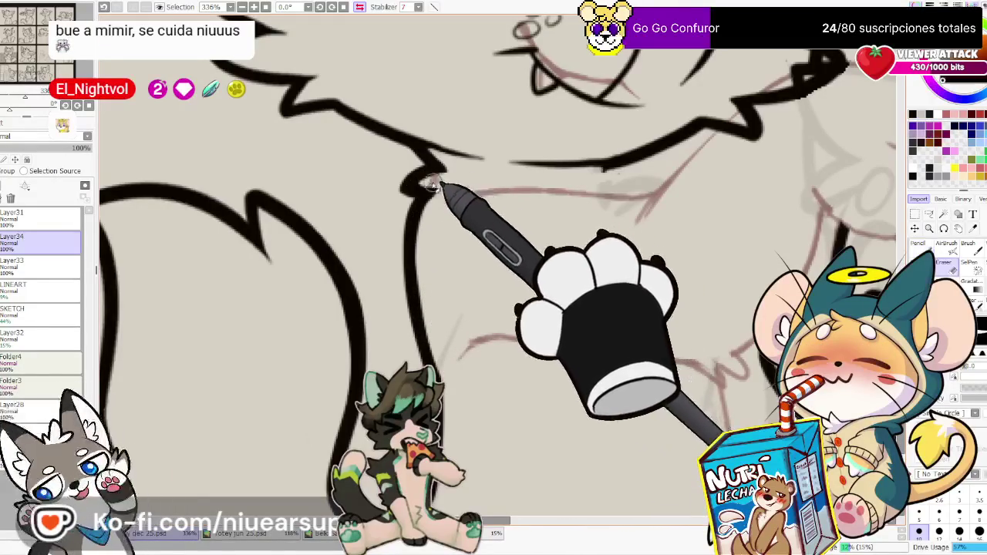
{"action": "left_click_drag", "start_coordinate": [679, 362], "coordinate": [648, 204]}
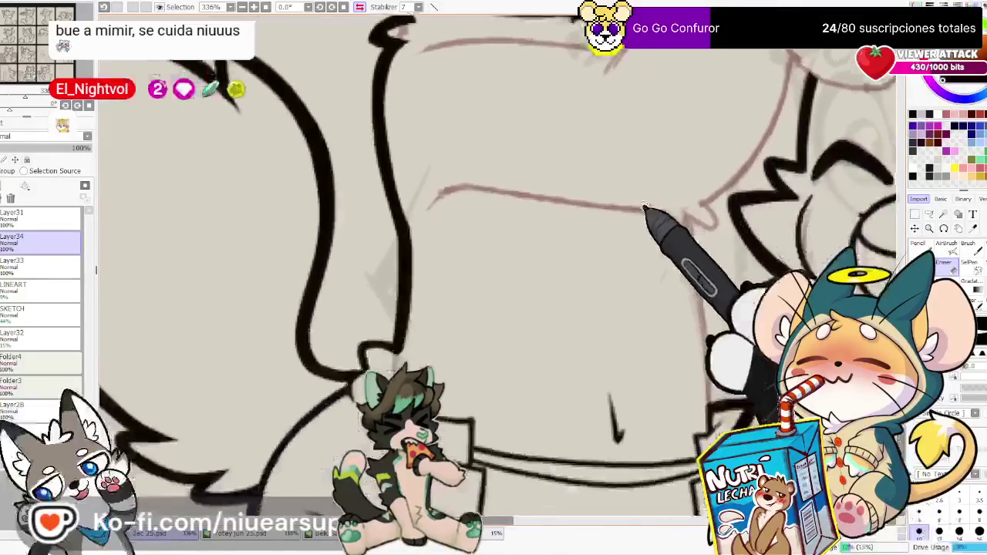
{"action": "key", "text": "n"}
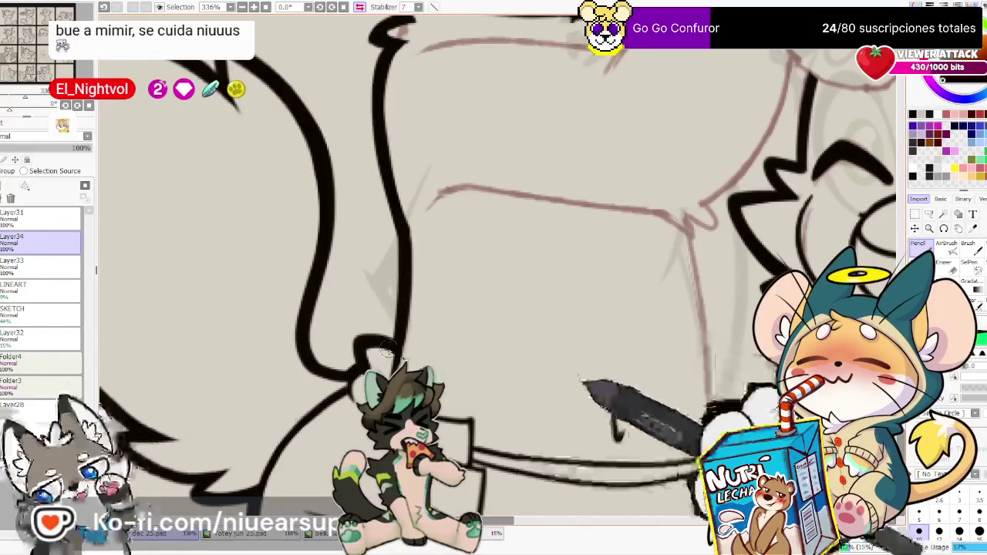
{"action": "mouse_move", "coordinate": [387, 350]}
{"action": "left_mouse_down"}
{"action": "mouse_move", "coordinate": [402, 273]}
{"action": "mouse_move", "coordinate": [716, 348]}
{"action": "mouse_move", "coordinate": [763, 455]}
{"action": "left_mouse_up"}
{"action": "key", "text": "e"}
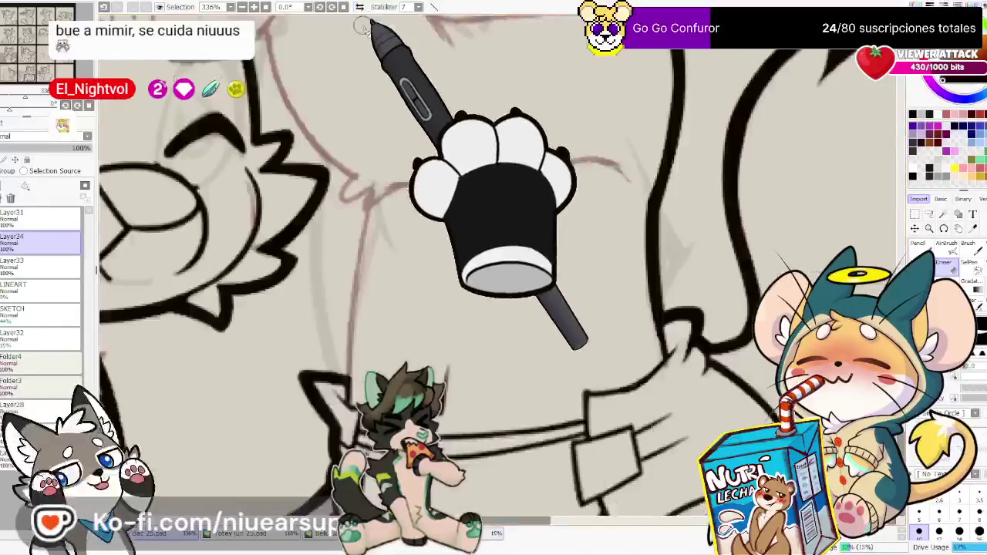
Ink a long line down the chest's side and the arm line across to the right
{"action": "key", "text": "n"}
{"action": "left_click_drag", "start_coordinate": [378, 176], "coordinate": [343, 369]}
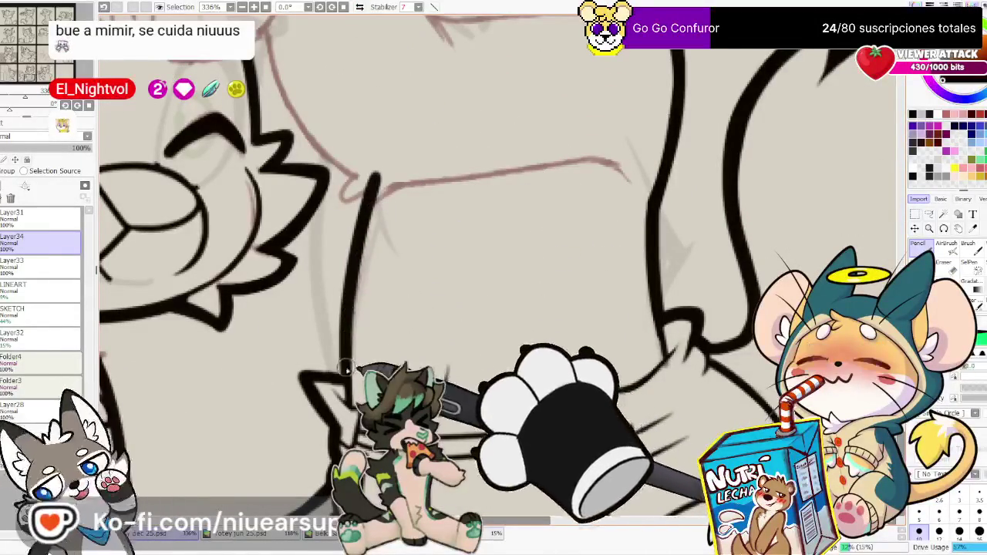
{"action": "left_click_drag", "start_coordinate": [388, 186], "coordinate": [472, 325]}
{"action": "key", "text": "e"}
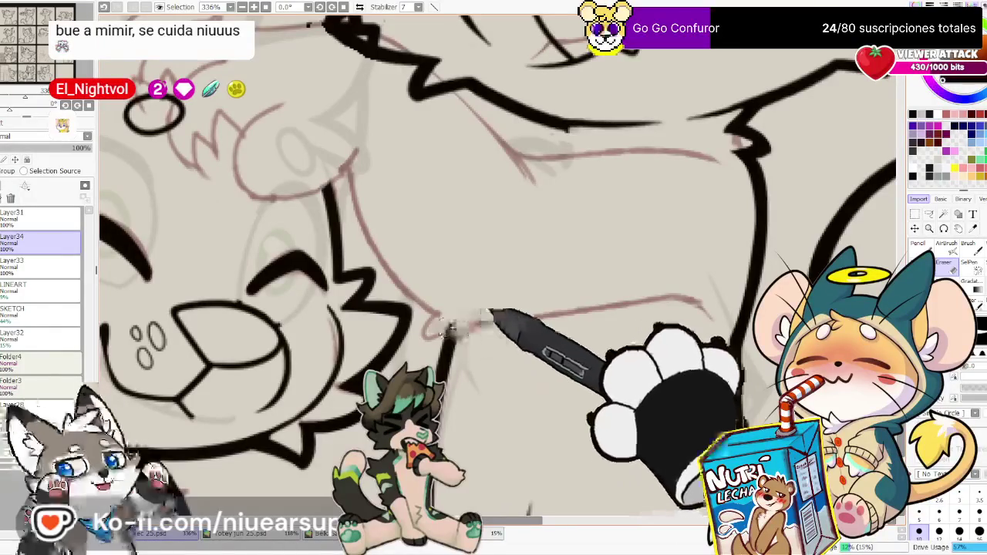
{"action": "left_click_drag", "start_coordinate": [610, 370], "coordinate": [686, 382]}
{"action": "key", "text": "n"}
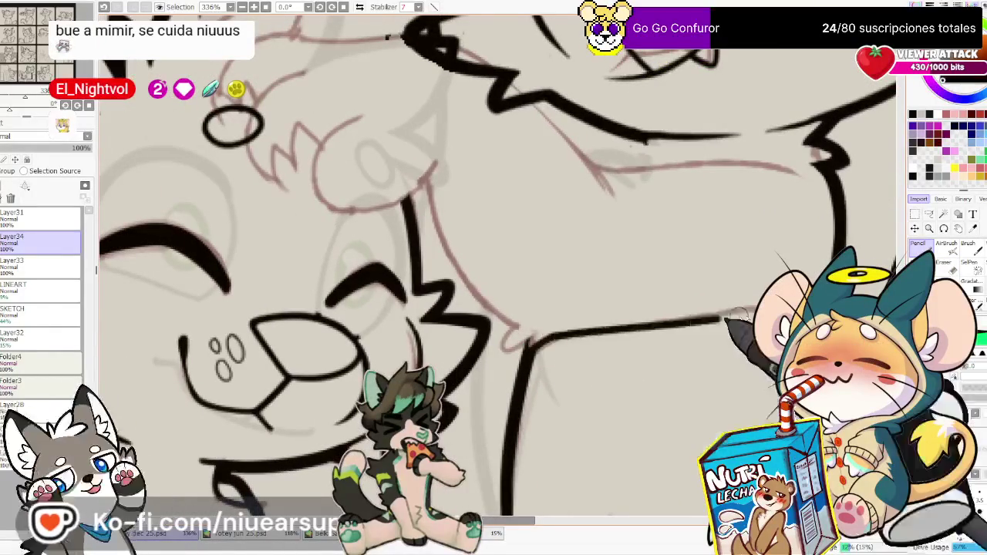
{"action": "left_click_drag", "start_coordinate": [533, 347], "coordinate": [737, 298]}
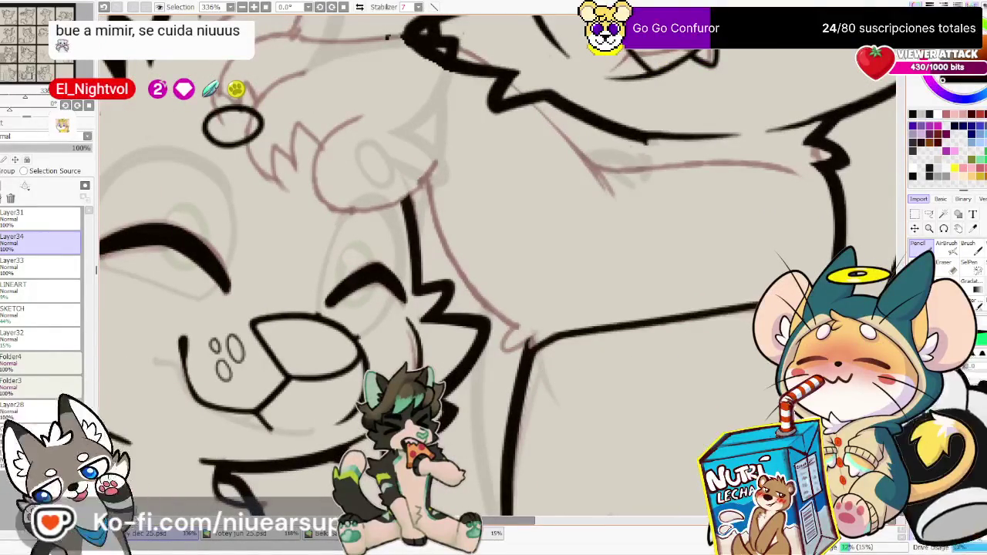
{"action": "key", "text": "e"}
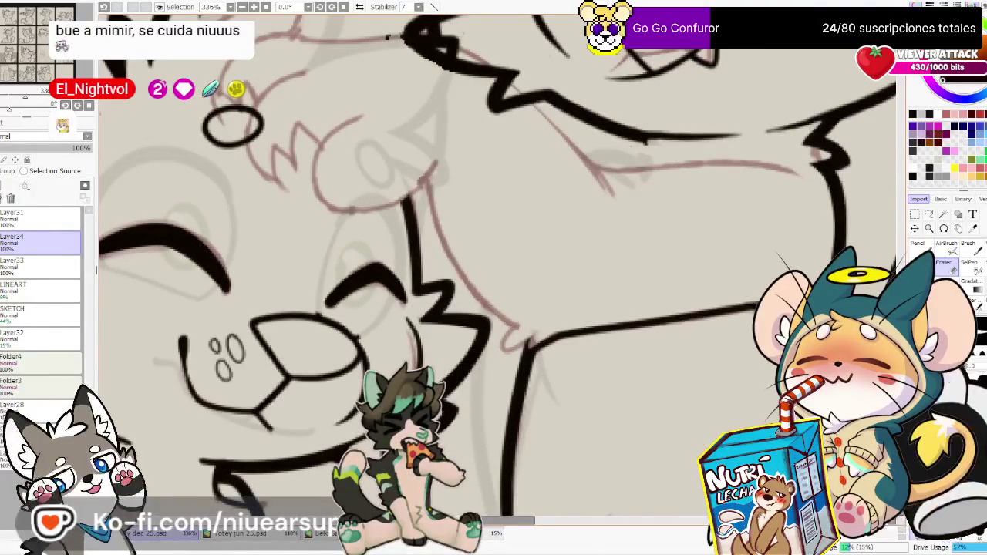
{"action": "left_click_drag", "start_coordinate": [527, 343], "coordinate": [557, 374]}
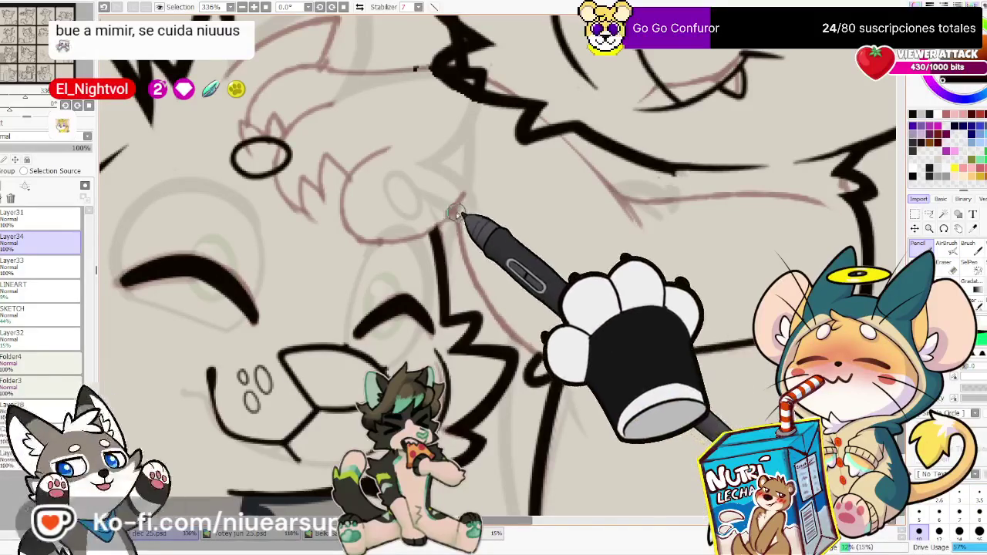
Mirror the view and ink lines up along the patting arm beside the zigzag fur
{"action": "key", "text": "h"}
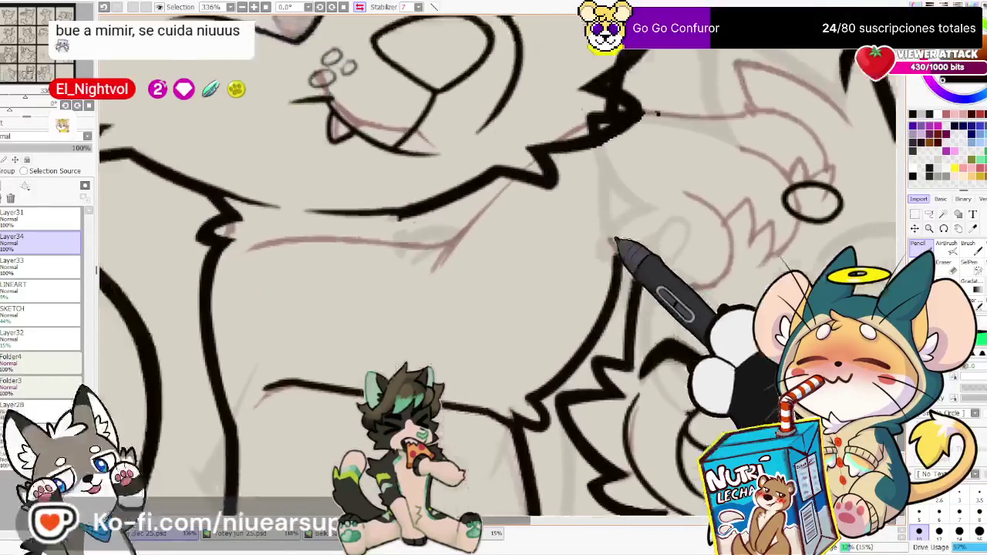
{"action": "left_click_drag", "start_coordinate": [495, 201], "coordinate": [562, 386]}
{"action": "left_click_drag", "start_coordinate": [646, 332], "coordinate": [652, 245]}
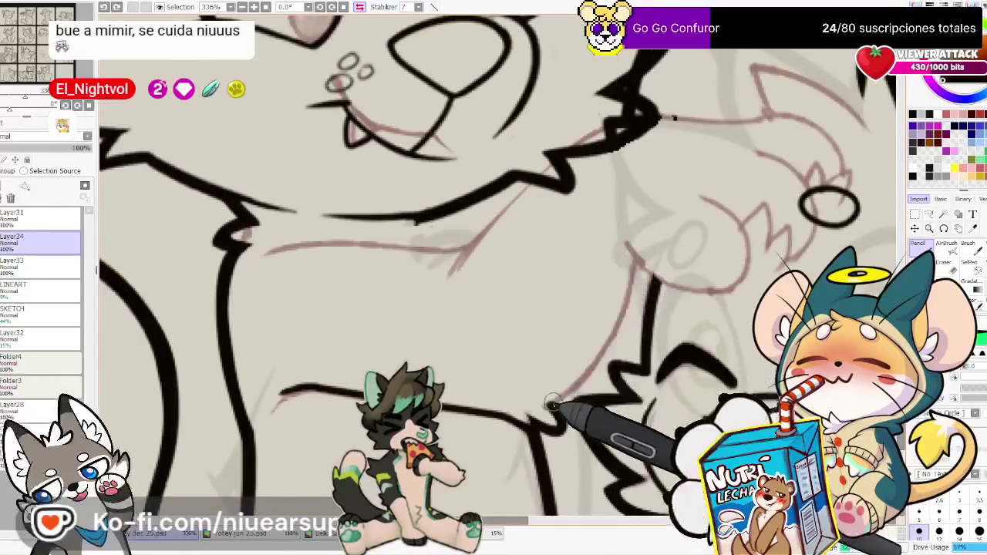
{"action": "left_click_drag", "start_coordinate": [553, 403], "coordinate": [635, 245]}
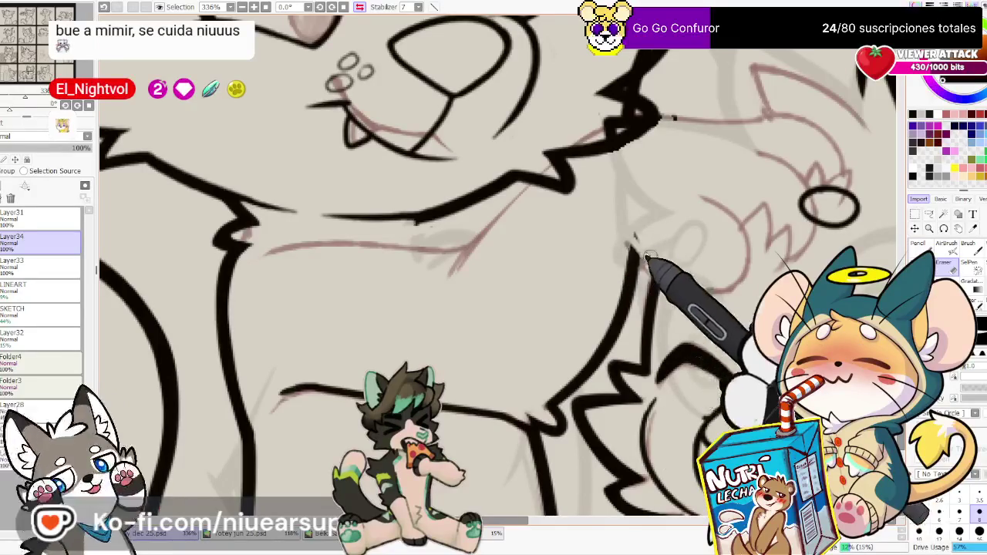
{"action": "left_click_drag", "start_coordinate": [654, 316], "coordinate": [644, 255]}
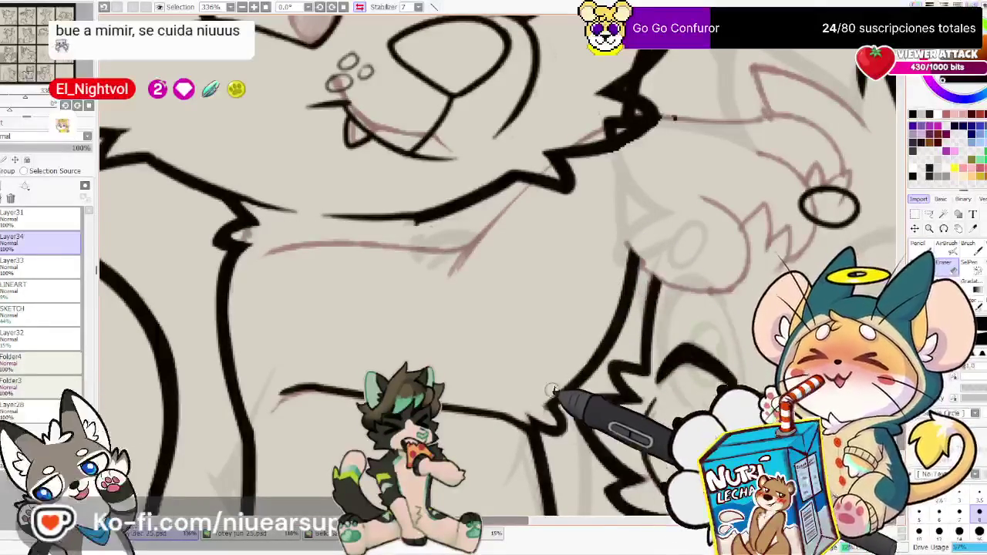
{"action": "scroll", "coordinate": [766, 268], "scroll_direction": "up", "scroll_amount": 2}
{"action": "scroll", "coordinate": [717, 286], "scroll_direction": "up", "scroll_amount": 1}
{"action": "scroll", "coordinate": [676, 305], "scroll_direction": "up", "scroll_amount": 1}
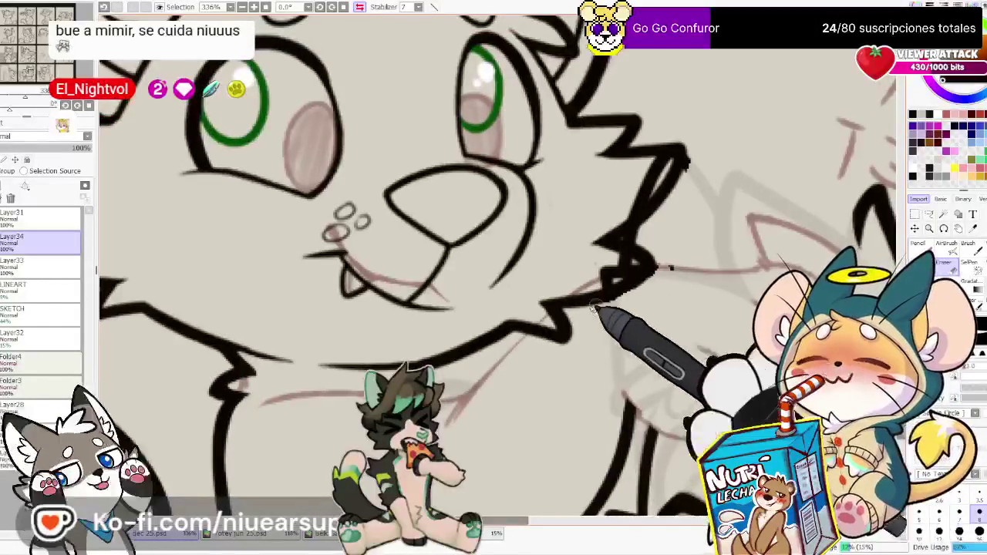
{"action": "scroll", "coordinate": [594, 307], "scroll_direction": "down", "scroll_amount": 5}
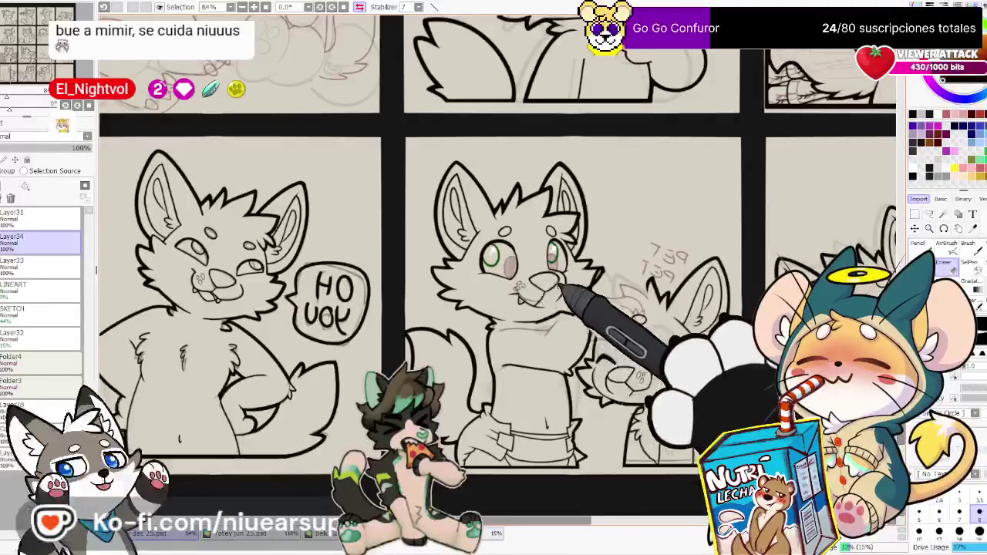
{"action": "scroll", "coordinate": [637, 319], "scroll_direction": "down", "scroll_amount": 2}
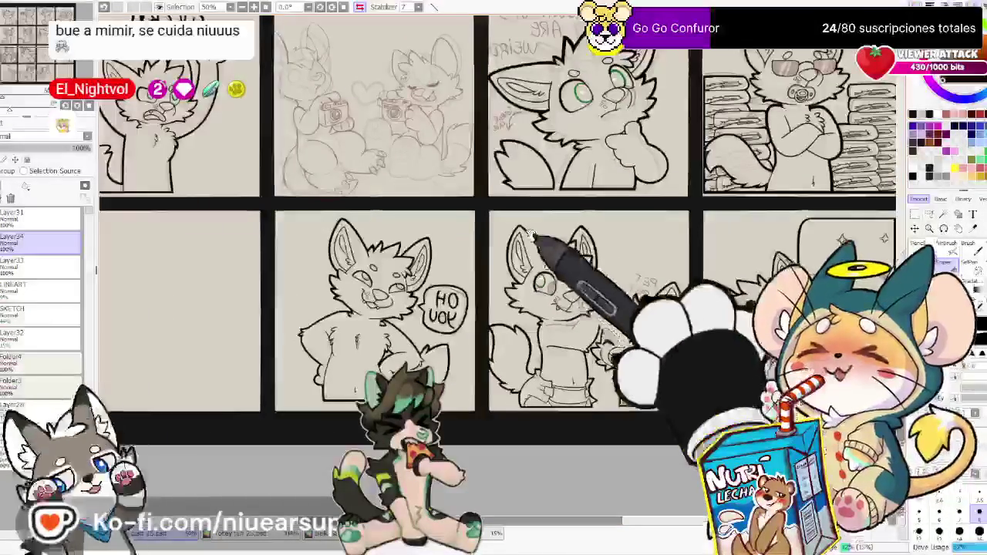
{"action": "scroll", "coordinate": [478, 202], "scroll_direction": "down", "scroll_amount": 1}
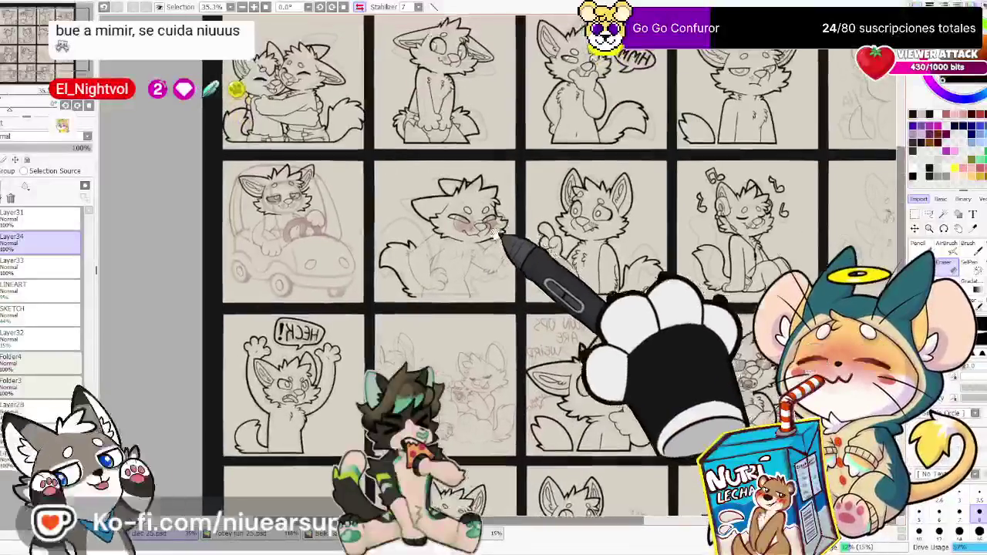
{"action": "scroll", "coordinate": [494, 154], "scroll_direction": "up", "scroll_amount": 3}
{"action": "scroll", "coordinate": [487, 217], "scroll_direction": "down", "scroll_amount": 3}
{"action": "mouse_move", "coordinate": [487, 214]}
{"action": "left_mouse_down"}
{"action": "mouse_move", "coordinate": [359, 190]}
{"action": "mouse_move", "coordinate": [447, 261]}
{"action": "left_mouse_up"}
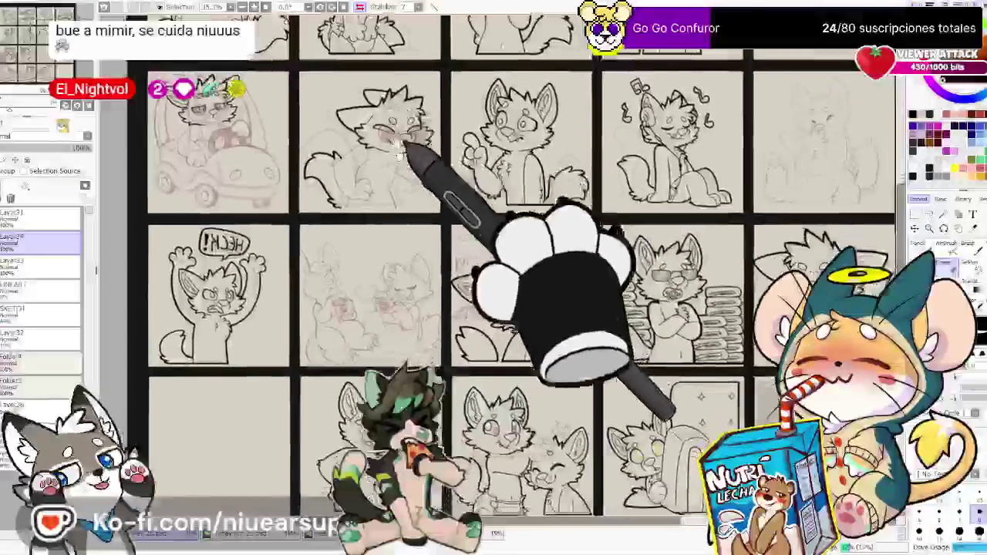
{"action": "scroll", "coordinate": [494, 324], "scroll_direction": "up", "scroll_amount": 2}
{"action": "scroll", "coordinate": [584, 409], "scroll_direction": "up", "scroll_amount": 2}
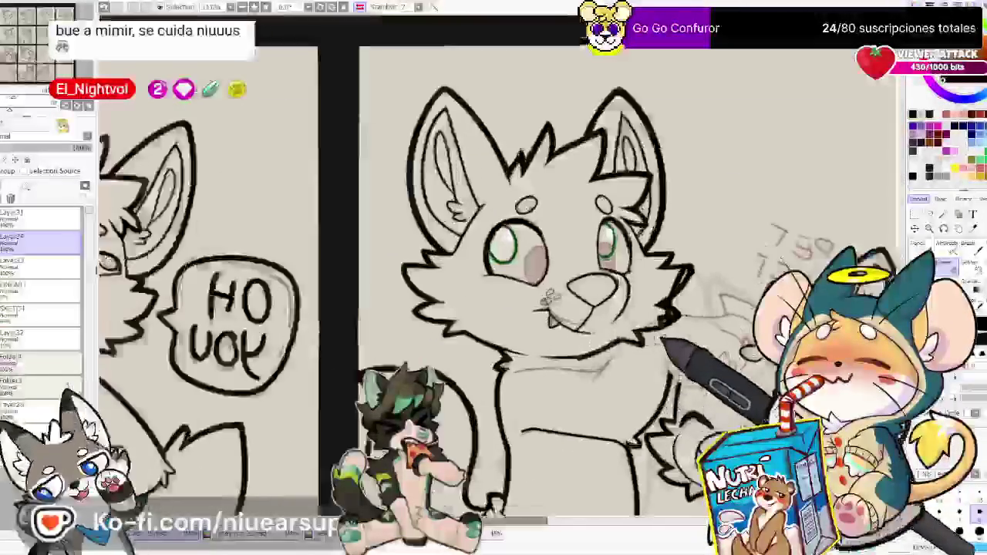
{"action": "scroll", "coordinate": [661, 397], "scroll_direction": "up", "scroll_amount": 1}
{"action": "scroll", "coordinate": [628, 386], "scroll_direction": "up", "scroll_amount": 1}
{"action": "left_click_drag", "start_coordinate": [617, 364], "coordinate": [496, 264]}
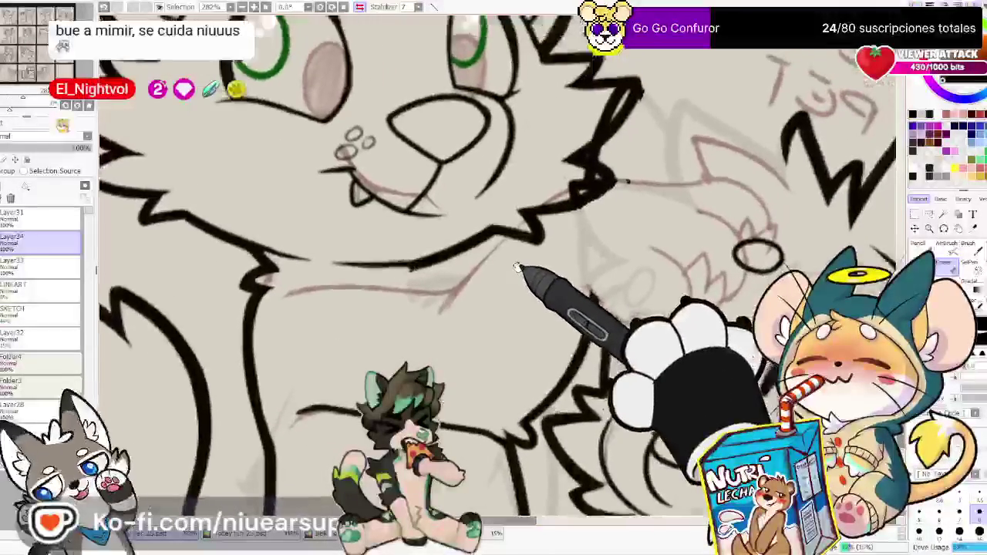
{"action": "scroll", "coordinate": [710, 382], "scroll_direction": "up", "scroll_amount": 1}
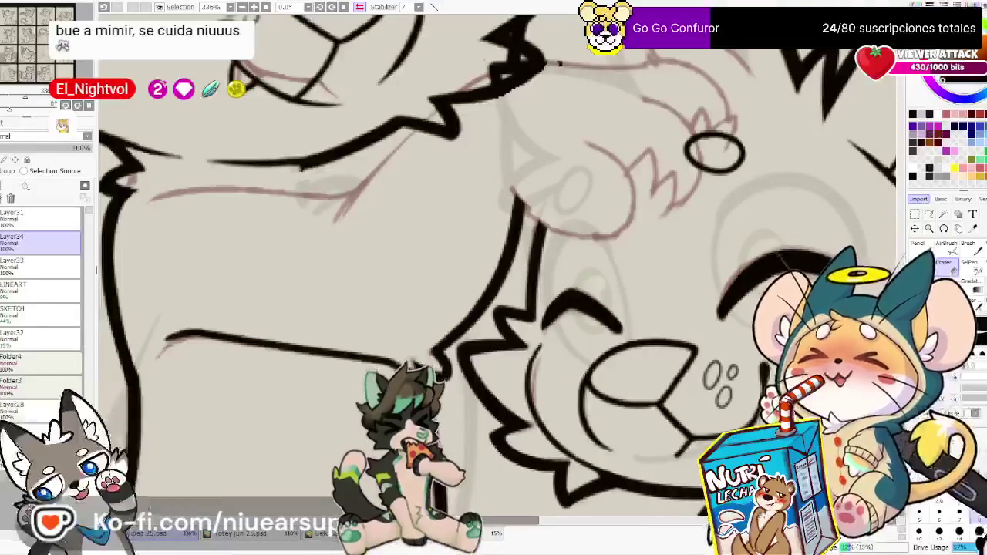
Pan and zoom in on the inked cat face, then mirror the canvas view horizontally
{"action": "left_click_drag", "start_coordinate": [494, 277], "coordinate": [509, 297]}
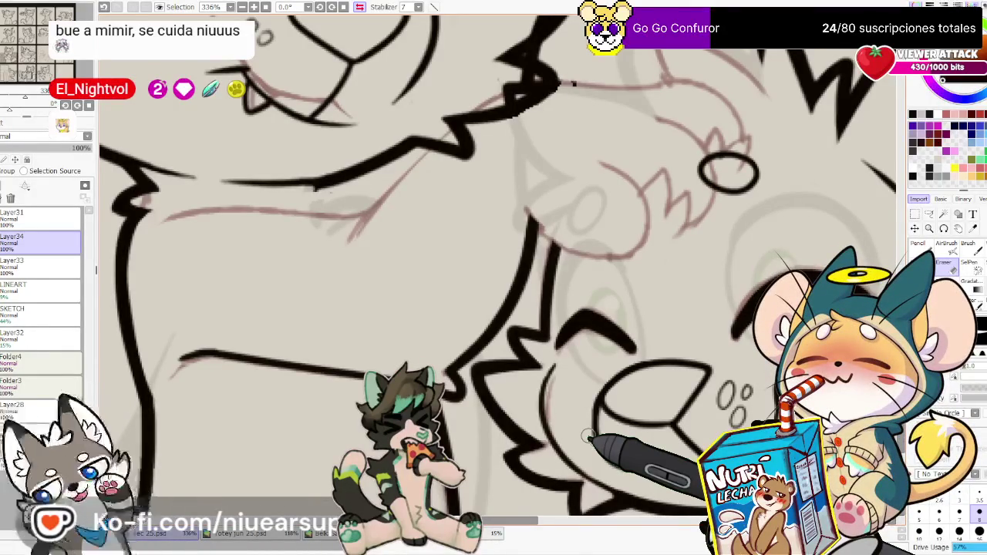
{"action": "mouse_move", "coordinate": [571, 270]}
{"action": "left_mouse_down"}
{"action": "mouse_move", "coordinate": [590, 335]}
{"action": "mouse_move", "coordinate": [568, 430]}
{"action": "mouse_move", "coordinate": [721, 330]}
{"action": "left_mouse_up"}
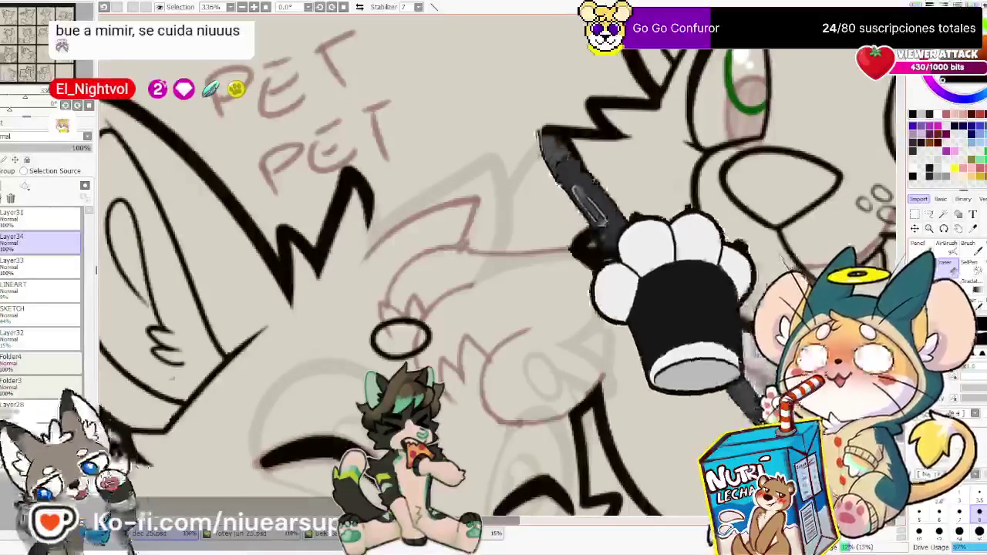
{"action": "scroll", "coordinate": [494, 293], "scroll_direction": "up", "scroll_amount": 1}
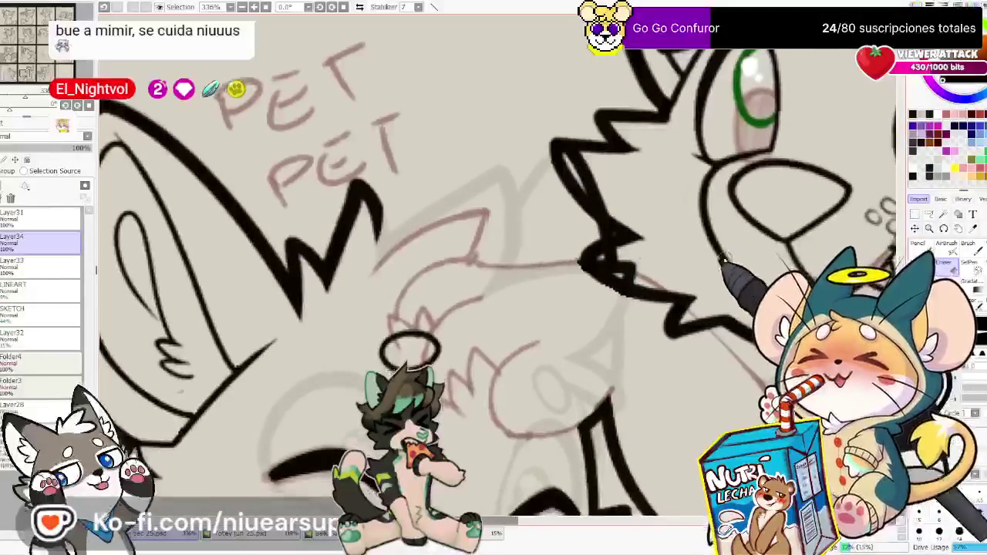
{"action": "key", "text": "h"}
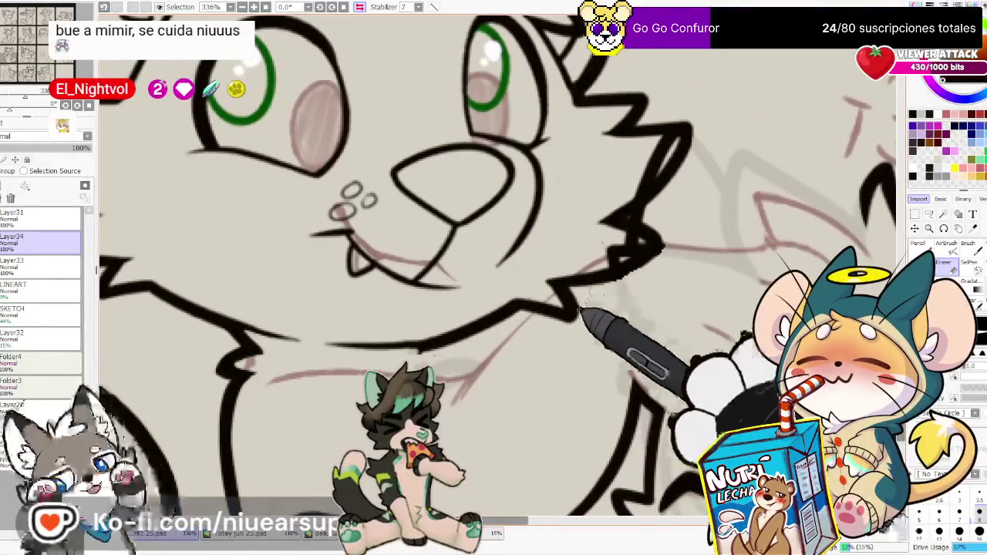
Thicken the jagged cheek-fur line and undo a misplaced chin stroke
{"action": "left_click_drag", "start_coordinate": [584, 320], "coordinate": [628, 268]}
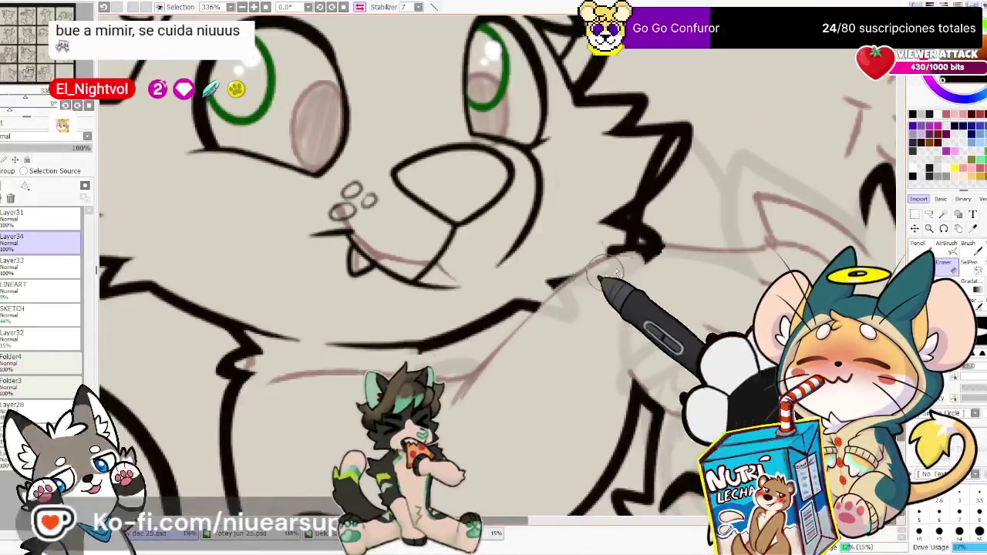
{"action": "left_click_drag", "start_coordinate": [455, 397], "coordinate": [573, 280]}
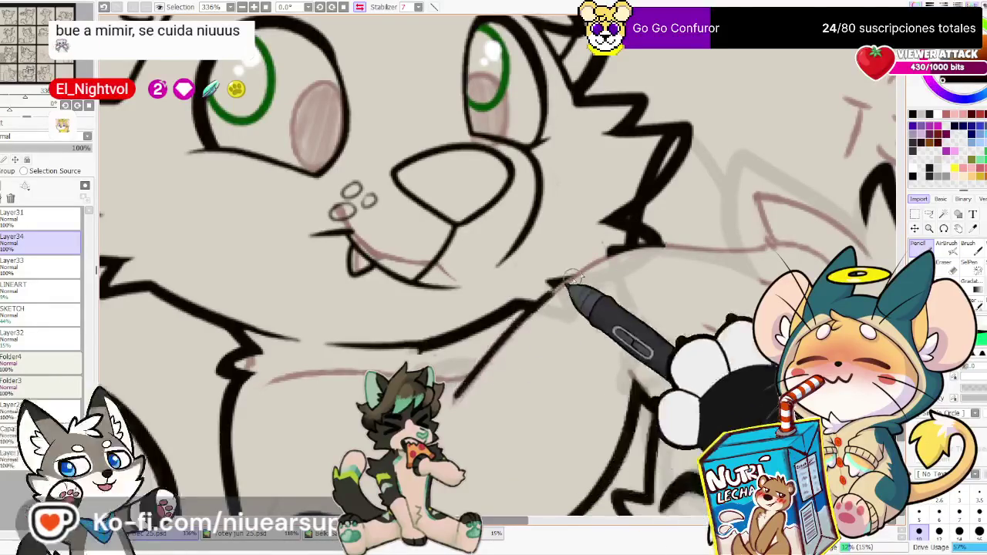
{"action": "key", "text": "ctrl+z"}
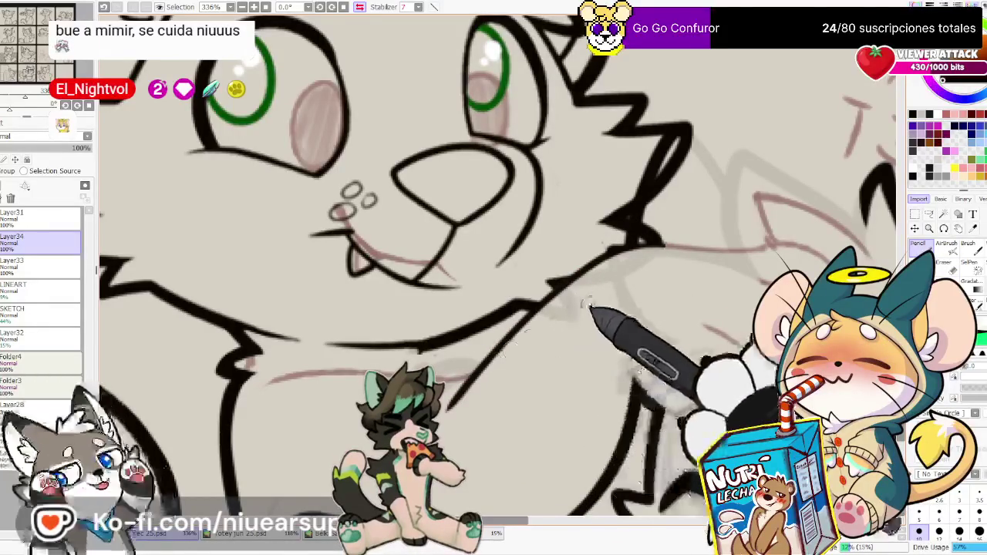
{"action": "left_click_drag", "start_coordinate": [606, 297], "coordinate": [698, 336]}
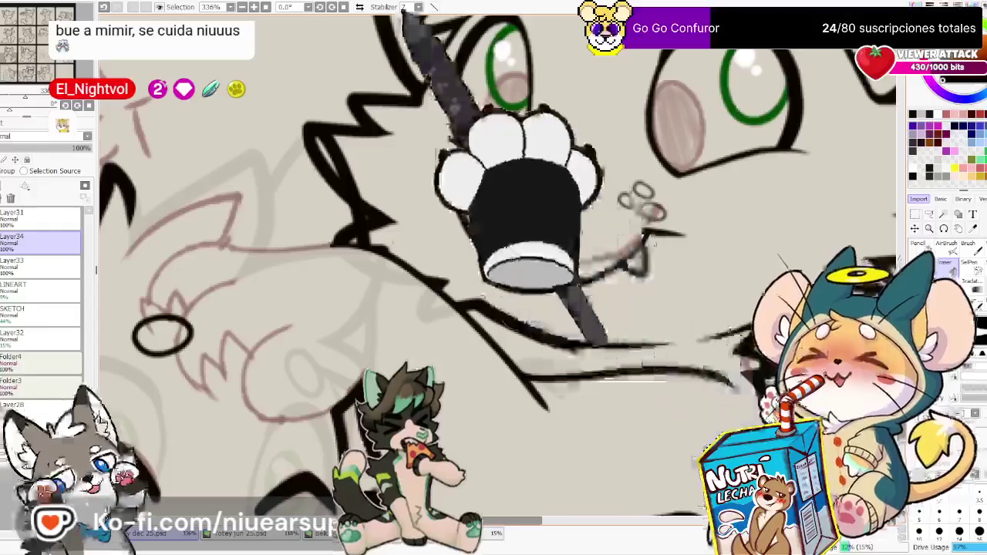
Unmirror the view and redraw the black chin line under the cat's mouth
{"action": "left_click", "coordinate": [360, 7]}
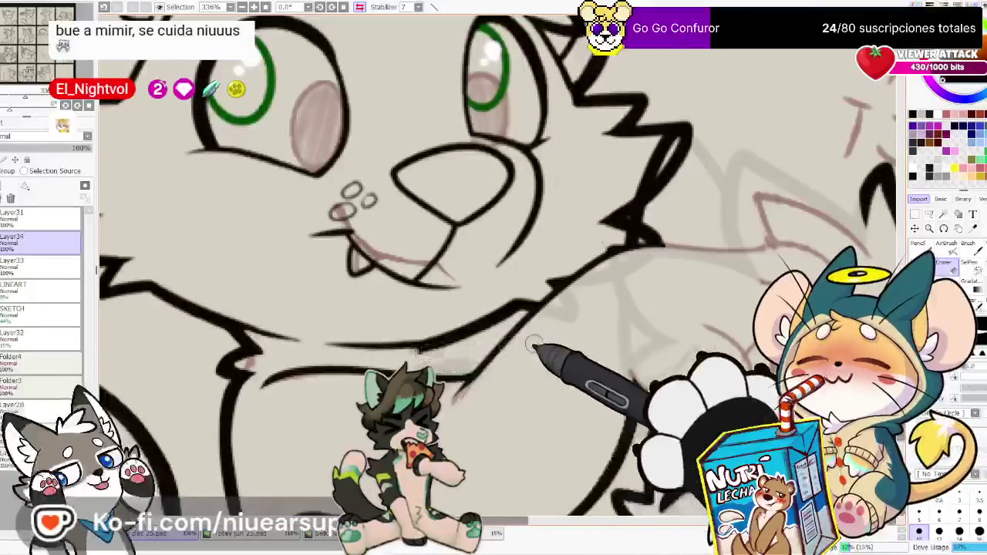
{"action": "left_click_drag", "start_coordinate": [535, 392], "coordinate": [591, 378]}
{"action": "left_click_drag", "start_coordinate": [480, 332], "coordinate": [518, 334]}
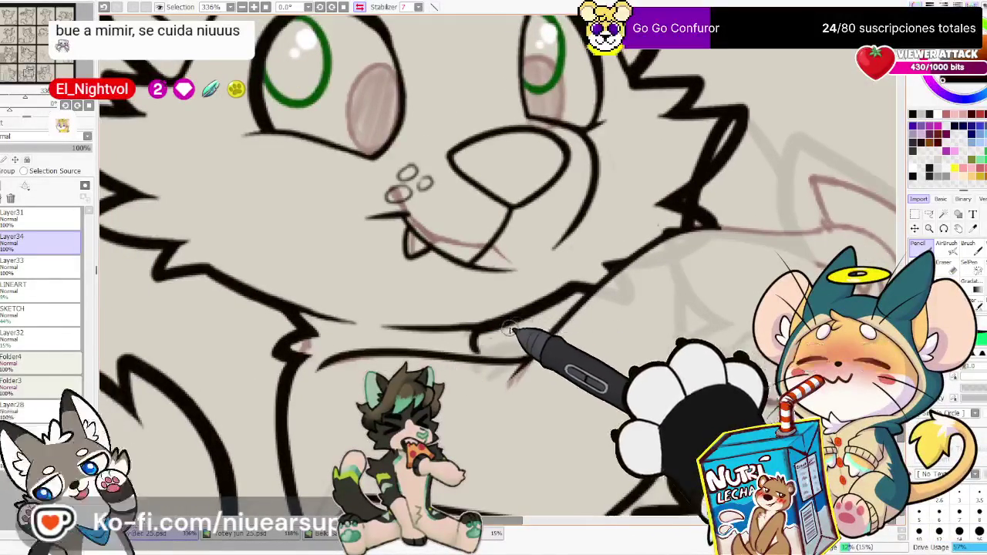
{"action": "left_click_drag", "start_coordinate": [656, 308], "coordinate": [694, 405]}
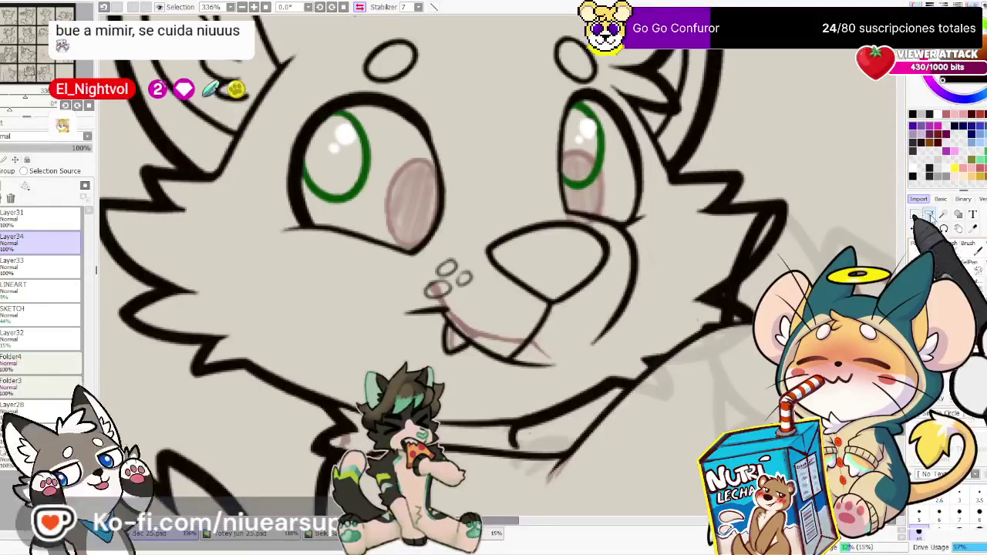
Lasso then deselect the nose-dot area, and mirror the view to compare the face
{"action": "mouse_move", "coordinate": [447, 254]}
{"action": "left_mouse_down"}
{"action": "mouse_move", "coordinate": [466, 287]}
{"action": "mouse_move", "coordinate": [503, 308]}
{"action": "left_mouse_up"}
{"action": "key", "text": "ctrl+d"}
{"action": "key", "text": "e"}
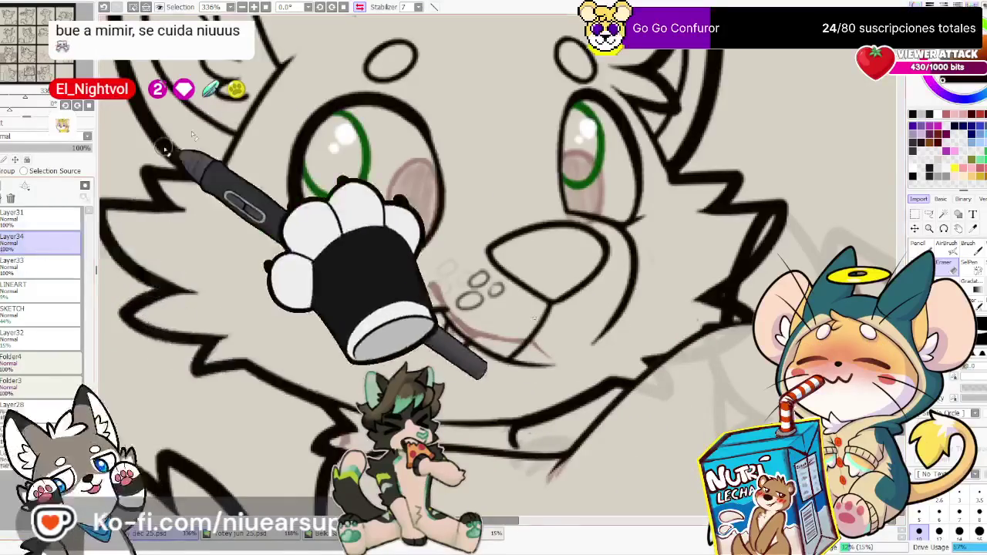
{"action": "key", "text": "h"}
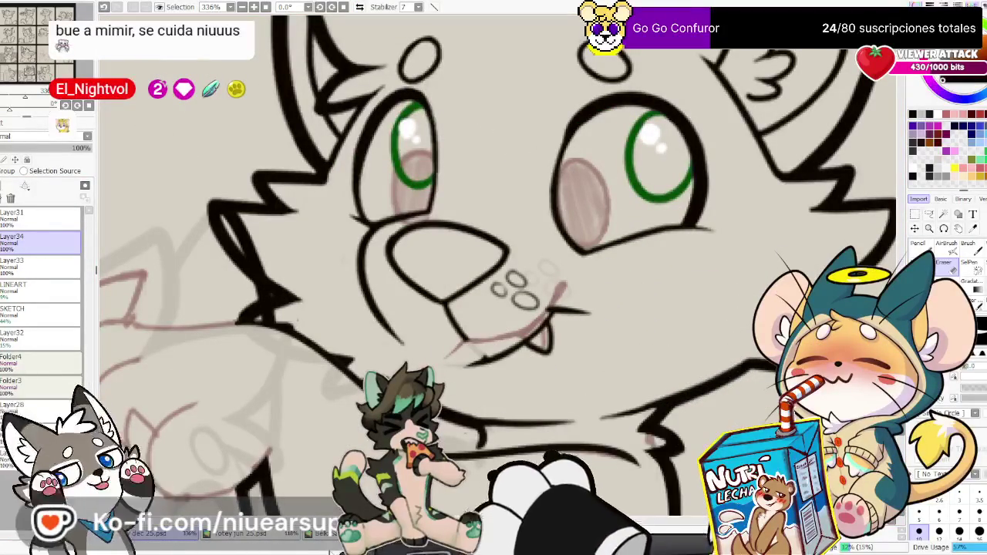
Redraw the mouth curve so its right corner curls up toward the whisker dots, then unmirror
{"action": "left_click_drag", "start_coordinate": [464, 361], "coordinate": [512, 368]}
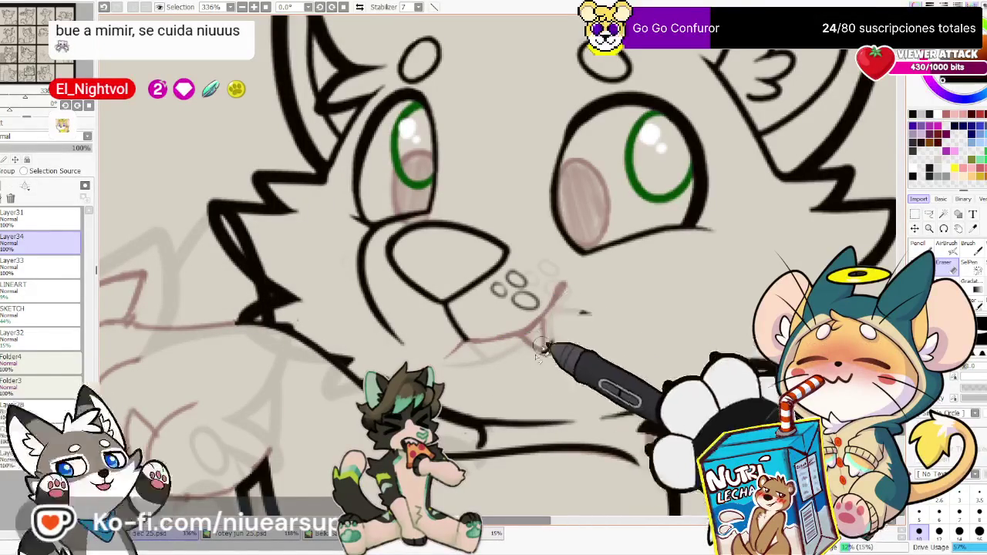
{"action": "key", "text": "n"}
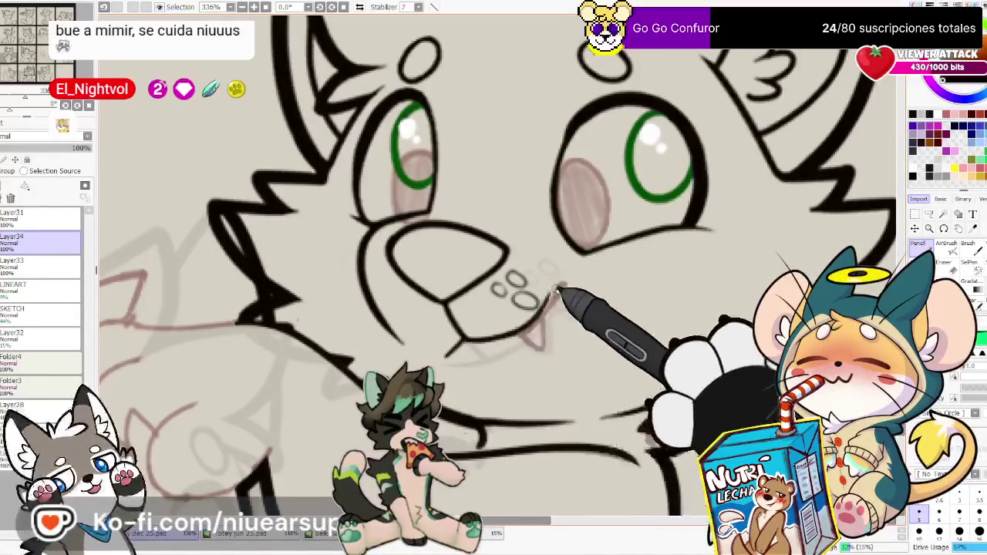
{"action": "left_click_drag", "start_coordinate": [558, 284], "coordinate": [554, 302]}
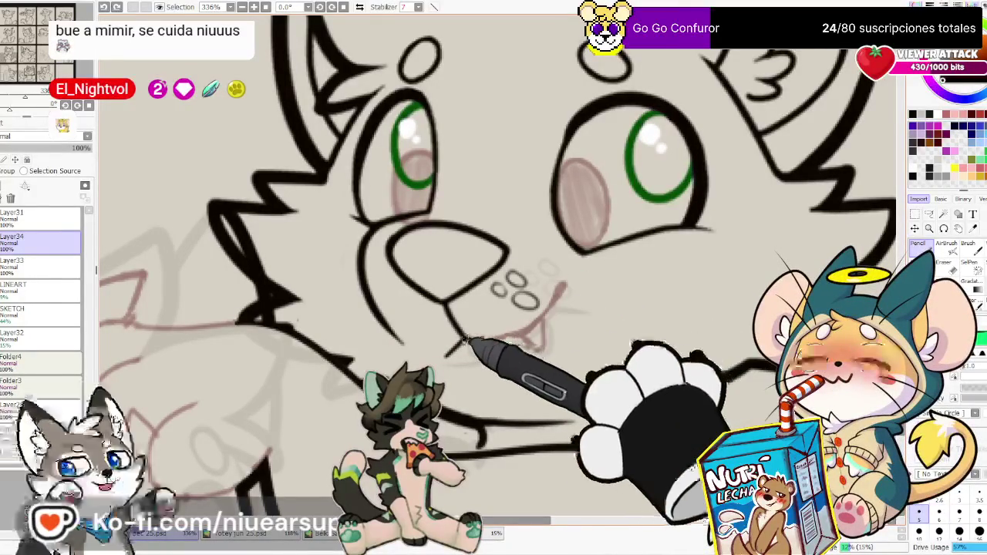
{"action": "left_click_drag", "start_coordinate": [465, 341], "coordinate": [563, 290]}
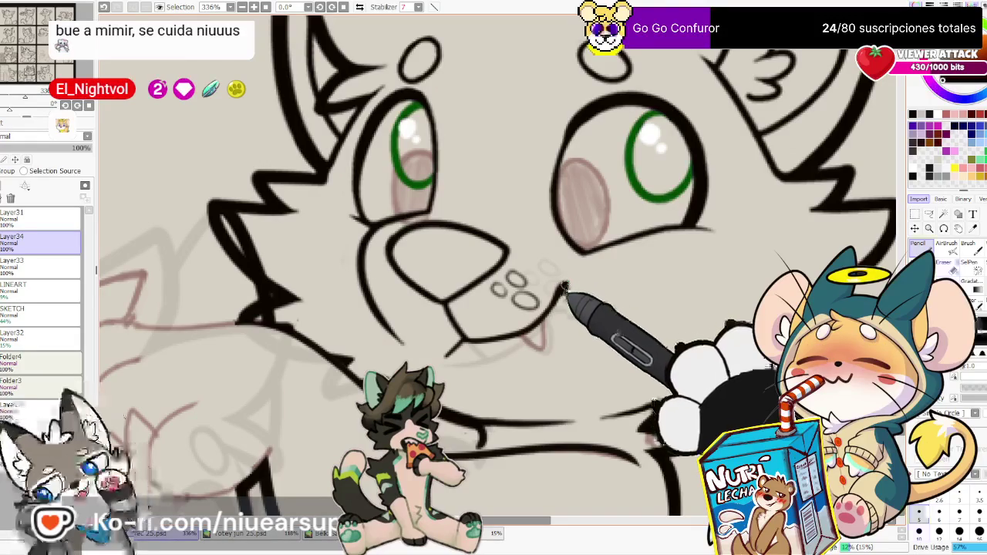
{"action": "key", "text": "e"}
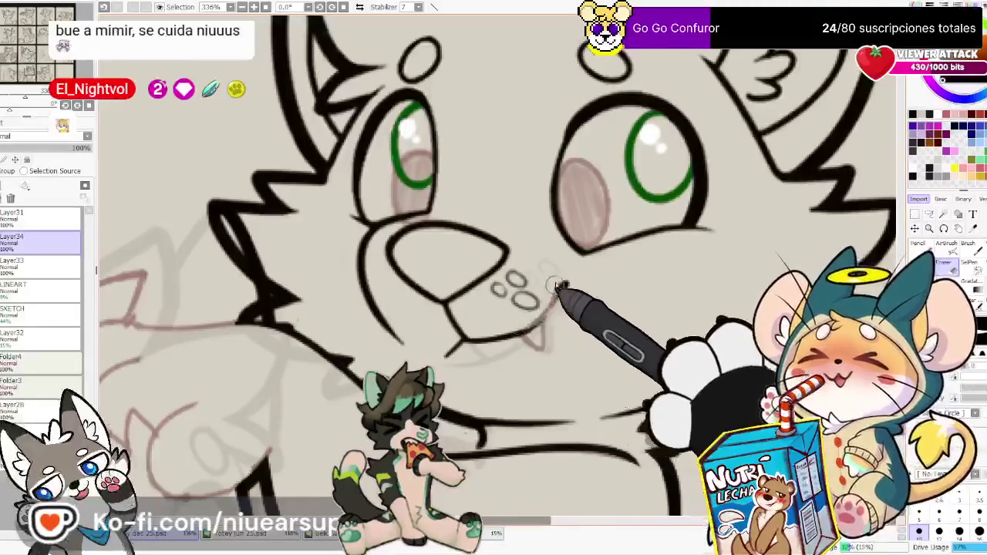
{"action": "mouse_move", "coordinate": [566, 285]}
{"action": "left_mouse_down"}
{"action": "mouse_move", "coordinate": [529, 328]}
{"action": "mouse_move", "coordinate": [547, 330]}
{"action": "left_mouse_up"}
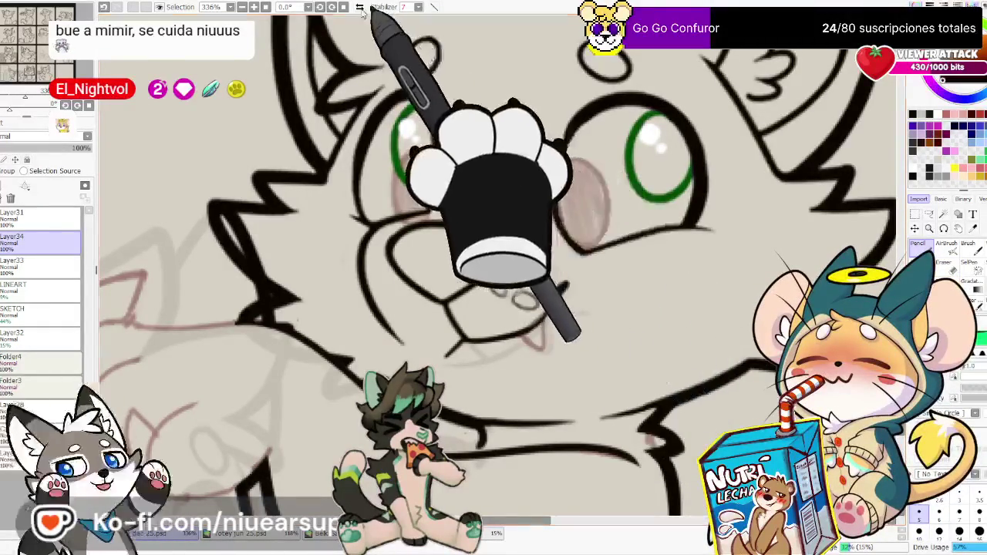
{"action": "key", "text": "h"}
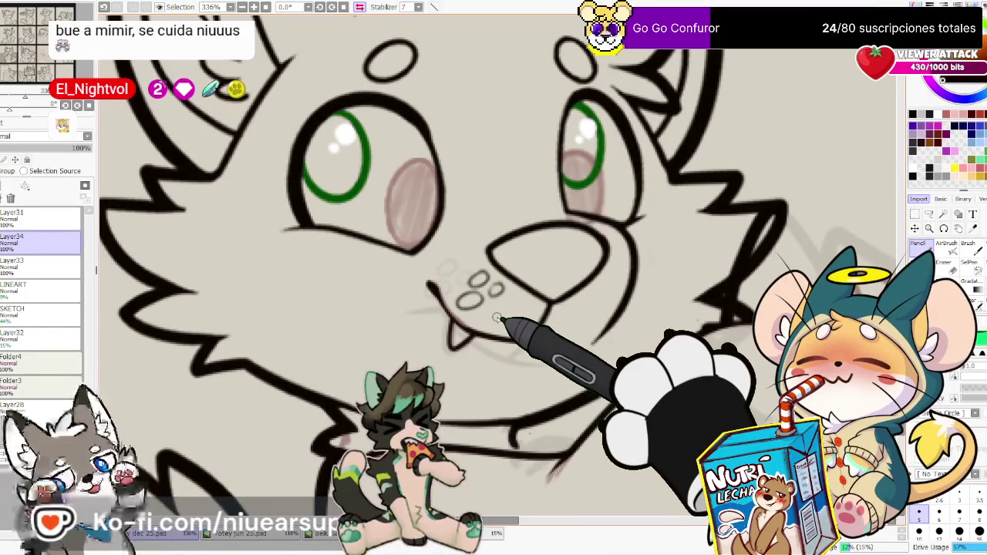
Pan and tilt the view to the cheek fur and eye, then reset the rotation upright
{"action": "scroll", "coordinate": [584, 221], "scroll_direction": "down", "scroll_amount": 2}
{"action": "scroll", "coordinate": [584, 220], "scroll_direction": "down", "scroll_amount": 2}
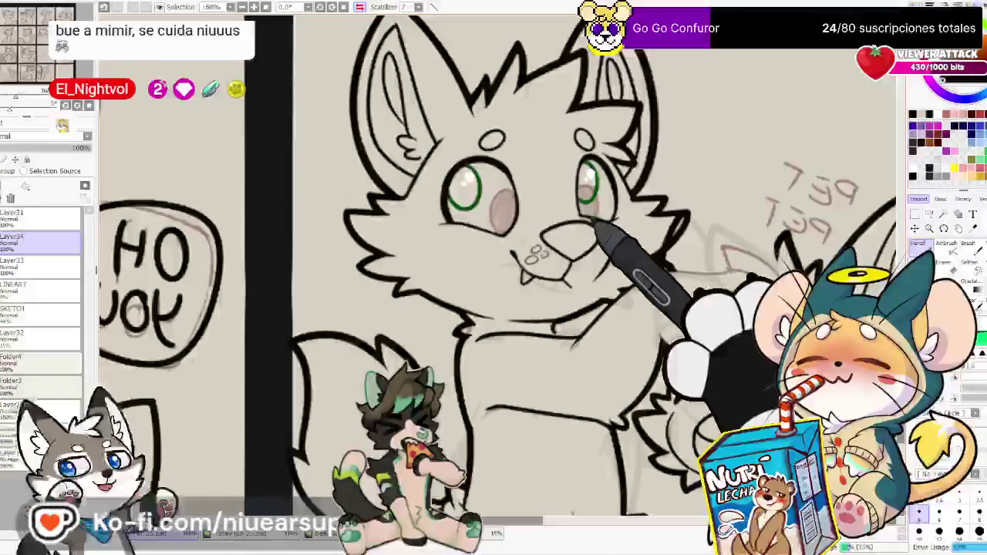
{"action": "scroll", "coordinate": [651, 177], "scroll_direction": "right", "scroll_amount": 2}
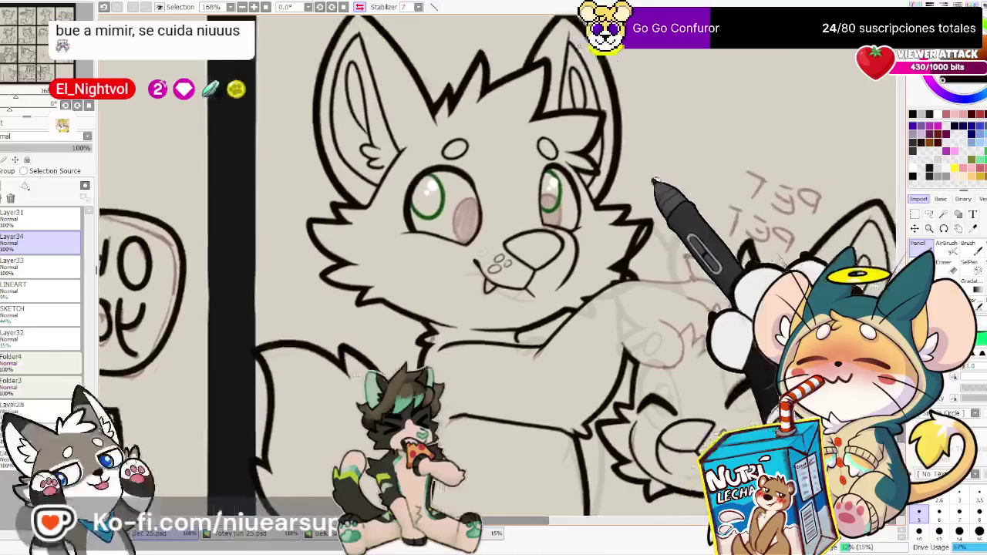
{"action": "scroll", "coordinate": [654, 201], "scroll_direction": "up", "scroll_amount": 4}
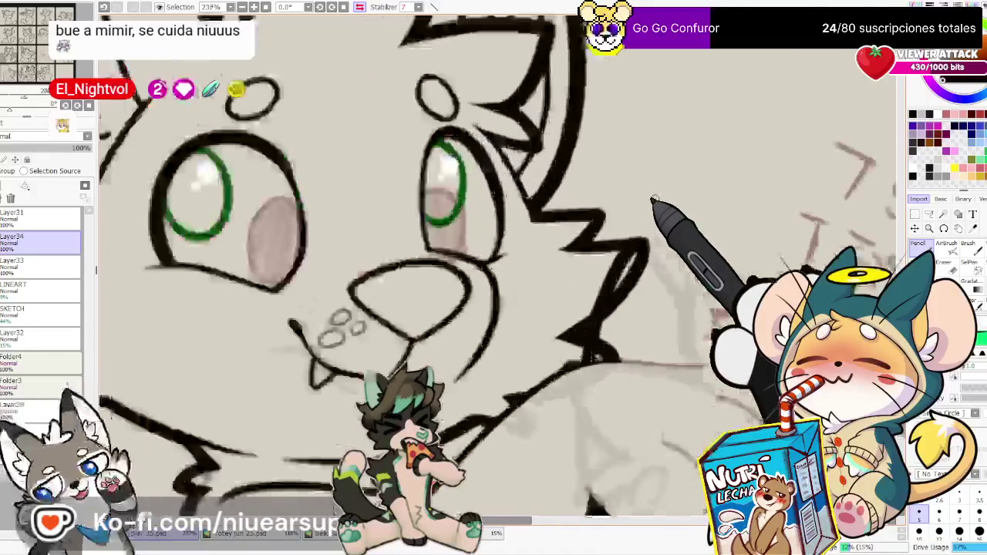
{"action": "scroll", "coordinate": [654, 200], "scroll_direction": "up", "scroll_amount": 2}
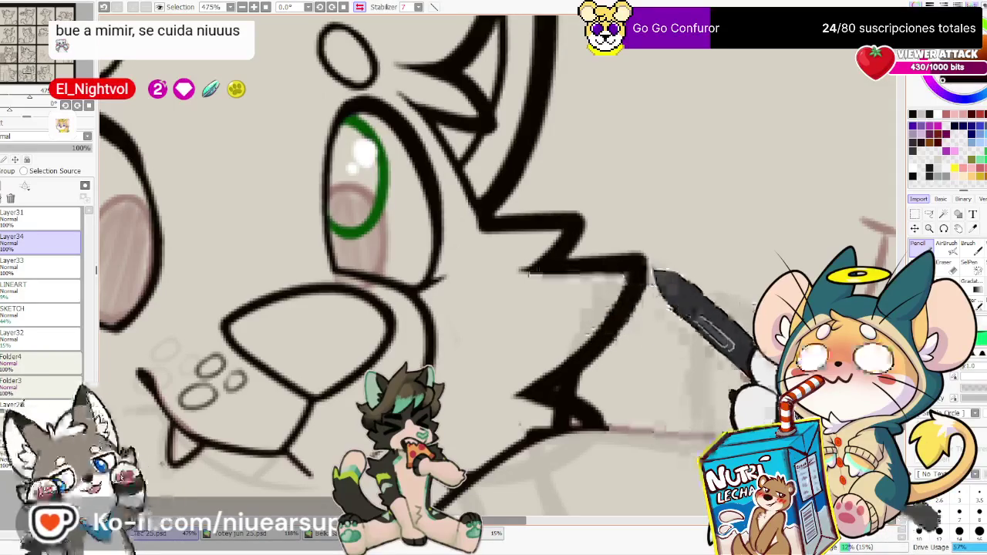
{"action": "left_click_drag", "start_coordinate": [353, 251], "coordinate": [638, 250]}
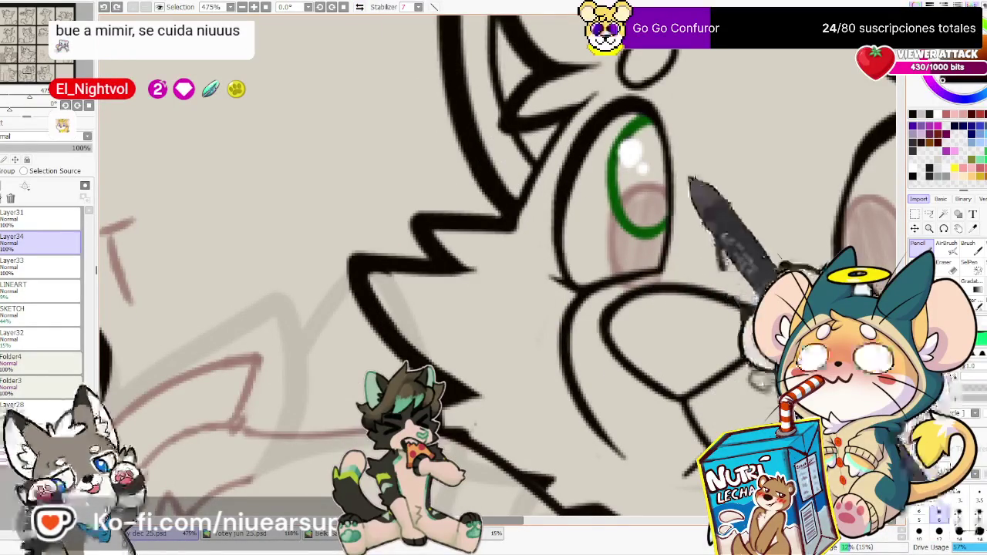
{"action": "mouse_move", "coordinate": [726, 273]}
{"action": "left_mouse_down"}
{"action": "mouse_move", "coordinate": [736, 219]}
{"action": "mouse_move", "coordinate": [472, 301]}
{"action": "left_mouse_up"}
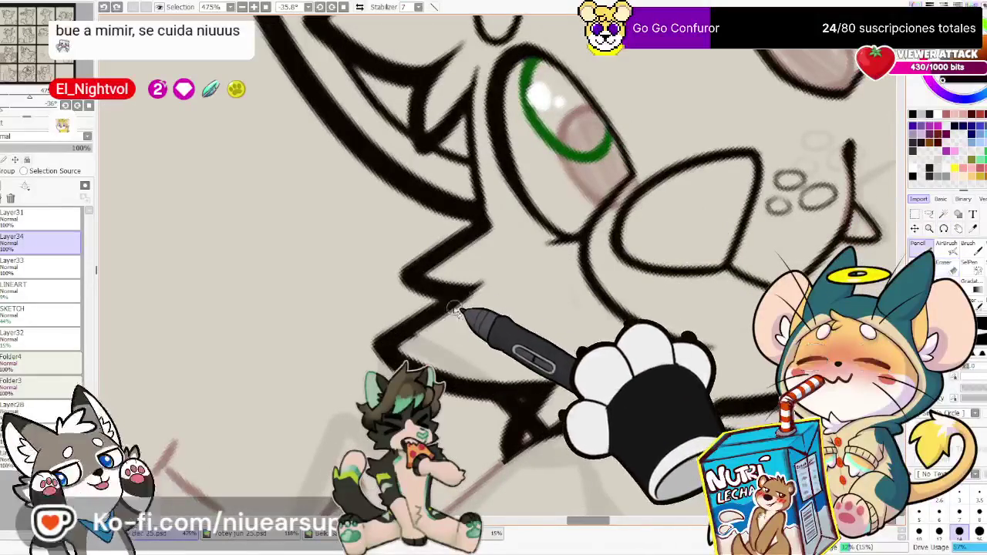
{"action": "key", "text": "n"}
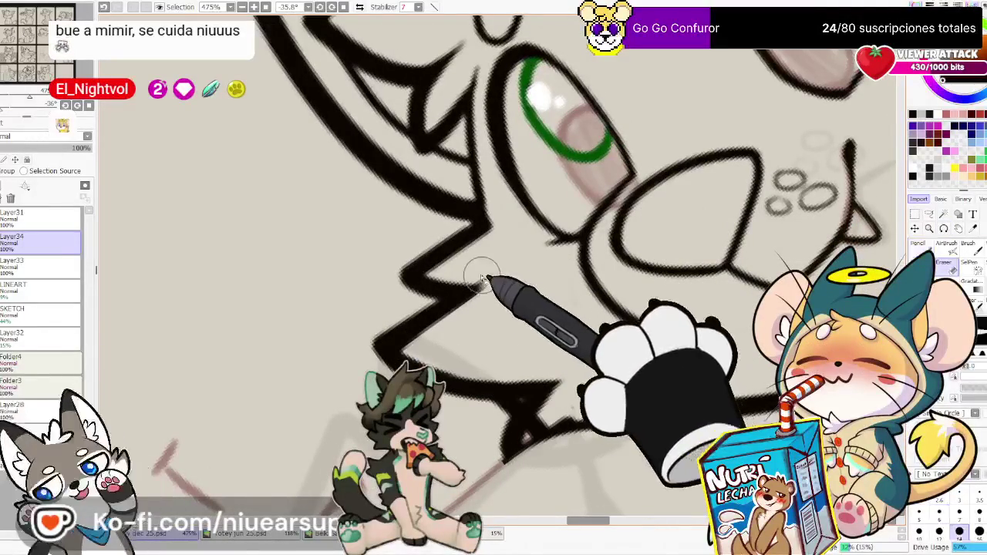
{"action": "key", "text": "e"}
{"action": "left_click", "coordinate": [344, 7]}
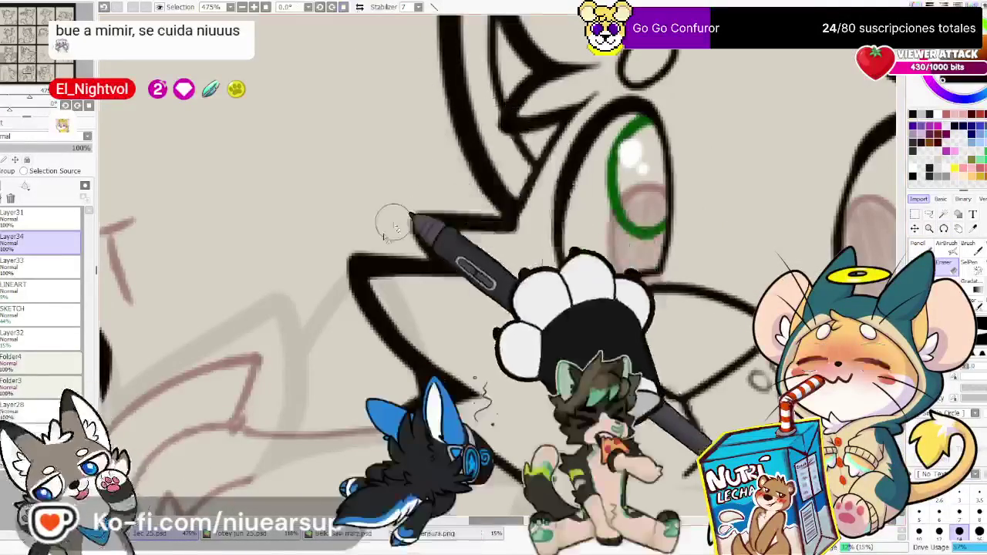
{"action": "key", "text": "n"}
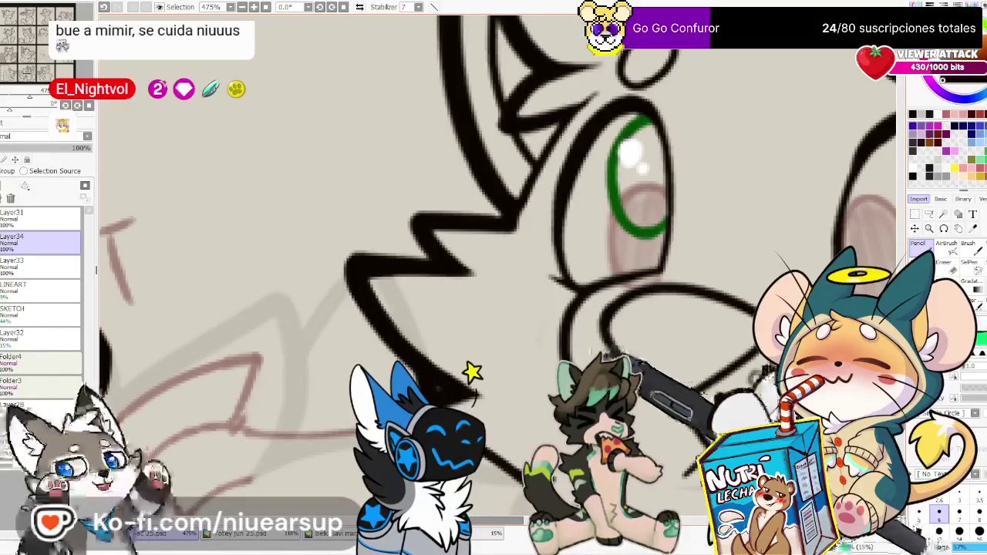
Bring the sketch beside the cheek fur into view and undo the short stroke for a longer curve
{"action": "left_click_drag", "start_coordinate": [637, 42], "coordinate": [389, 12]}
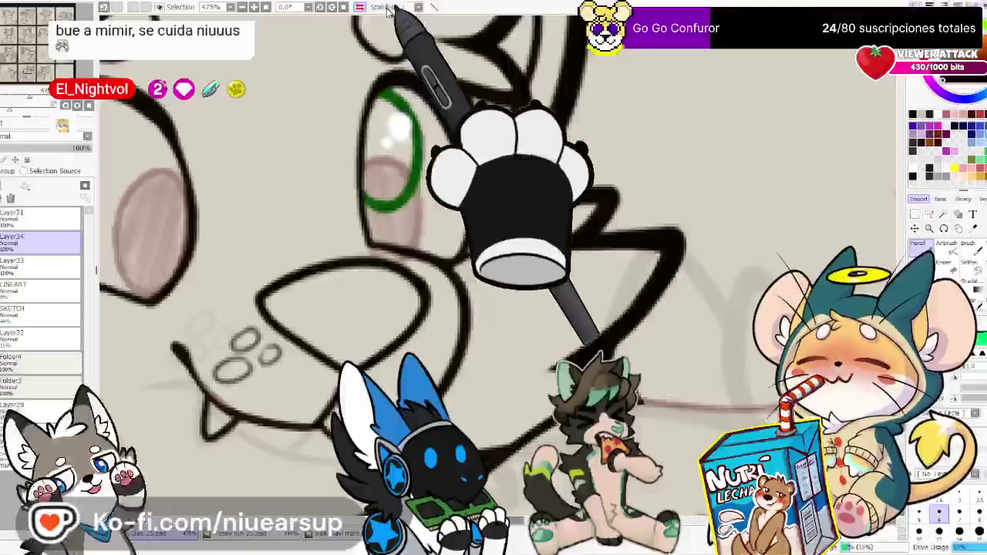
{"action": "key", "text": "e"}
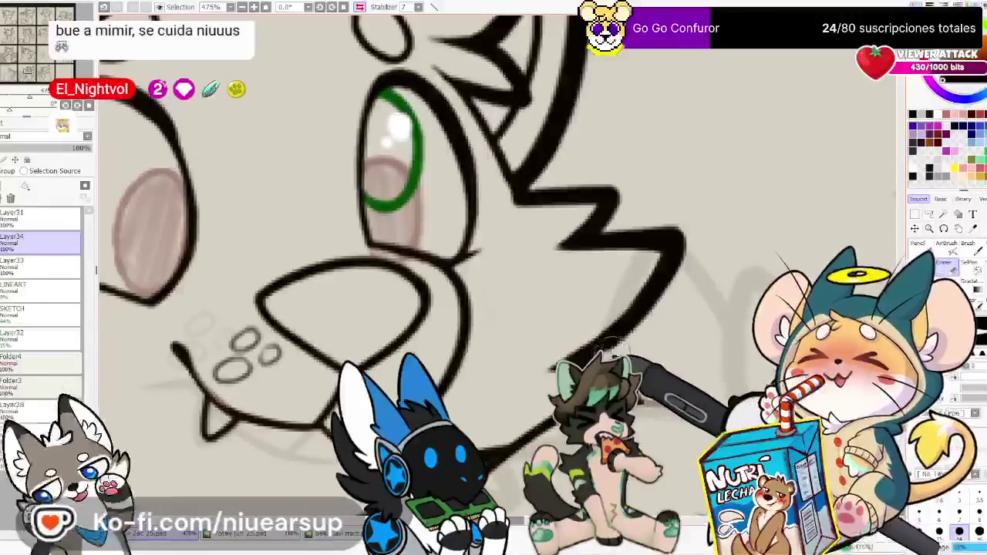
{"action": "key", "text": "n"}
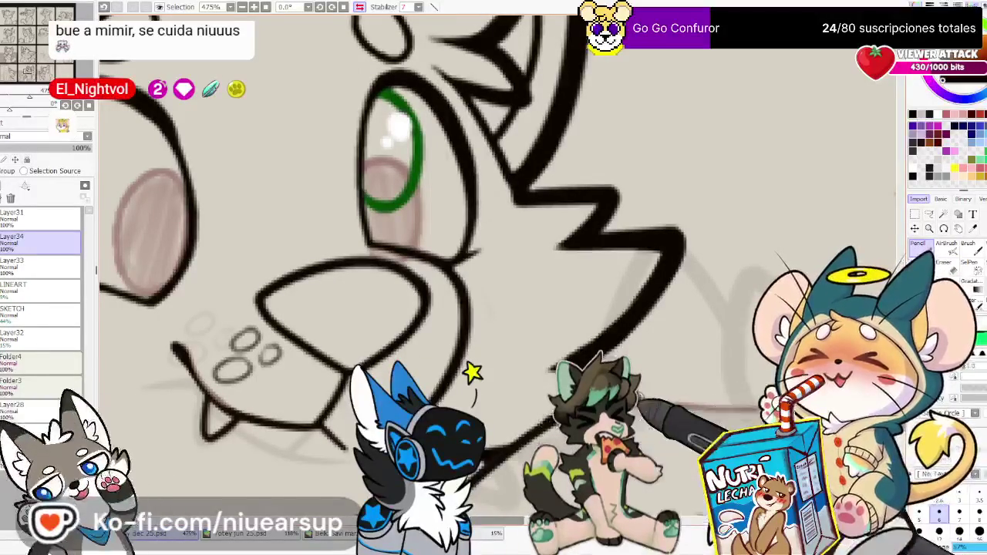
{"action": "key", "text": "e"}
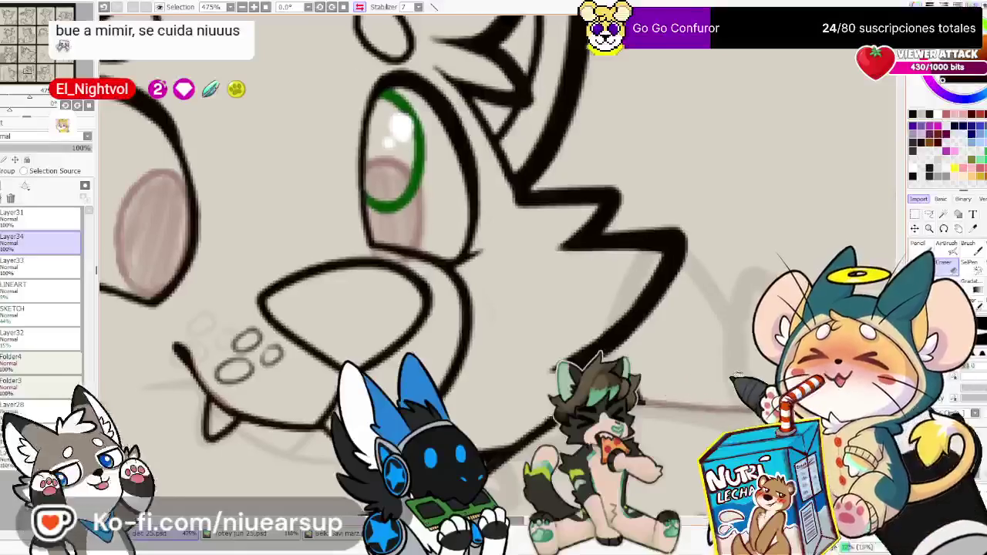
{"action": "left_click_drag", "start_coordinate": [675, 378], "coordinate": [590, 232]}
{"action": "mouse_move", "coordinate": [866, 158]}
{"action": "left_mouse_down"}
{"action": "mouse_move", "coordinate": [750, 208]}
{"action": "mouse_move", "coordinate": [737, 308]}
{"action": "left_mouse_up"}
{"action": "key", "text": "ctrl+z"}
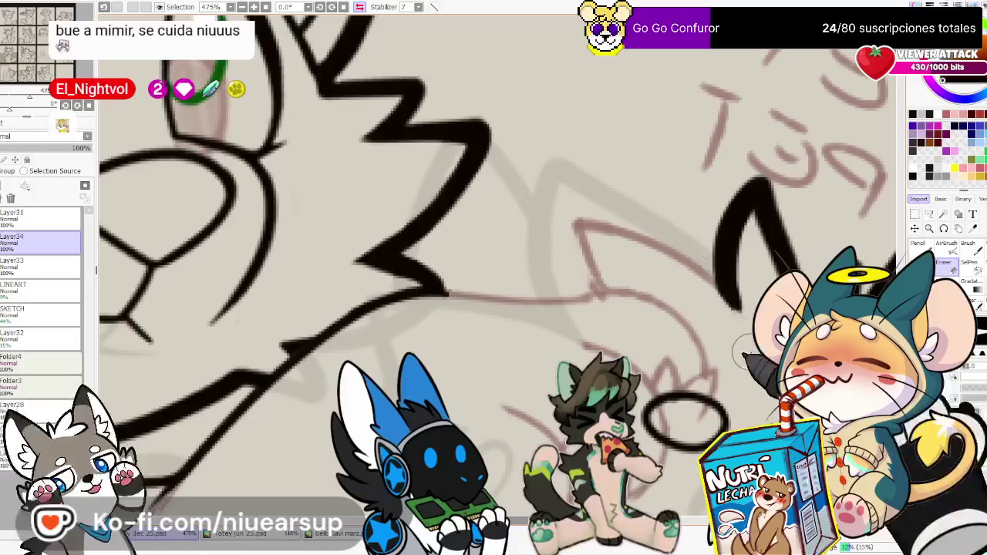
In a mirrored view, ink a fur spike rising from the zigzag tip
{"action": "key", "text": "h"}
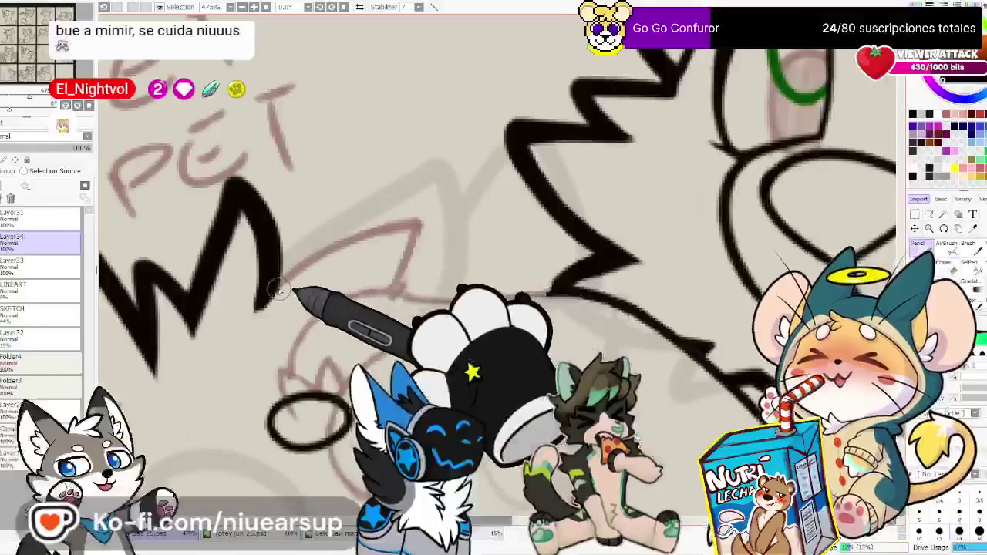
{"action": "left_click_drag", "start_coordinate": [277, 290], "coordinate": [374, 312]}
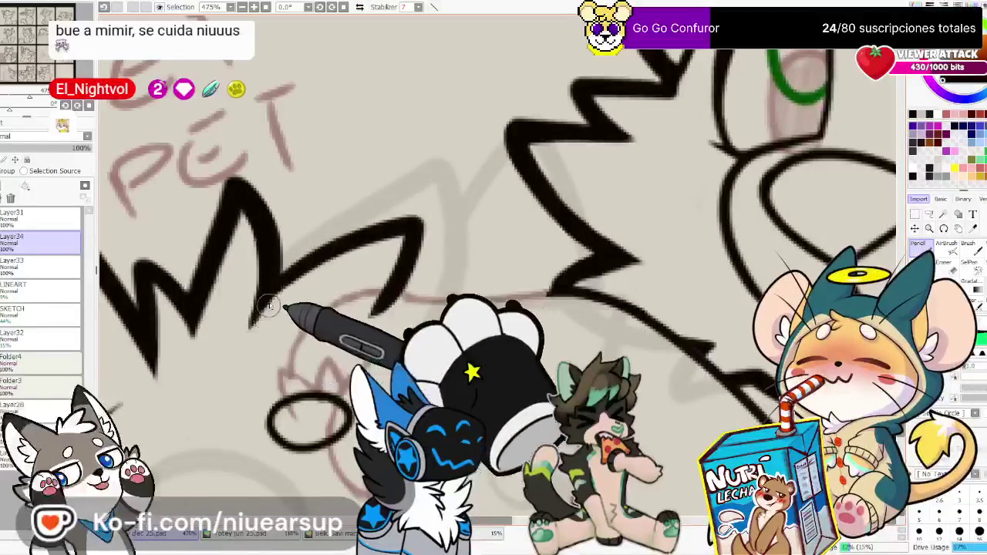
{"action": "key", "text": "e"}
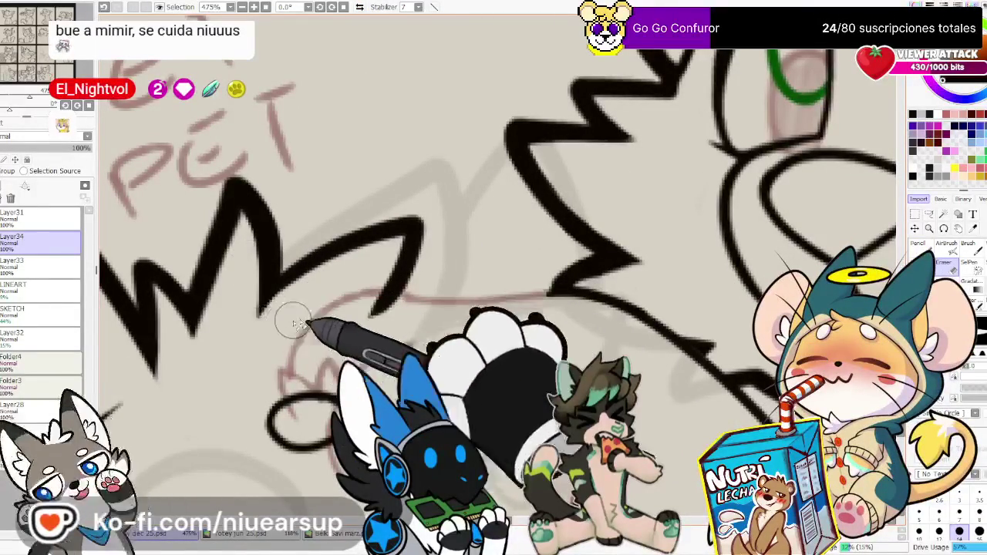
Flip the view back, rotate the canvas and extend the ink line up-right along the head
{"action": "left_click_drag", "start_coordinate": [309, 320], "coordinate": [370, 309]}
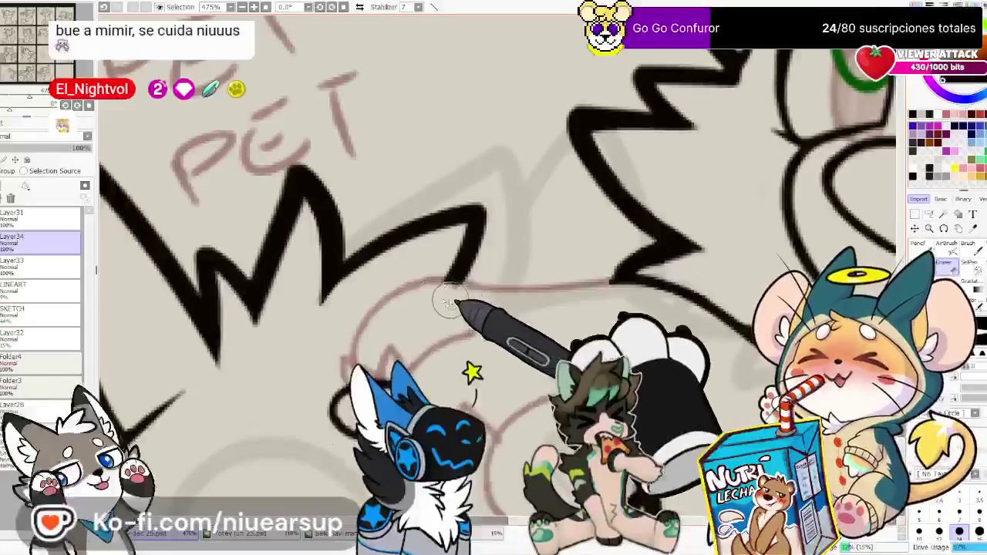
{"action": "left_click_drag", "start_coordinate": [449, 303], "coordinate": [662, 314]}
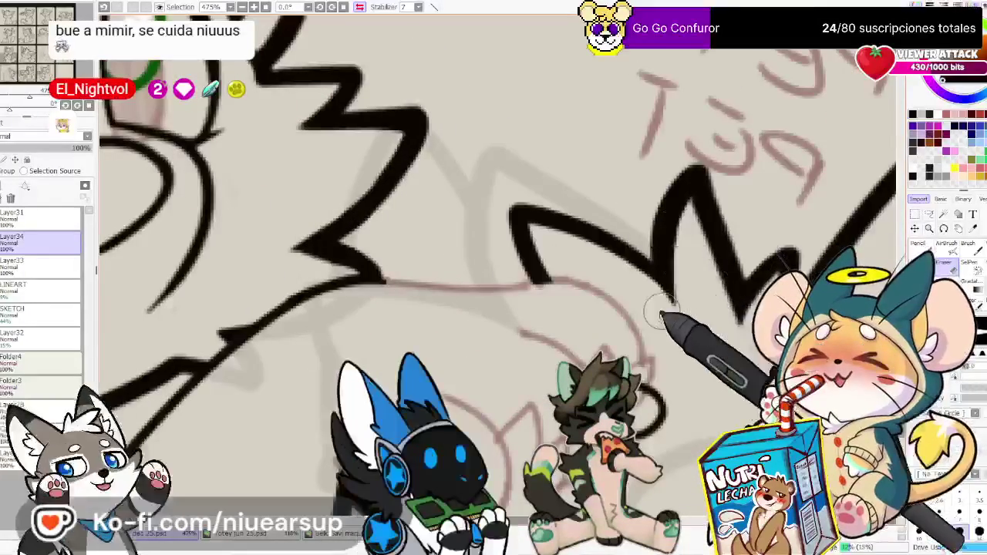
{"action": "key", "text": "h"}
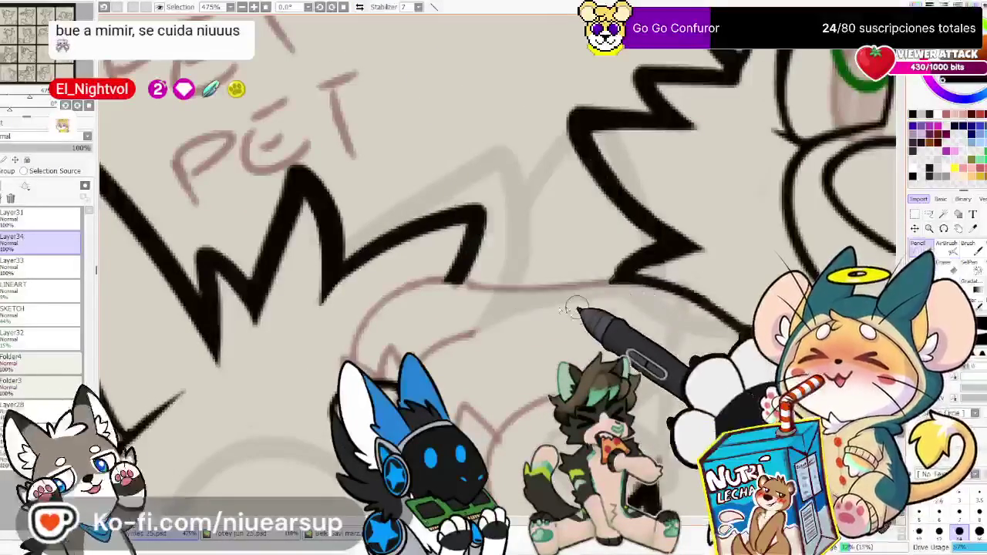
{"action": "mouse_move", "coordinate": [711, 316]}
{"action": "left_mouse_down"}
{"action": "mouse_move", "coordinate": [434, 341]}
{"action": "mouse_move", "coordinate": [492, 248]}
{"action": "left_mouse_up"}
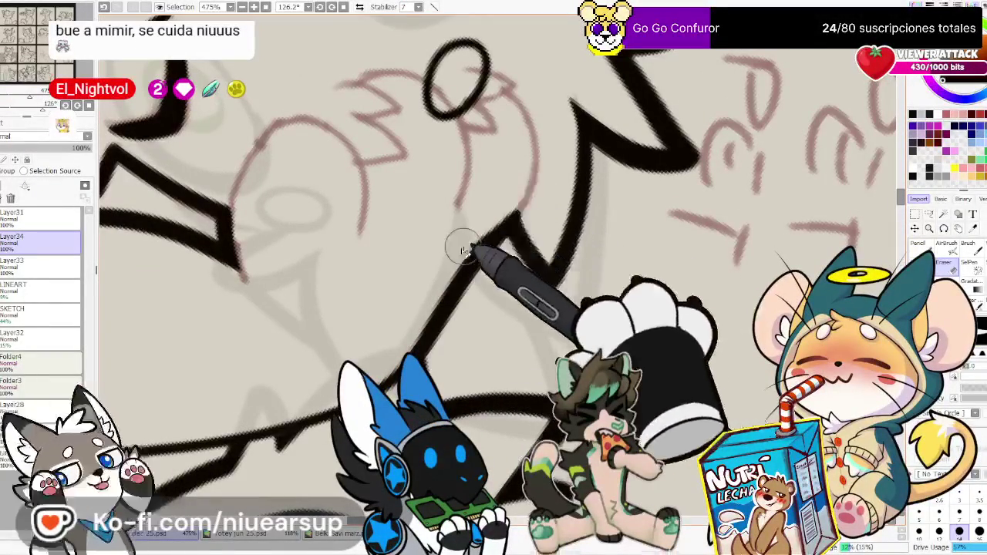
{"action": "left_click_drag", "start_coordinate": [505, 228], "coordinate": [522, 201]}
{"action": "key", "text": "n"}
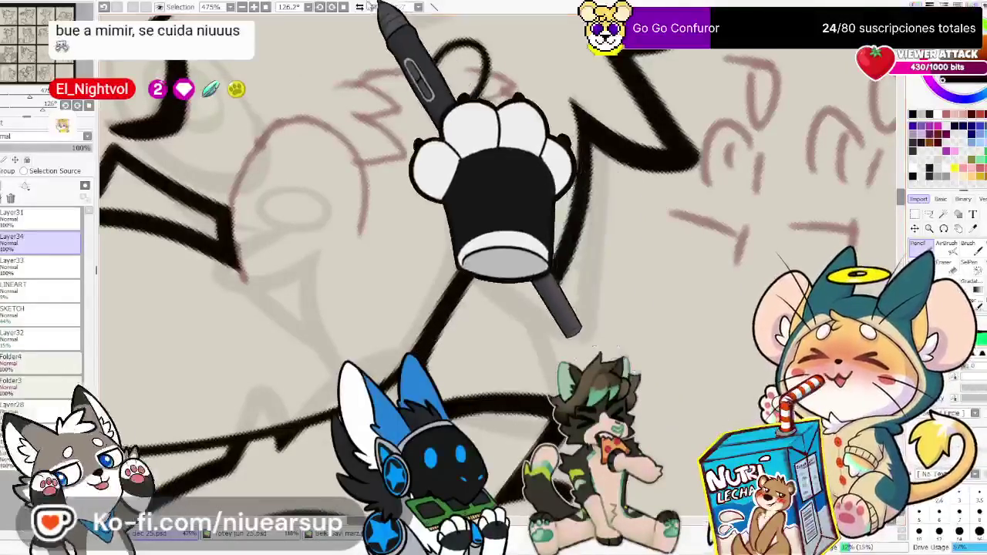
Turn the canvas upright and ink the paw's curve plus a pointed tuft beside its claw
{"action": "left_click_drag", "start_coordinate": [554, 252], "coordinate": [654, 337]}
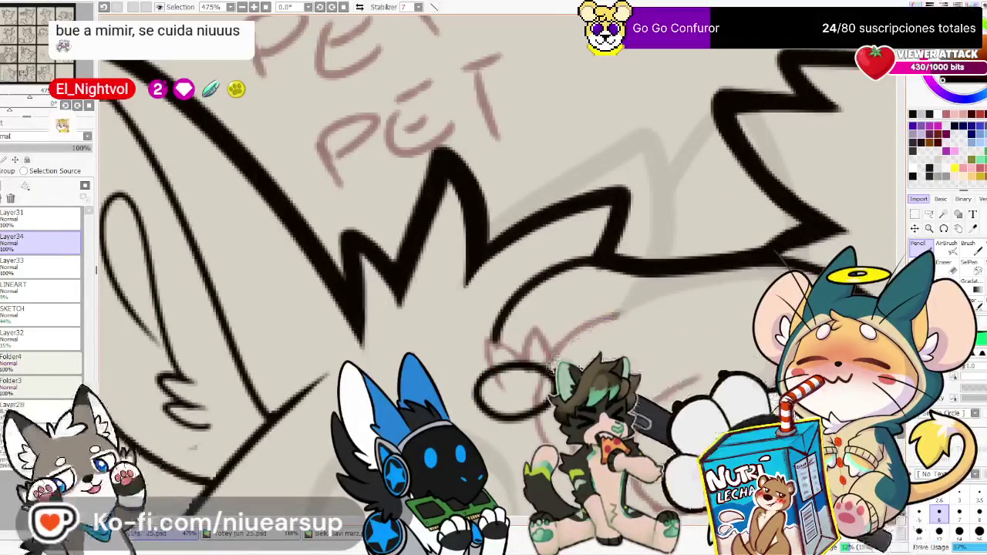
{"action": "left_click_drag", "start_coordinate": [702, 388], "coordinate": [590, 298]}
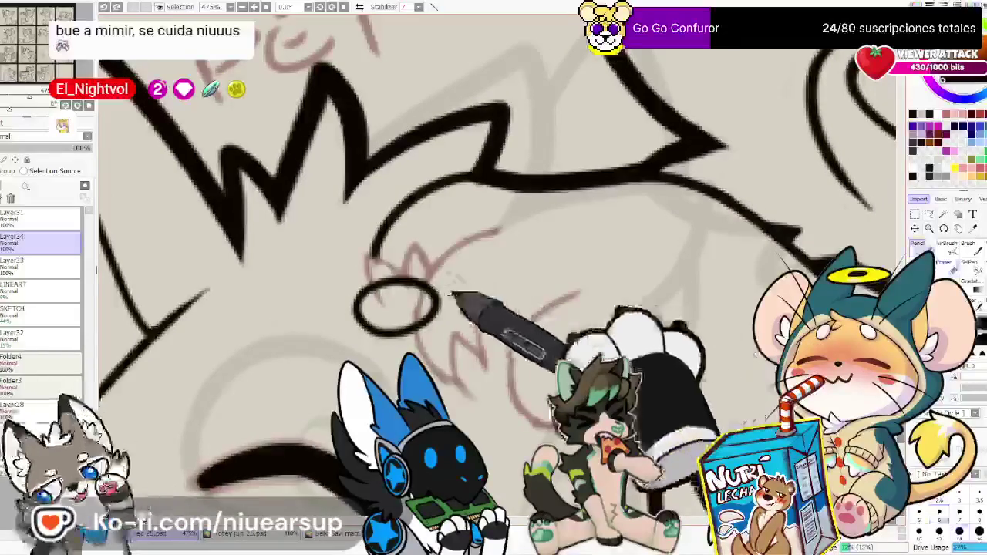
{"action": "mouse_move", "coordinate": [495, 229]}
{"action": "left_mouse_down"}
{"action": "mouse_move", "coordinate": [434, 277]}
{"action": "mouse_move", "coordinate": [461, 379]}
{"action": "left_mouse_up"}
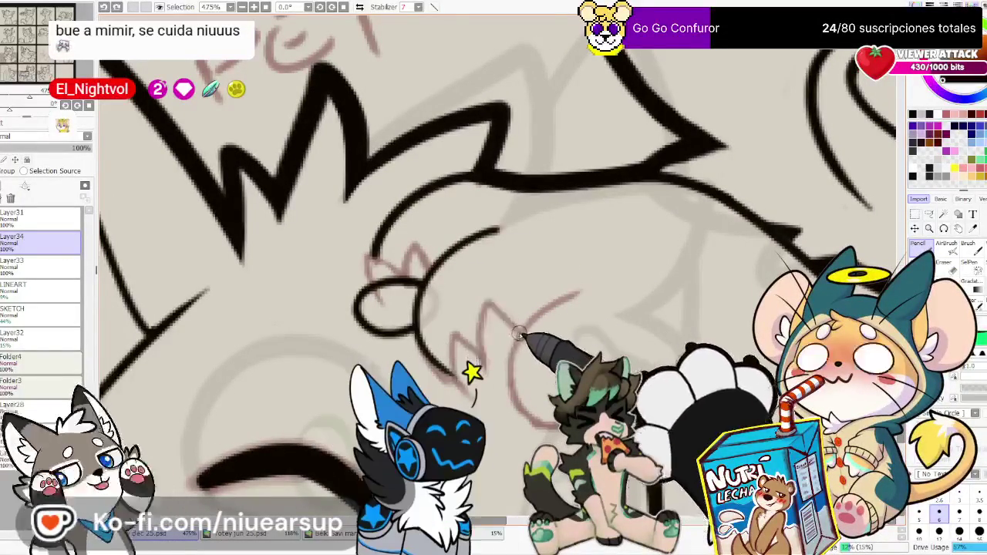
{"action": "left_click_drag", "start_coordinate": [467, 324], "coordinate": [446, 364]}
{"action": "key", "text": "e"}
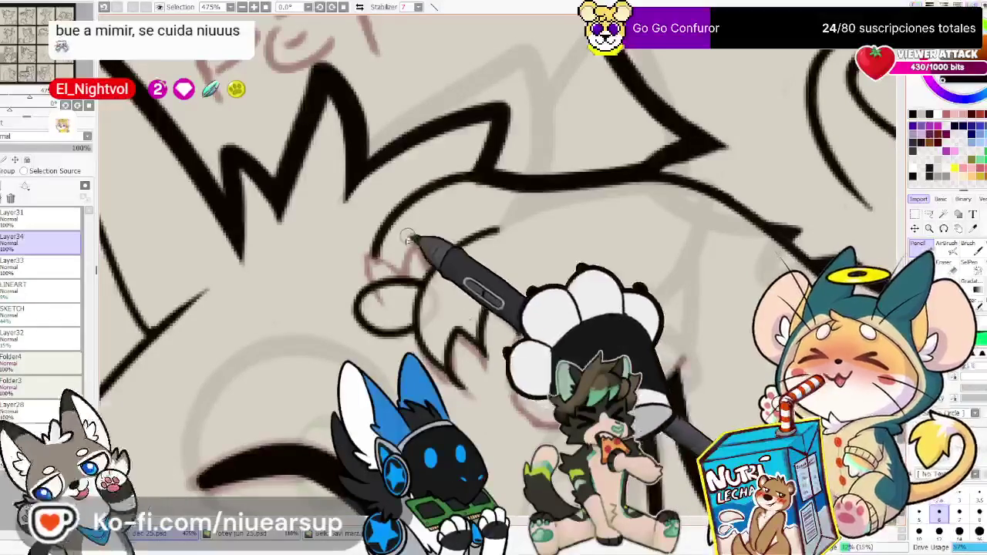
{"action": "key", "text": "n"}
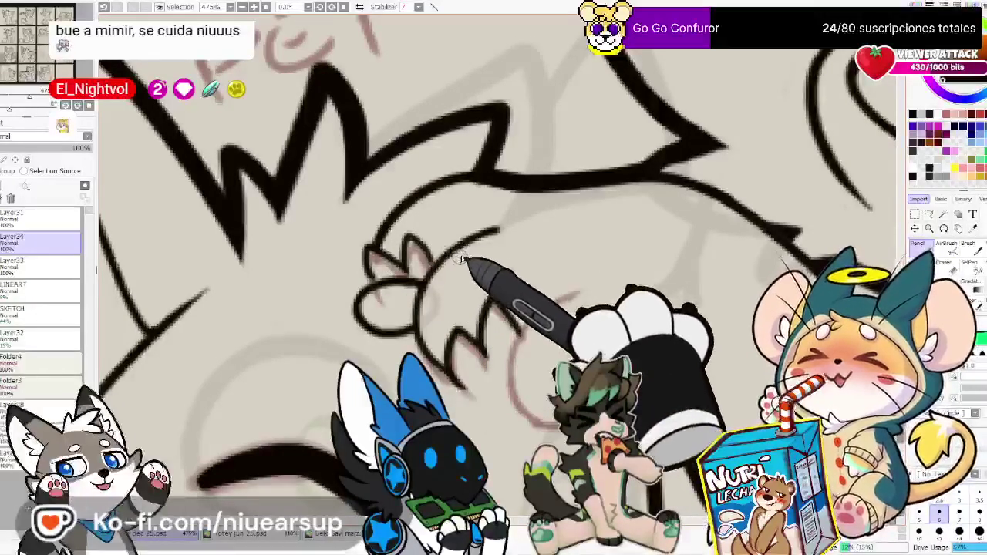
Trace the paw's lower sketch arc, then undo that stray curved stroke
{"action": "left_click_drag", "start_coordinate": [727, 419], "coordinate": [639, 291]}
{"action": "left_click_drag", "start_coordinate": [501, 222], "coordinate": [441, 324]}
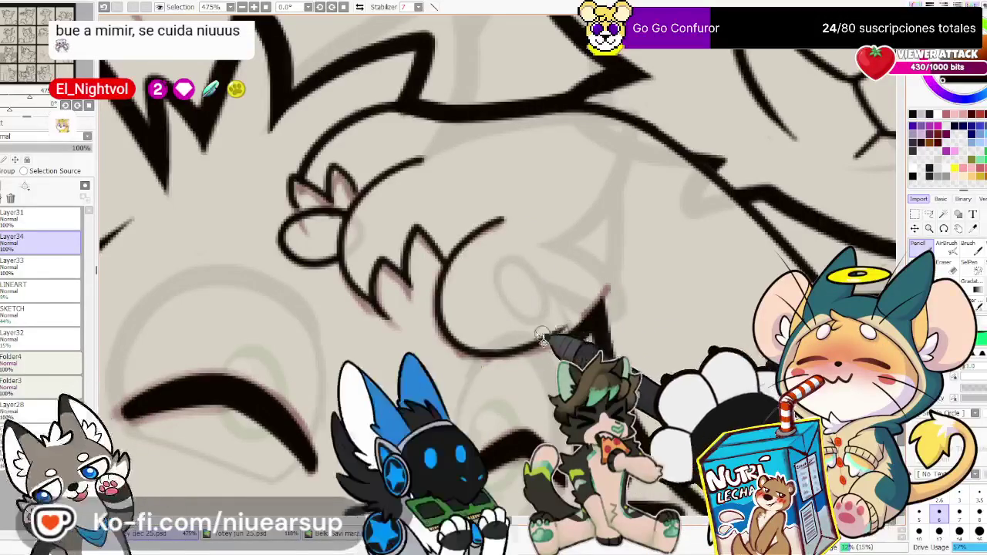
{"action": "key", "text": "ctrl+z"}
{"action": "key", "text": "ctrl+z"}
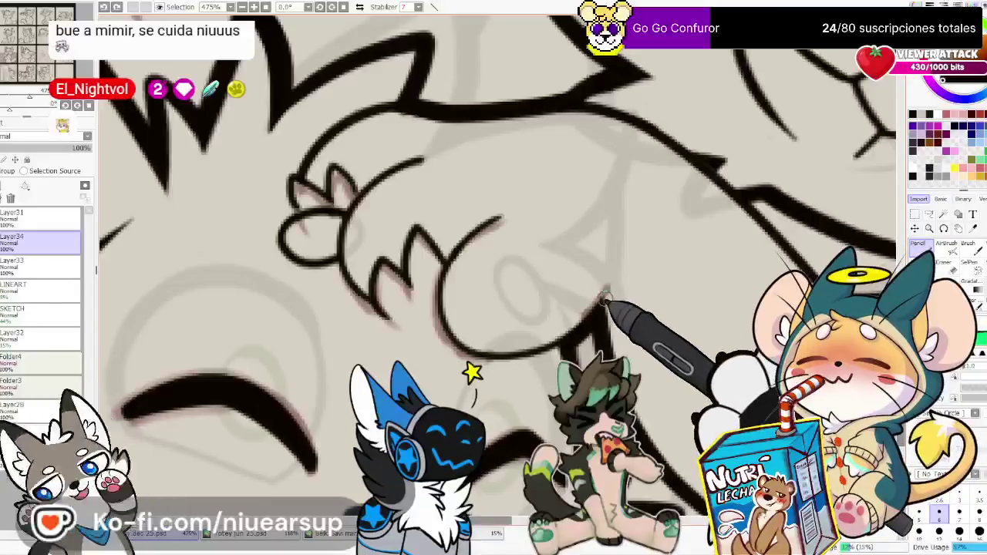
{"action": "scroll", "coordinate": [453, 287], "scroll_direction": "down", "scroll_amount": 3}
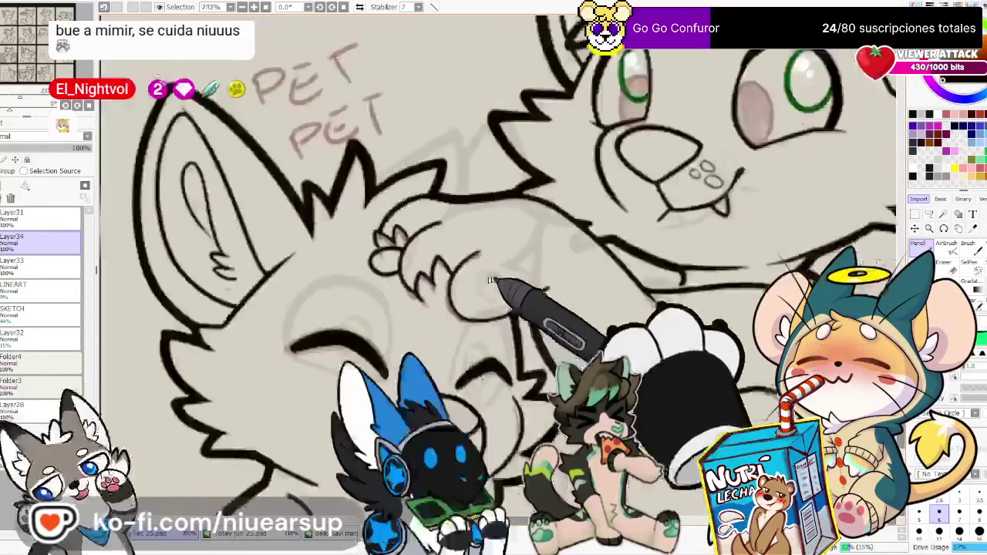
{"action": "scroll", "coordinate": [478, 282], "scroll_direction": "down", "scroll_amount": 3}
{"action": "scroll", "coordinate": [501, 293], "scroll_direction": "down", "scroll_amount": 2}
{"action": "scroll", "coordinate": [493, 347], "scroll_direction": "down", "scroll_amount": 2}
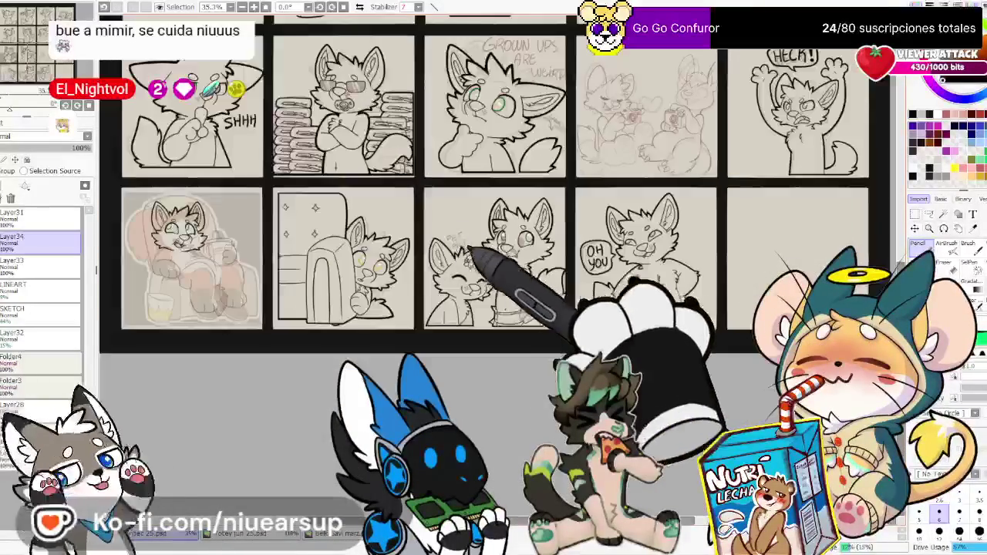
{"action": "scroll", "coordinate": [385, 316], "scroll_direction": "down", "scroll_amount": 2}
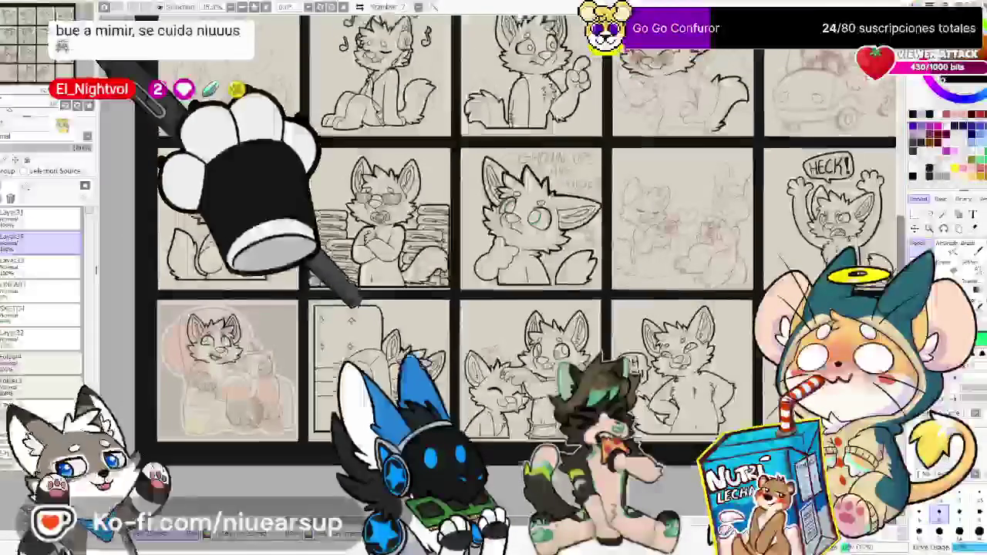
{"action": "scroll", "coordinate": [363, 302], "scroll_direction": "up", "scroll_amount": 2}
{"action": "scroll", "coordinate": [479, 286], "scroll_direction": "up", "scroll_amount": 2}
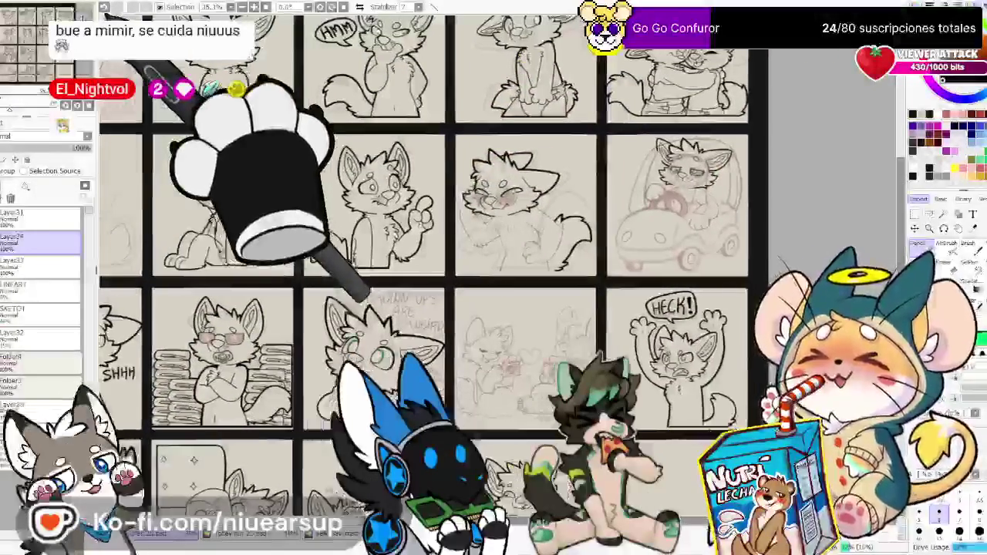
{"action": "scroll", "coordinate": [359, 292], "scroll_direction": "down", "scroll_amount": 2}
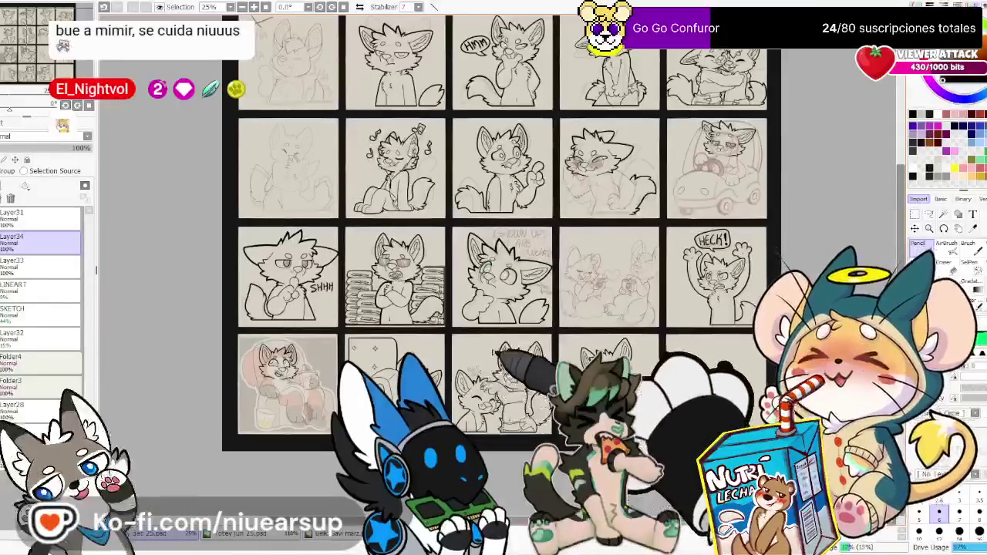
{"action": "scroll", "coordinate": [505, 351], "scroll_direction": "up", "scroll_amount": 3}
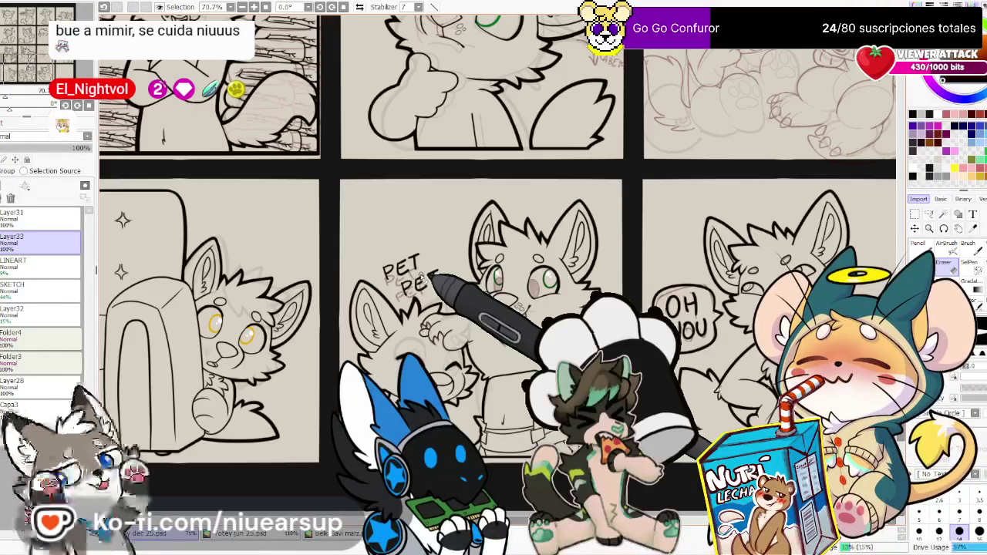
{"action": "scroll", "coordinate": [491, 290], "scroll_direction": "up", "scroll_amount": 2}
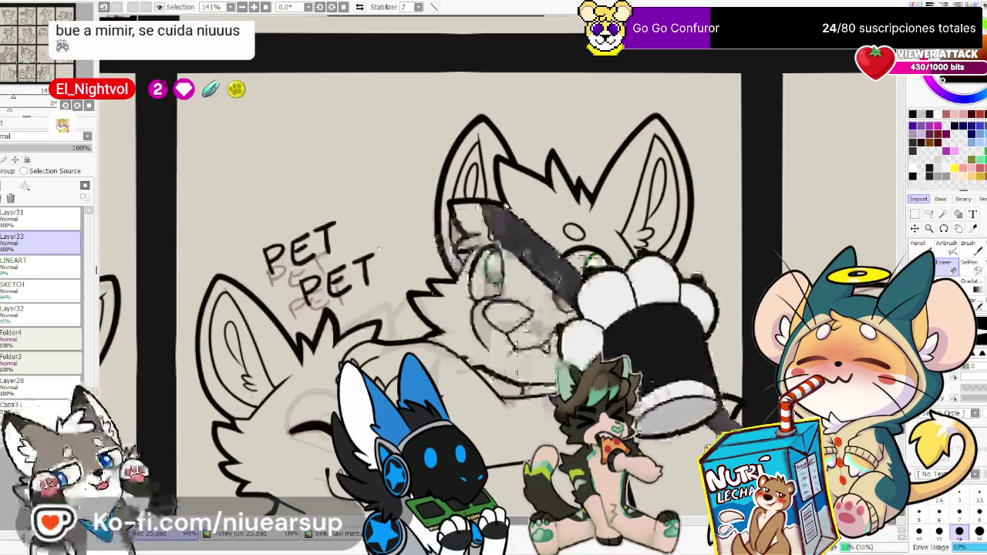
{"action": "scroll", "coordinate": [492, 273], "scroll_direction": "up", "scroll_amount": 5}
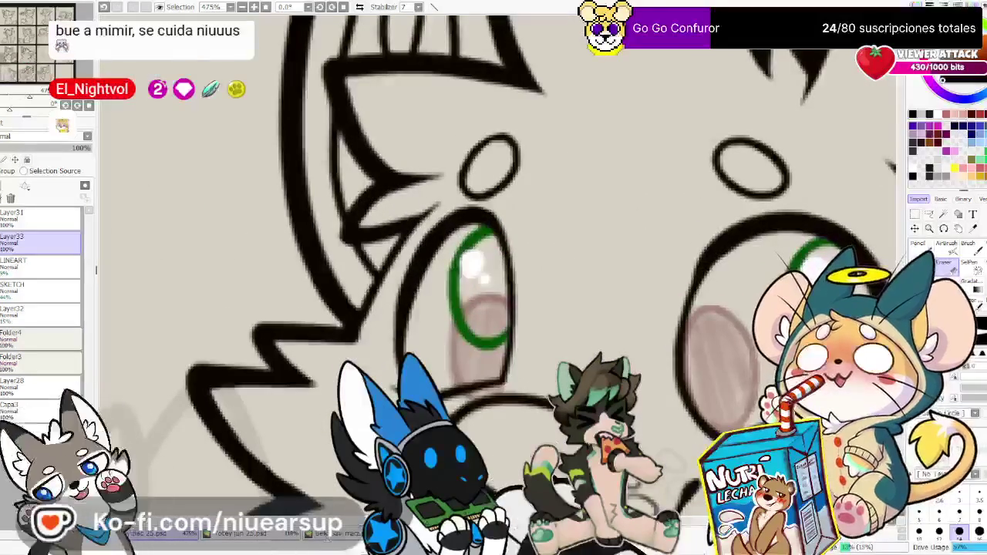